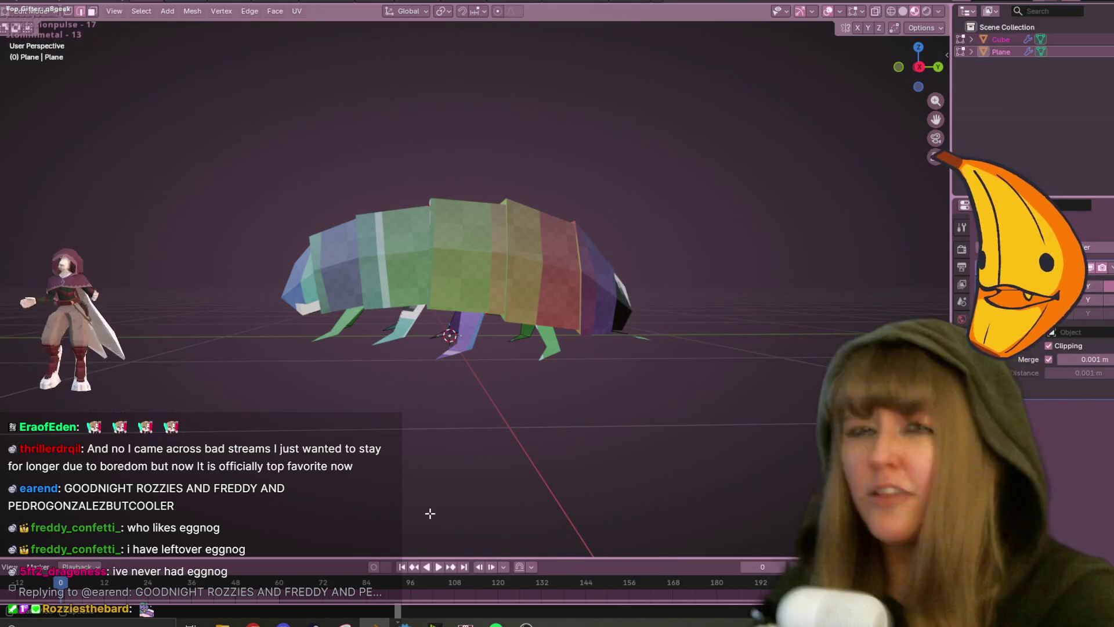
Orbit around the pillbug to inspect its front and underside.
{"action": "mouse_move", "coordinate": [430, 513]}
{"action": "middle_mouse_down"}
{"action": "mouse_move", "coordinate": [637, 236]}
{"action": "mouse_move", "coordinate": [484, 256]}
{"action": "mouse_move", "coordinate": [522, 249]}
{"action": "mouse_move", "coordinate": [569, 214]}
{"action": "mouse_move", "coordinate": [357, 333]}
{"action": "mouse_move", "coordinate": [537, 229]}
{"action": "mouse_move", "coordinate": [346, 276]}
{"action": "middle_mouse_up"}
{"action": "mouse_move", "coordinate": [318, 103]}
{"action": "middle_mouse_down"}
{"action": "mouse_move", "coordinate": [804, 81]}
{"action": "mouse_move", "coordinate": [645, 241]}
{"action": "middle_mouse_up"}
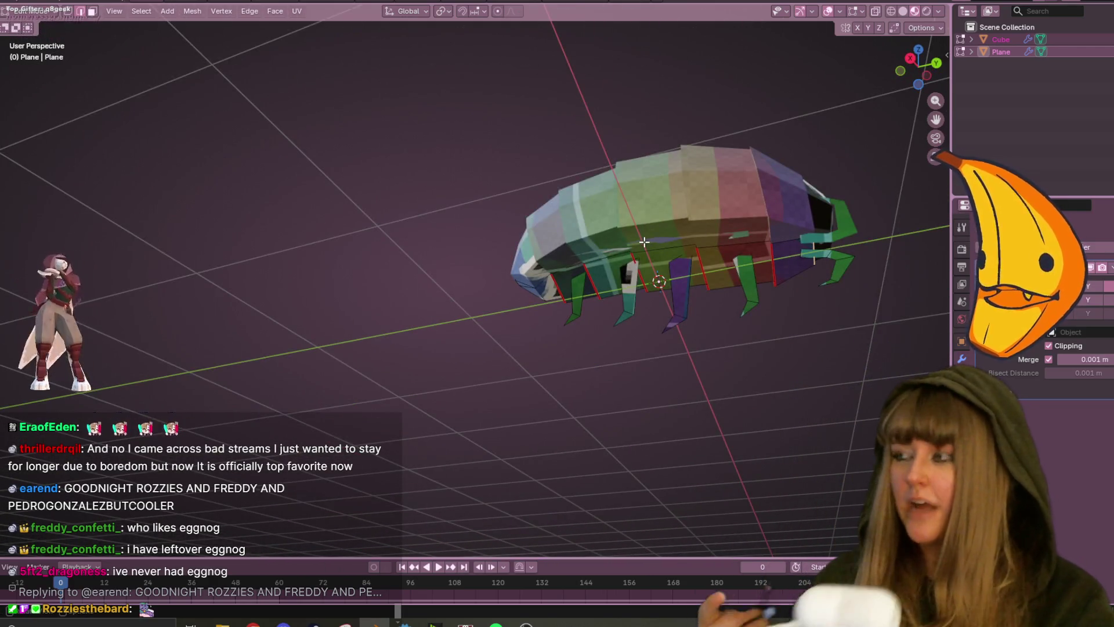
{"action": "mouse_move", "coordinate": [863, 304]}
{"action": "middle_mouse_down"}
{"action": "mouse_move", "coordinate": [746, 331]}
{"action": "mouse_move", "coordinate": [899, 256]}
{"action": "mouse_move", "coordinate": [710, 282]}
{"action": "middle_mouse_up"}
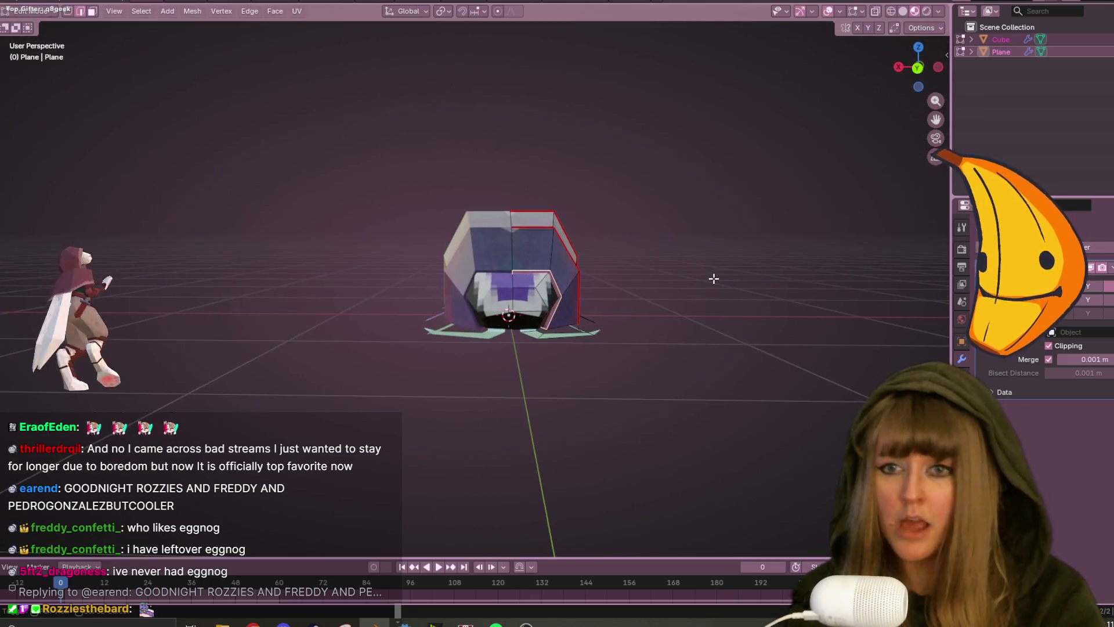
{"action": "scroll", "coordinate": [711, 282], "scroll_direction": "up", "scroll_amount": 4}
Slide a front vertex along its edge to tidy the head shape.
{"action": "key", "text": "Tab"}
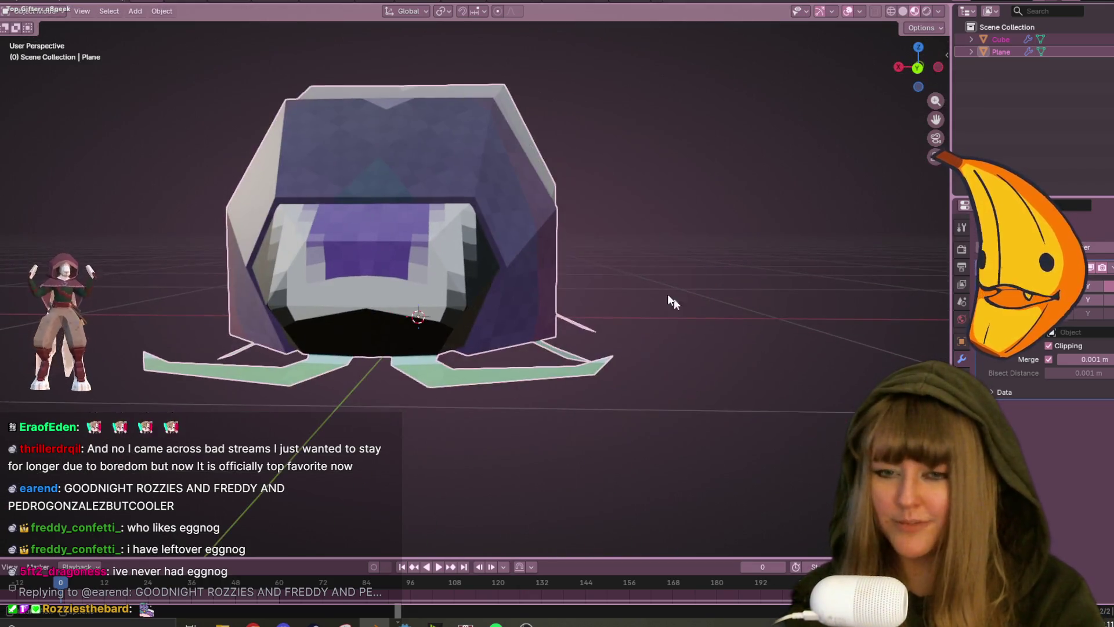
{"action": "key", "text": "Tab"}
{"action": "key", "text": "shift+v"}
{"action": "left_click", "coordinate": [563, 308]}
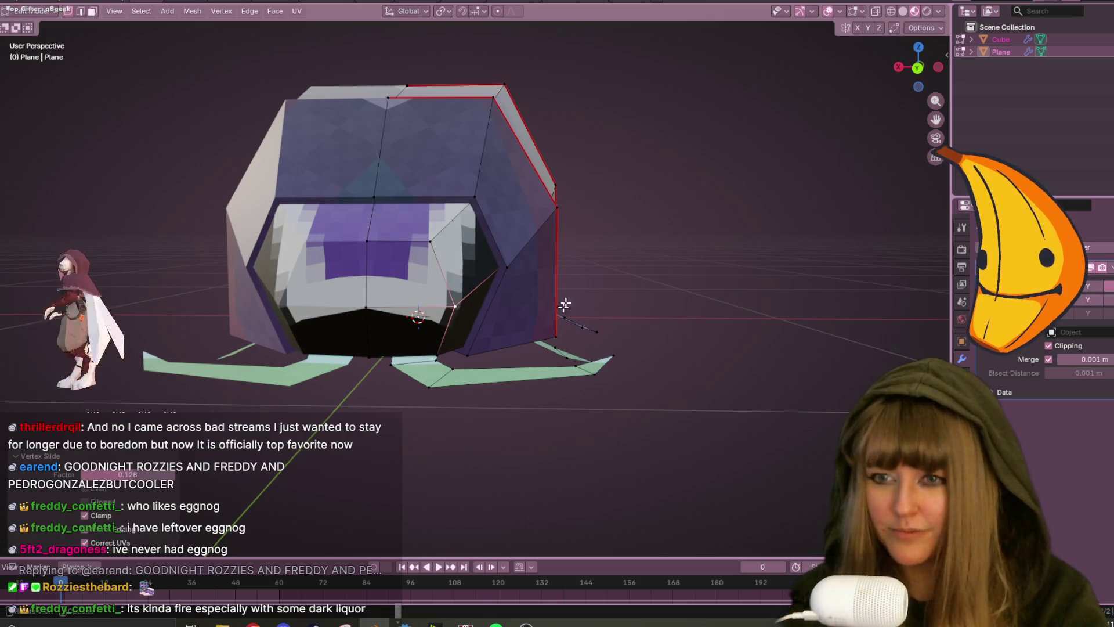
Frame the bug and orbit to inspect it from below and the sides.
{"action": "mouse_move", "coordinate": [582, 293]}
{"action": "middle_mouse_down"}
{"action": "mouse_move", "coordinate": [195, 278]}
{"action": "mouse_move", "coordinate": [467, 244]}
{"action": "mouse_move", "coordinate": [491, 259]}
{"action": "middle_mouse_up"}
{"action": "scroll", "coordinate": [195, 278], "scroll_direction": "up", "scroll_amount": 5}
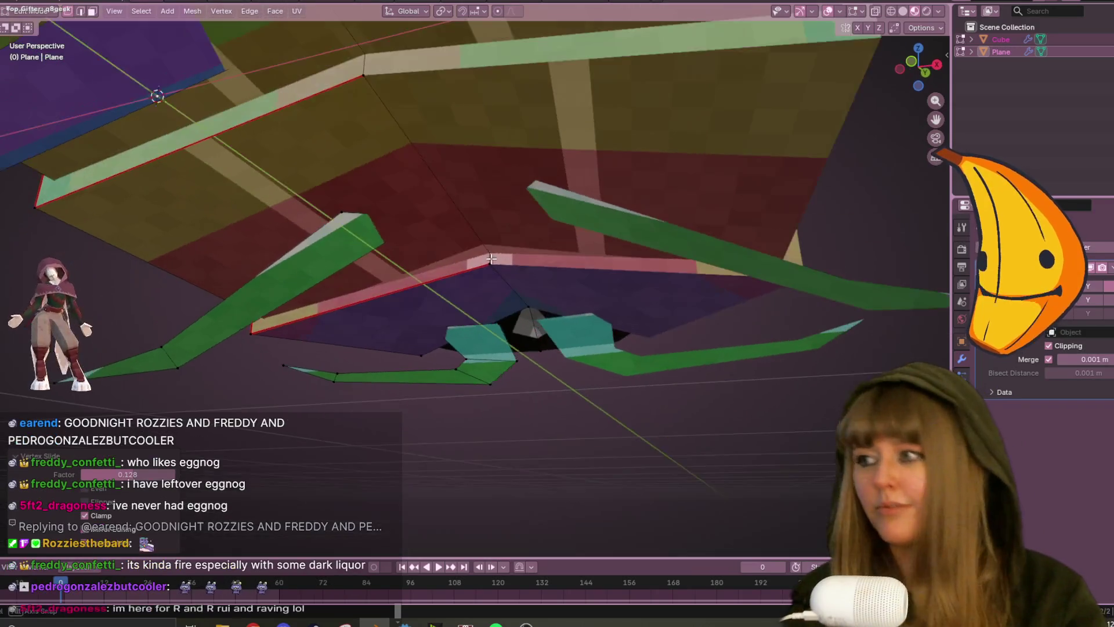
{"action": "middle_click_drag", "start_coordinate": [604, 206], "coordinate": [580, 293]}
{"action": "scroll", "coordinate": [580, 294], "scroll_direction": "down", "scroll_amount": 8}
{"action": "mouse_move", "coordinate": [577, 231]}
{"action": "middle_mouse_down"}
{"action": "mouse_move", "coordinate": [491, 273]}
{"action": "mouse_move", "coordinate": [330, 165]}
{"action": "mouse_move", "coordinate": [164, 191]}
{"action": "mouse_move", "coordinate": [778, 280]}
{"action": "mouse_move", "coordinate": [502, 127]}
{"action": "mouse_move", "coordinate": [8, 168]}
{"action": "mouse_move", "coordinate": [208, 236]}
{"action": "mouse_move", "coordinate": [475, 147]}
{"action": "mouse_move", "coordinate": [638, 203]}
{"action": "mouse_move", "coordinate": [794, 230]}
{"action": "mouse_move", "coordinate": [6, 168]}
{"action": "mouse_move", "coordinate": [187, 124]}
{"action": "mouse_move", "coordinate": [368, 191]}
{"action": "mouse_move", "coordinate": [466, 159]}
{"action": "mouse_move", "coordinate": [711, 262]}
{"action": "middle_mouse_up"}
{"action": "mouse_move", "coordinate": [494, 155]}
{"action": "middle_mouse_down"}
{"action": "mouse_move", "coordinate": [667, 232]}
{"action": "mouse_move", "coordinate": [887, 306]}
{"action": "mouse_move", "coordinate": [841, 325]}
{"action": "middle_mouse_up"}
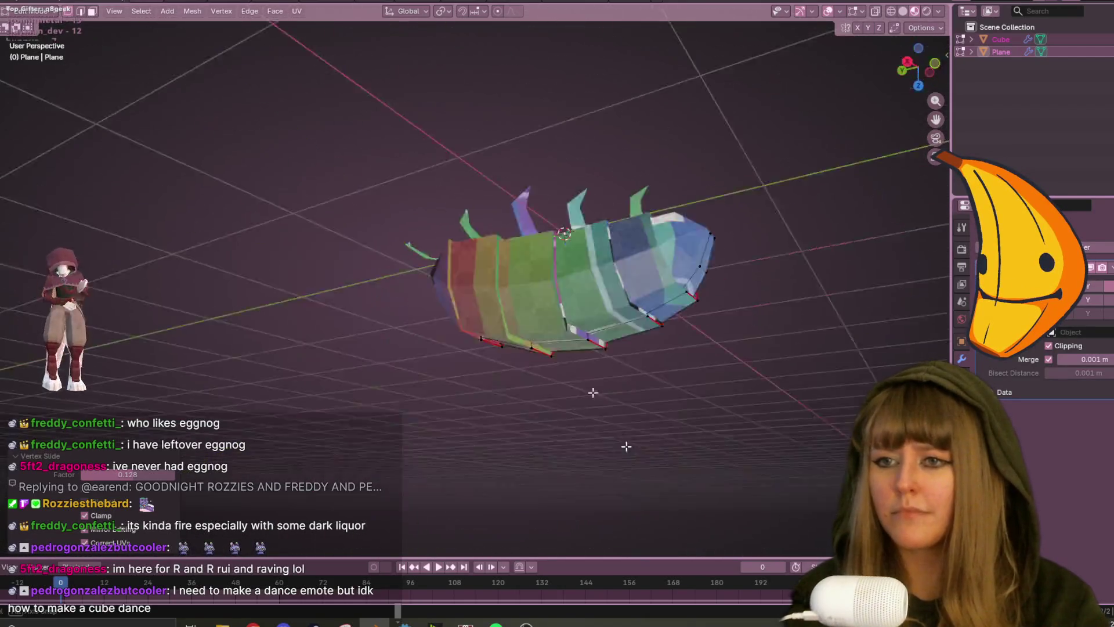
{"action": "middle_click_drag", "start_coordinate": [175, 66], "coordinate": [200, 138]}
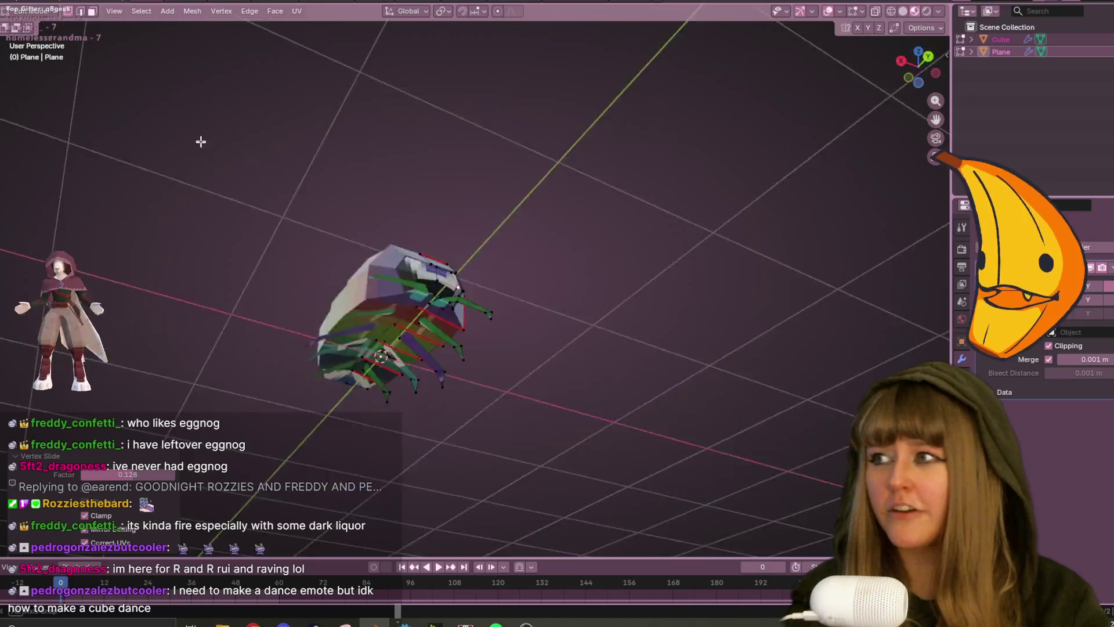
{"action": "mouse_move", "coordinate": [273, 231]}
{"action": "middle_mouse_down"}
{"action": "mouse_move", "coordinate": [406, 262]}
{"action": "mouse_move", "coordinate": [641, 375]}
{"action": "mouse_move", "coordinate": [327, 332]}
{"action": "middle_mouse_up"}
{"action": "key", "text": "KP_Decimal"}
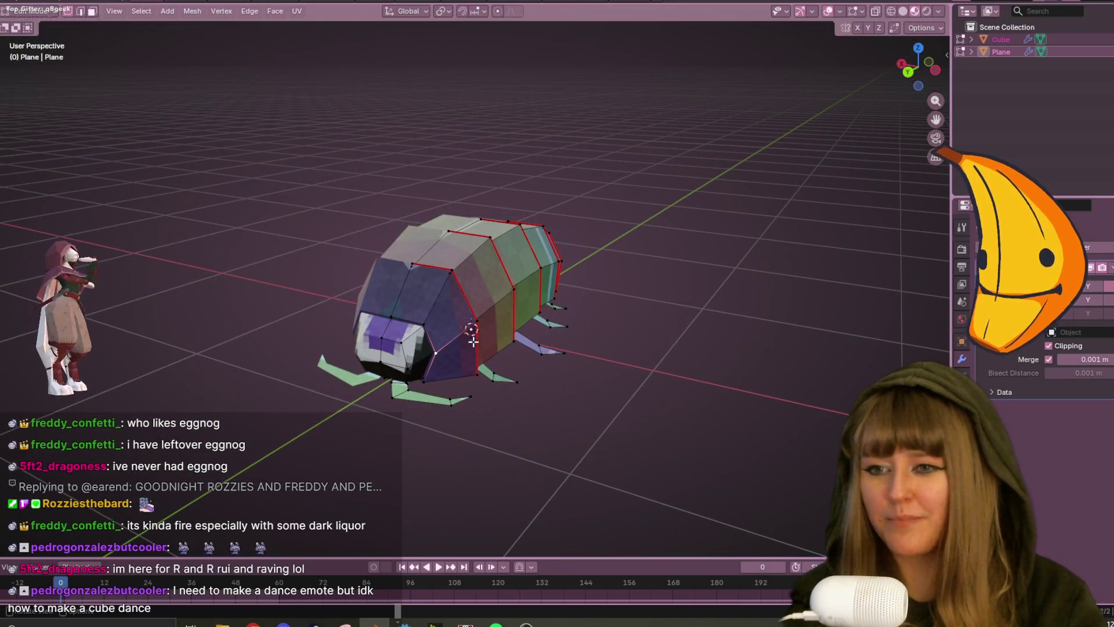
{"action": "mouse_move", "coordinate": [411, 355]}
{"action": "middle_mouse_down"}
{"action": "mouse_move", "coordinate": [505, 313]}
{"action": "mouse_move", "coordinate": [539, 398]}
{"action": "mouse_move", "coordinate": [589, 229]}
{"action": "mouse_move", "coordinate": [623, 306]}
{"action": "mouse_move", "coordinate": [586, 94]}
{"action": "mouse_move", "coordinate": [597, 155]}
{"action": "middle_mouse_up"}
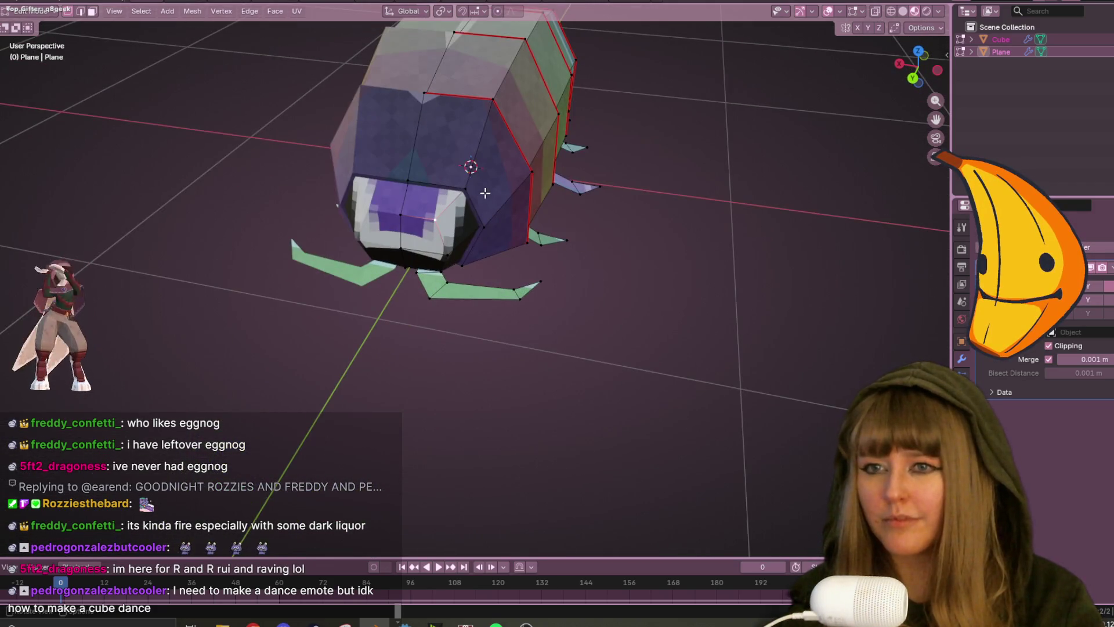
{"action": "mouse_move", "coordinate": [485, 193]}
{"action": "middle_mouse_down"}
{"action": "mouse_move", "coordinate": [685, 238]}
{"action": "mouse_move", "coordinate": [675, 234]}
{"action": "middle_mouse_up"}
Check the bug's Texture Paint view and UV layout with the Texel Density tools.
{"action": "key", "text": "a"}
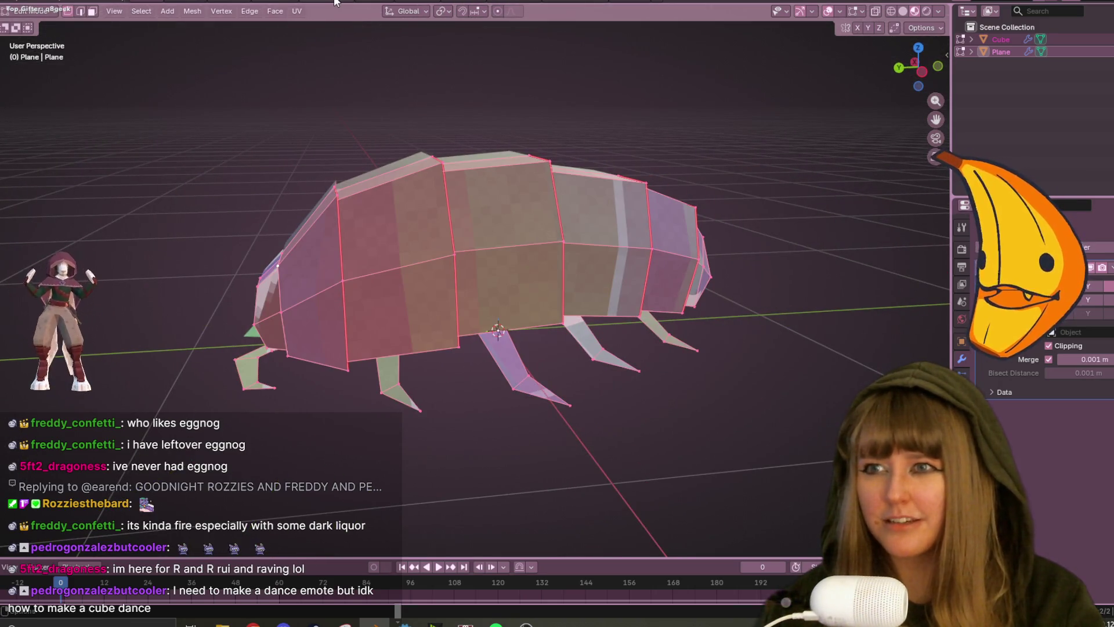
{"action": "left_click", "coordinate": [334, 2]}
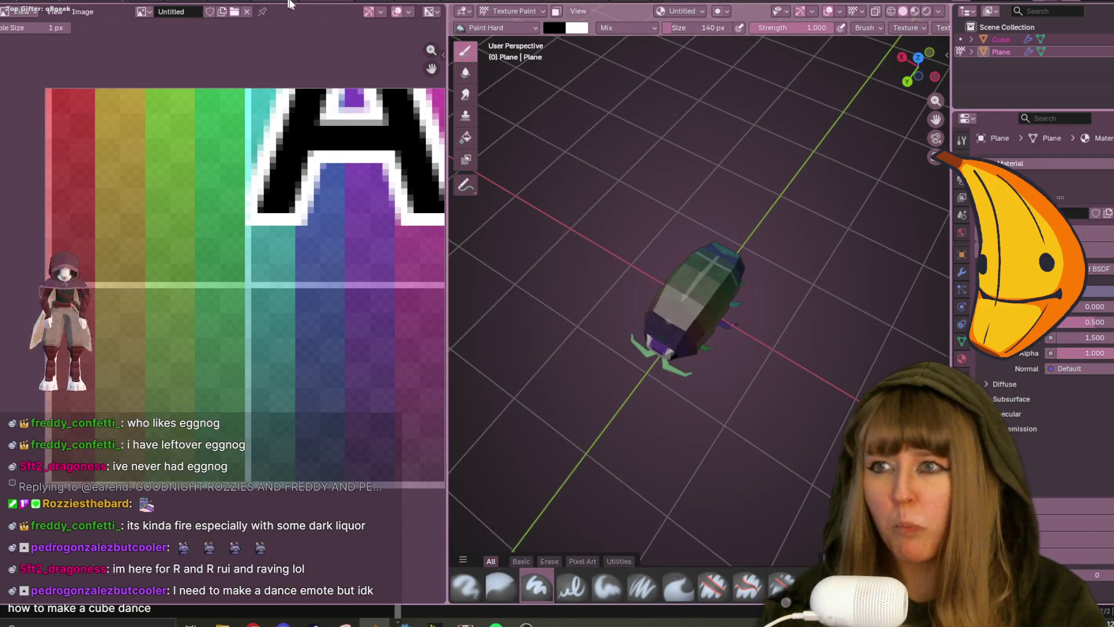
{"action": "left_click", "coordinate": [278, 1]}
{"action": "key", "text": "a"}
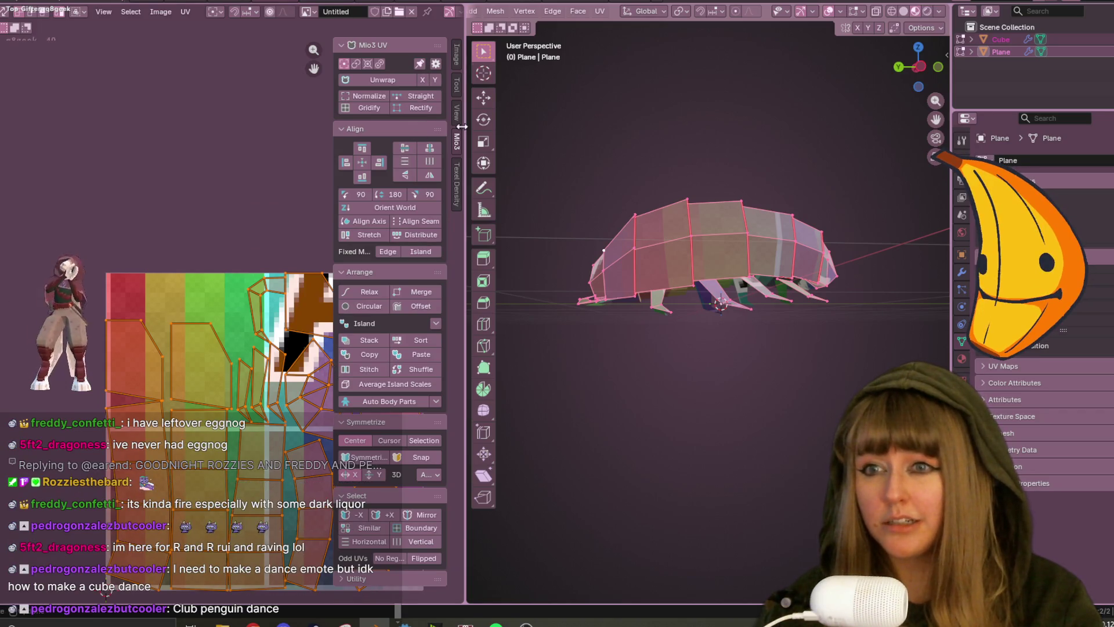
{"action": "left_click", "coordinate": [457, 185]}
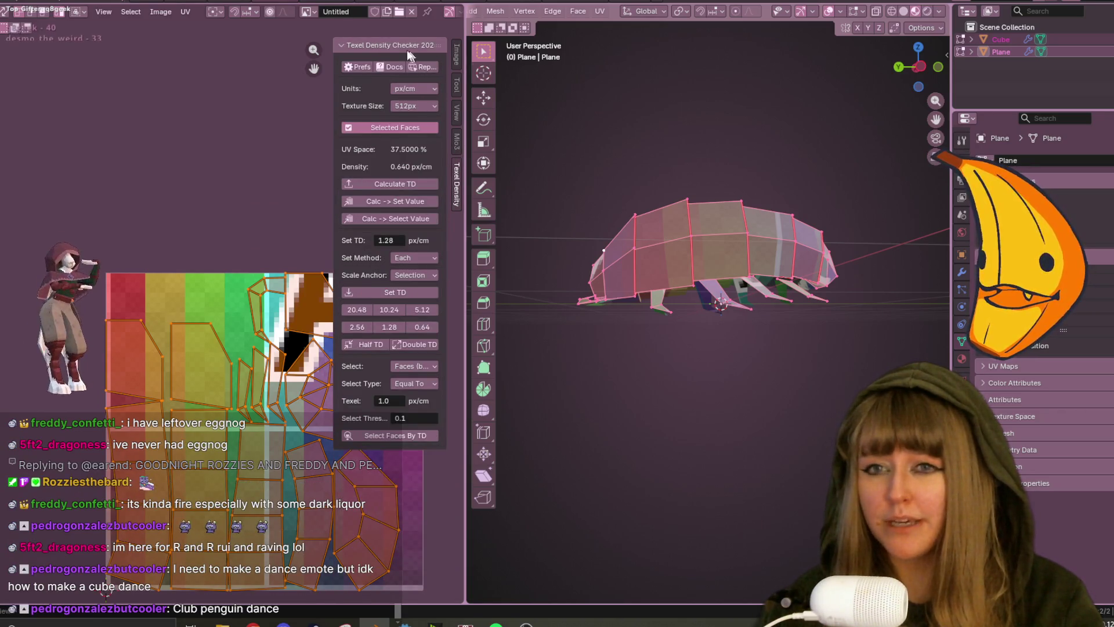
Return to the Layout workspace with the bug shown in solid shading.
{"action": "left_click", "coordinate": [180, 3]}
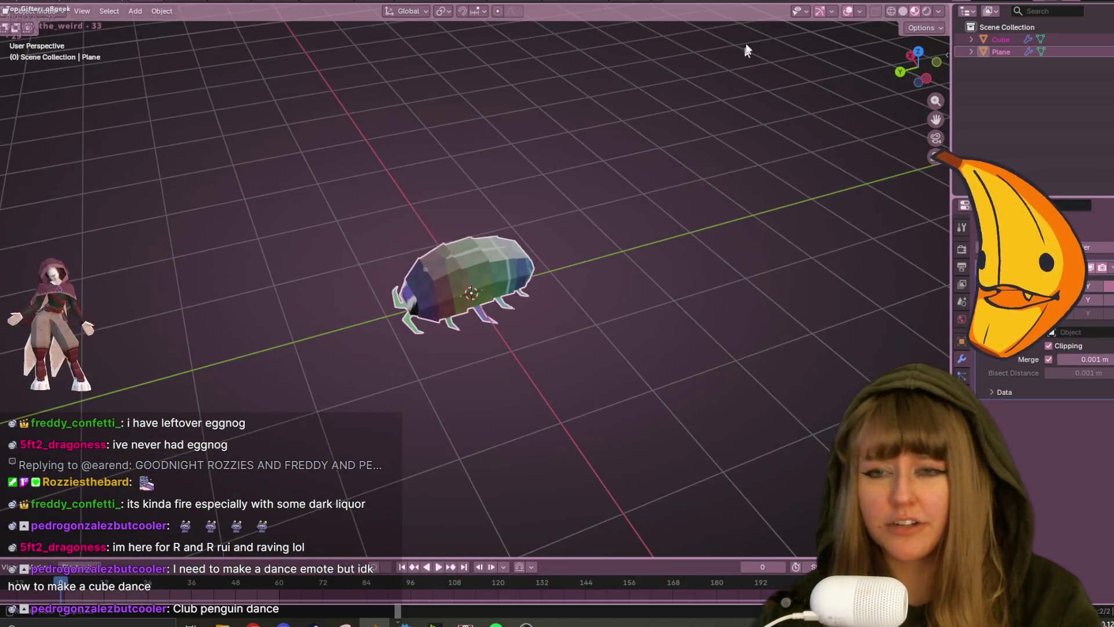
{"action": "left_click", "coordinate": [927, 11]}
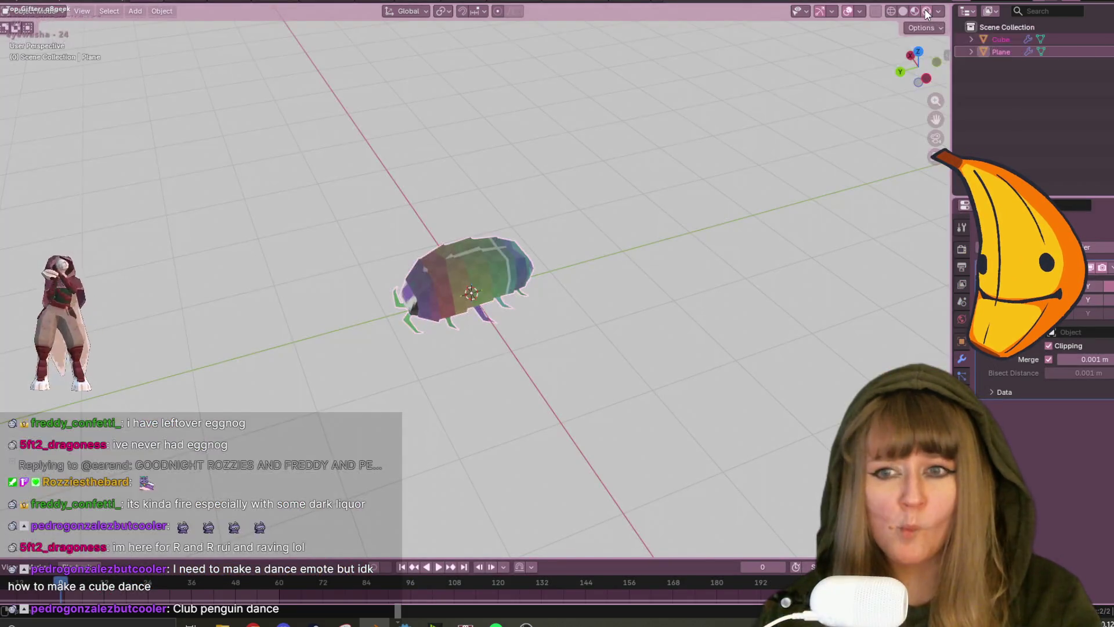
{"action": "left_click", "coordinate": [903, 11]}
{"action": "scroll", "coordinate": [607, 212], "scroll_direction": "up", "scroll_amount": 5}
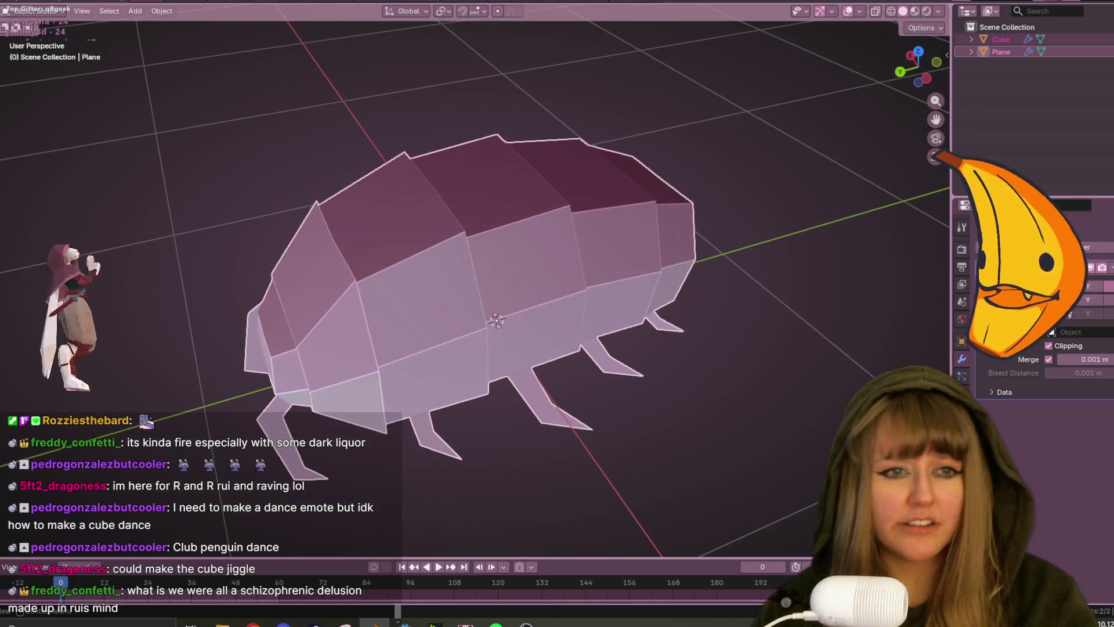
{"action": "left_click", "coordinate": [1108, 268]}
{"action": "scroll", "coordinate": [636, 377], "scroll_direction": "down", "scroll_amount": 5}
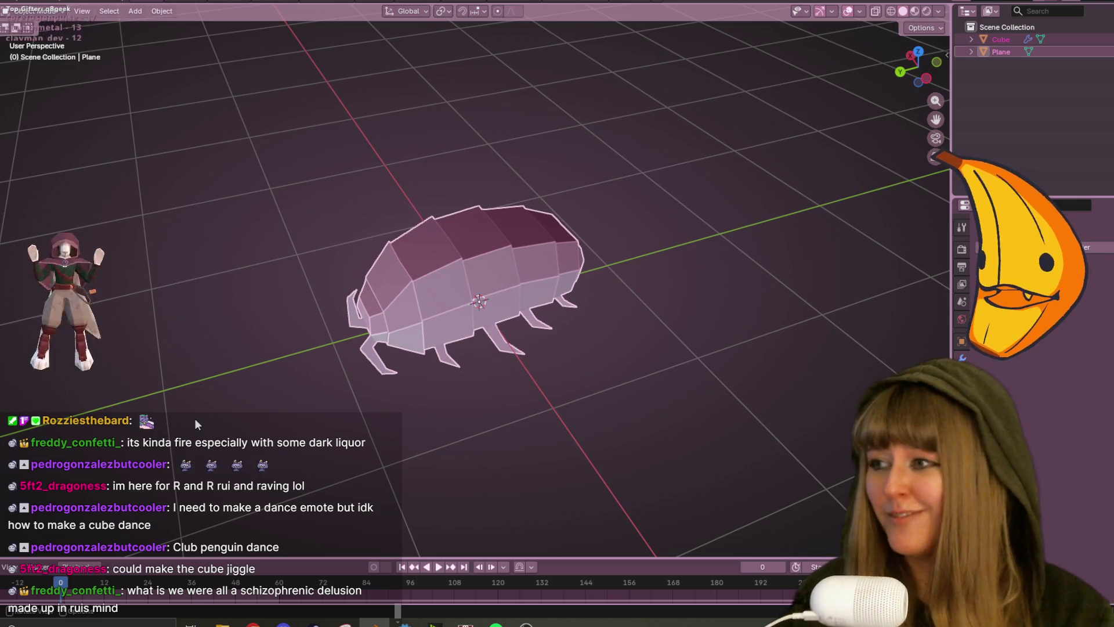
{"action": "key", "text": "Tab"}
Add a centred single edge loop across the bug's front body segment.
{"action": "mouse_move", "coordinate": [249, 444]}
{"action": "middle_mouse_down"}
{"action": "mouse_move", "coordinate": [406, 348]}
{"action": "mouse_move", "coordinate": [538, 324]}
{"action": "mouse_move", "coordinate": [522, 348]}
{"action": "mouse_move", "coordinate": [530, 340]}
{"action": "middle_mouse_up"}
{"action": "key", "text": "ctrl+r"}
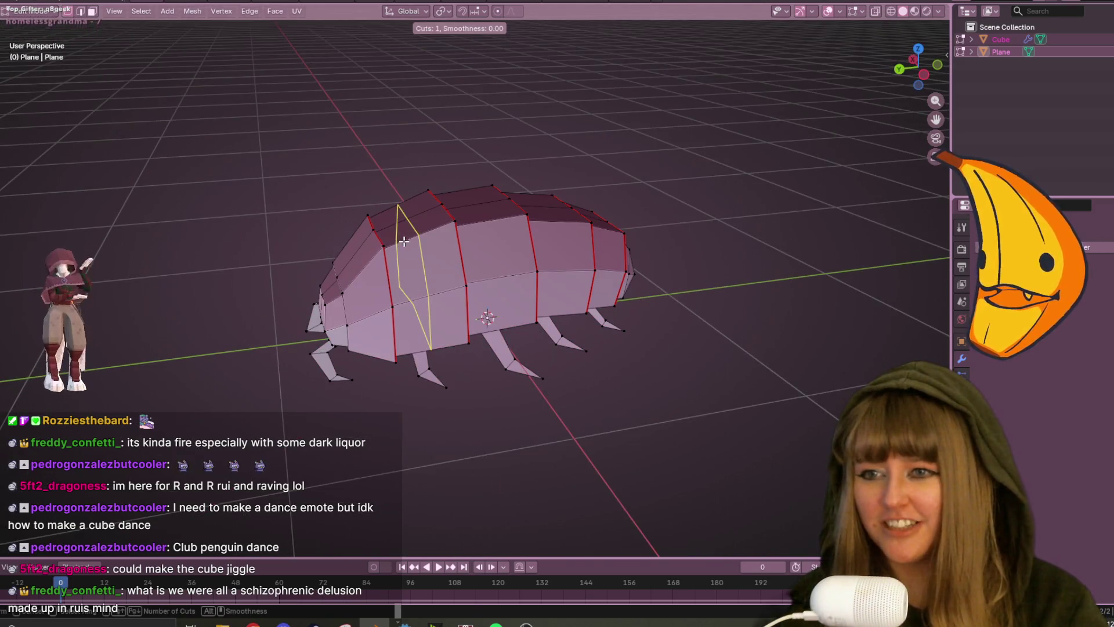
{"action": "left_click", "coordinate": [404, 241]}
{"action": "right_click", "coordinate": [429, 286]}
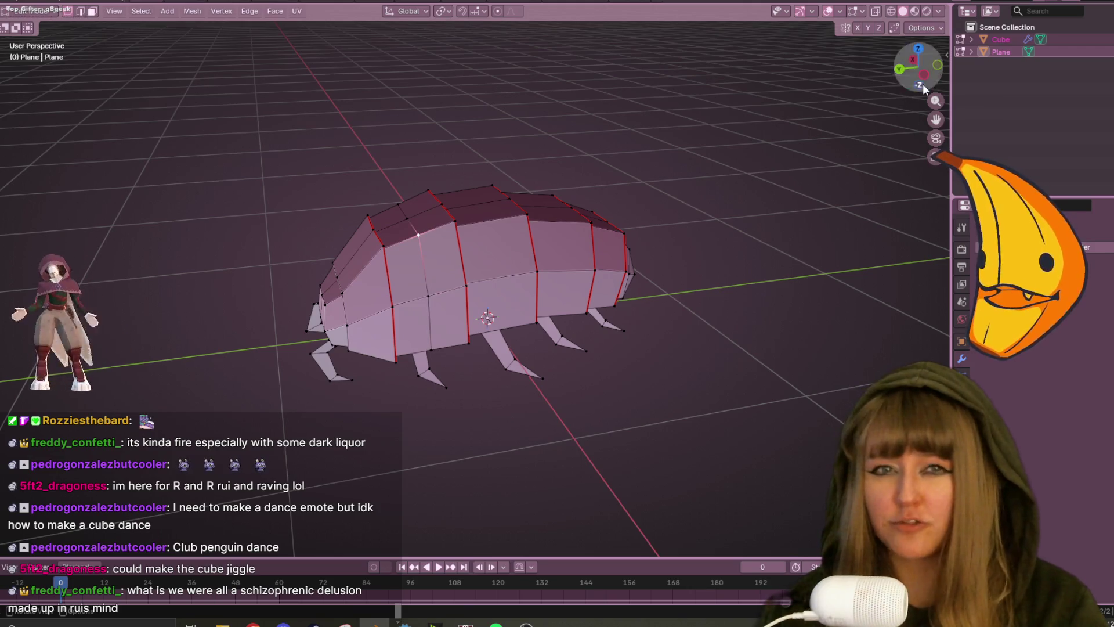
From the top view, move three vertices on the bug's back.
{"action": "left_click", "coordinate": [918, 50]}
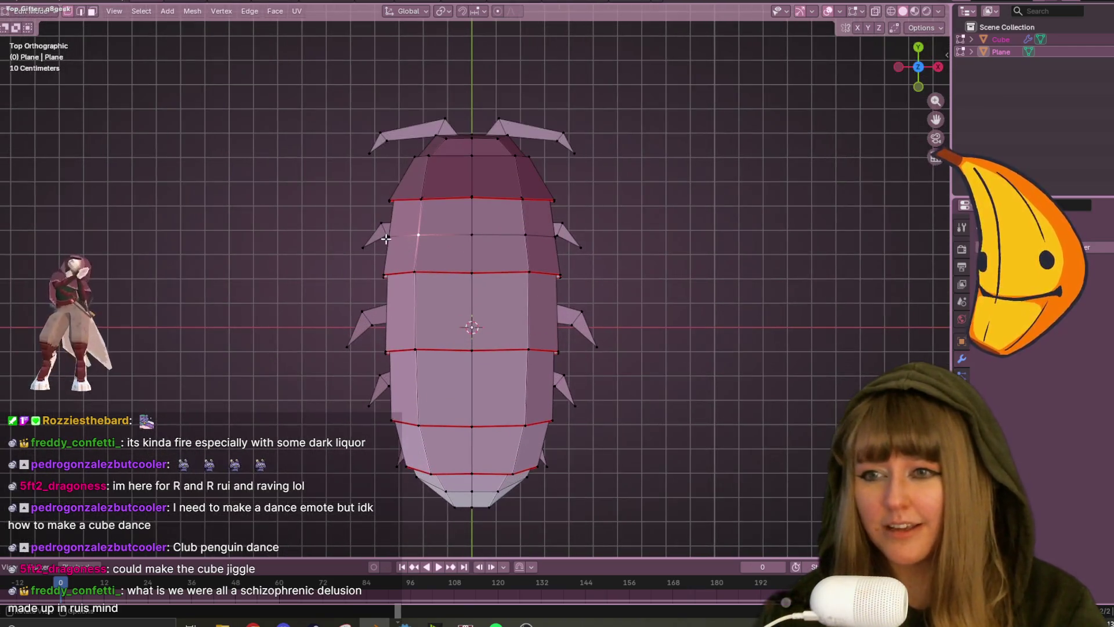
{"action": "mouse_move", "coordinate": [621, 312]}
{"action": "middle_mouse_down"}
{"action": "mouse_move", "coordinate": [517, 335]}
{"action": "mouse_move", "coordinate": [587, 373]}
{"action": "mouse_move", "coordinate": [451, 349]}
{"action": "mouse_move", "coordinate": [520, 353]}
{"action": "mouse_move", "coordinate": [556, 403]}
{"action": "middle_mouse_up"}
{"action": "scroll", "coordinate": [517, 336], "scroll_direction": "up", "scroll_amount": 4}
{"action": "key", "text": "g"}
{"action": "left_click", "coordinate": [539, 356]}
{"action": "key", "text": "g"}
{"action": "left_click", "coordinate": [524, 365]}
{"action": "key", "text": "g"}
{"action": "left_click", "coordinate": [562, 398]}
From the back view, raise the top ridge vertices to arch the shell.
{"action": "left_click", "coordinate": [917, 78]}
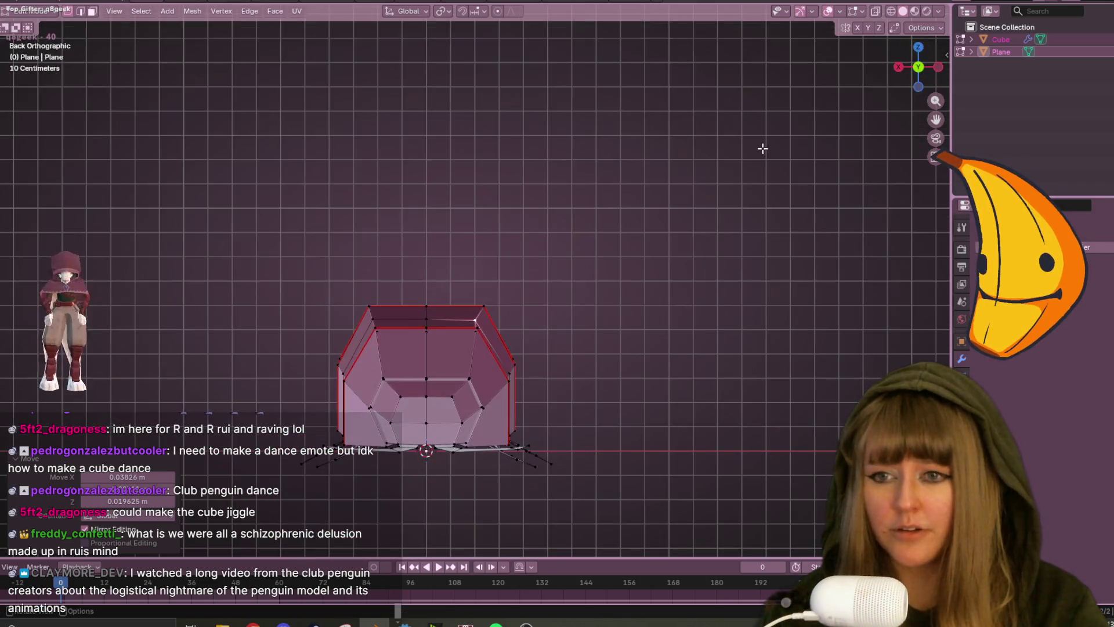
{"action": "key", "text": "g"}
{"action": "left_click", "coordinate": [772, 142]}
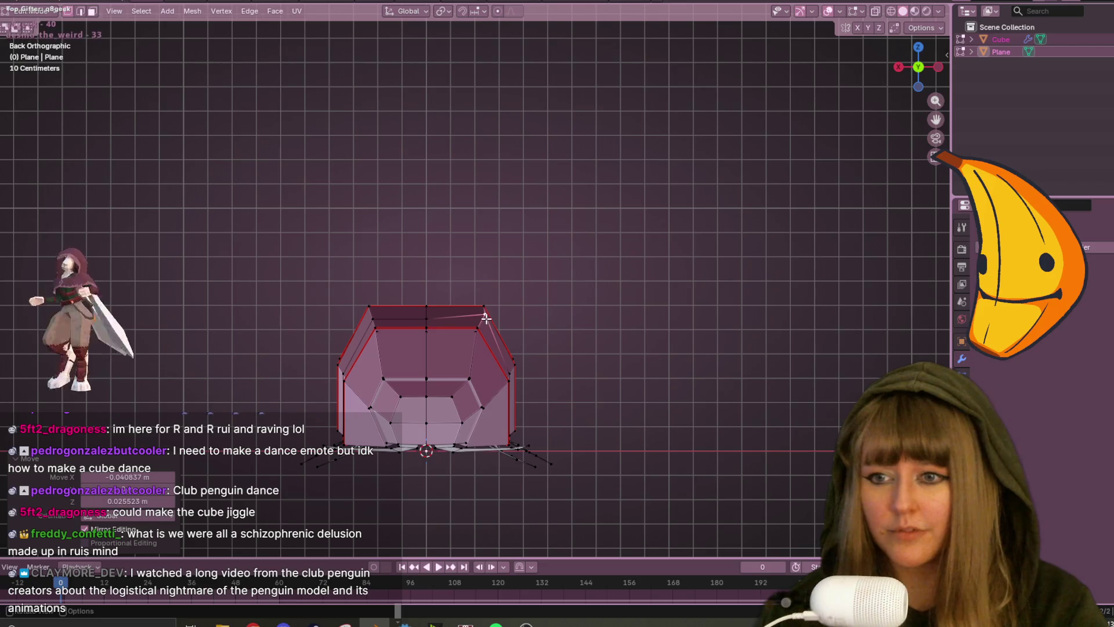
{"action": "left_click", "coordinate": [428, 327]}
{"action": "key", "text": "g"}
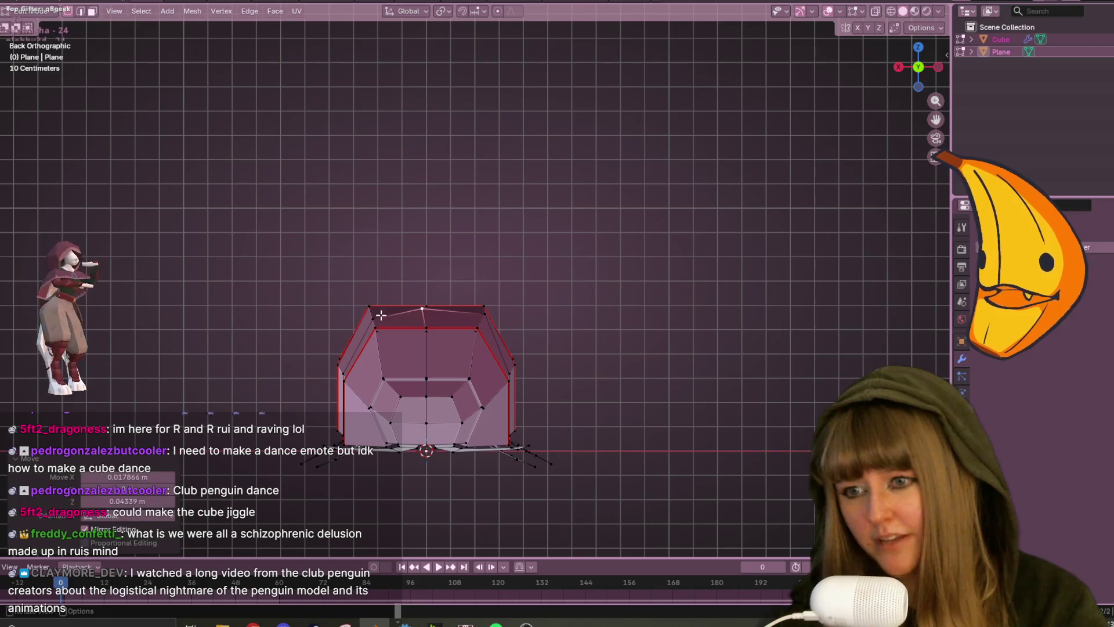
{"action": "left_click", "coordinate": [446, 303]}
{"action": "mouse_move", "coordinate": [445, 303]}
{"action": "middle_mouse_down"}
{"action": "mouse_move", "coordinate": [643, 321]}
{"action": "mouse_move", "coordinate": [477, 252]}
{"action": "mouse_move", "coordinate": [460, 306]}
{"action": "mouse_move", "coordinate": [476, 307]}
{"action": "middle_mouse_up"}
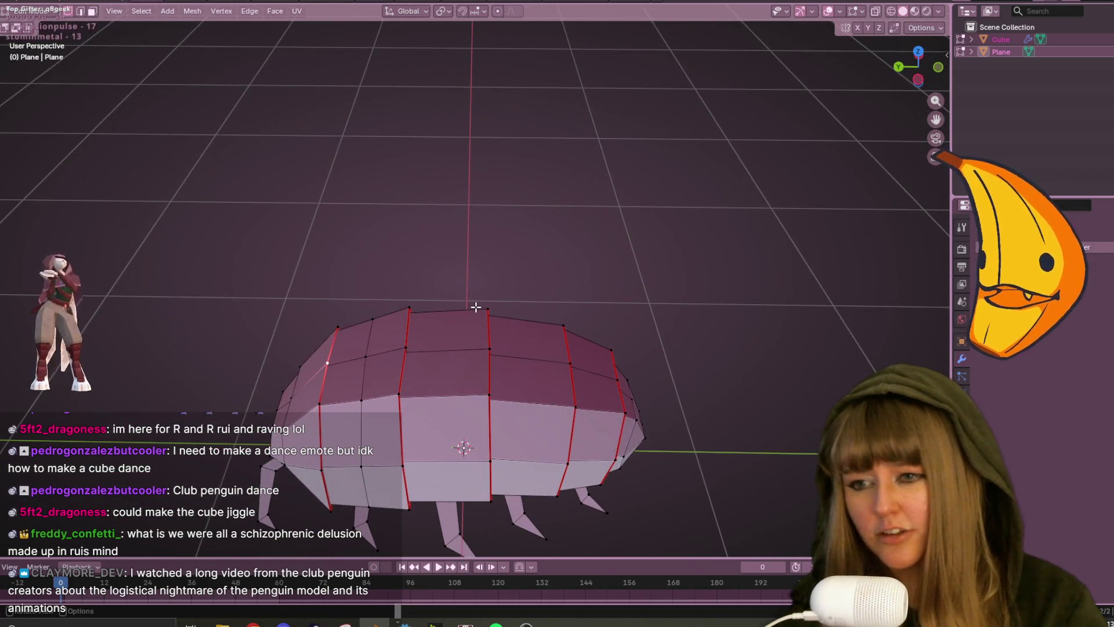
{"action": "scroll", "coordinate": [505, 371], "scroll_direction": "down", "scroll_amount": 3}
{"action": "mouse_move", "coordinate": [511, 371]}
{"action": "middle_mouse_down"}
{"action": "mouse_move", "coordinate": [535, 323]}
{"action": "mouse_move", "coordinate": [391, 382]}
{"action": "mouse_move", "coordinate": [440, 363]}
{"action": "middle_mouse_up"}
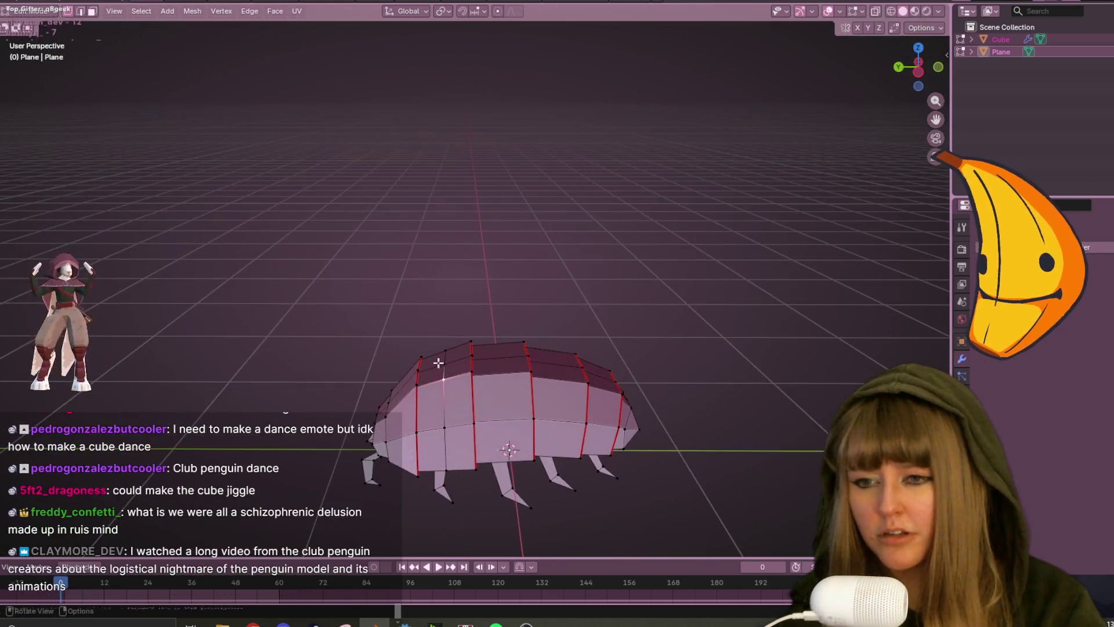
{"action": "left_click", "coordinate": [918, 62]}
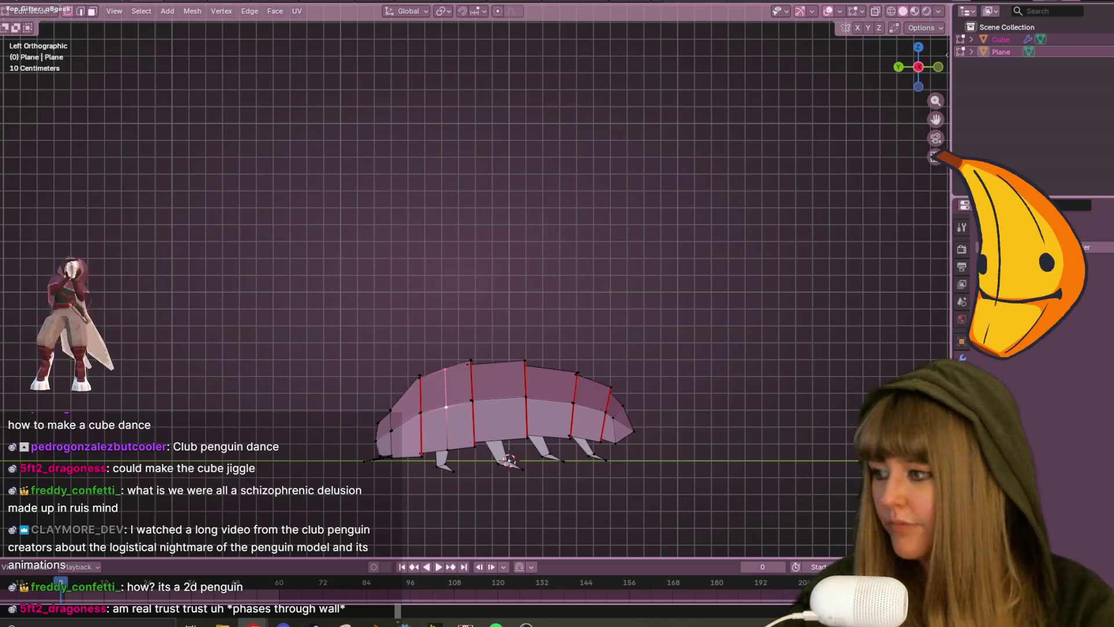
{"action": "key", "text": "alt+Tab"}
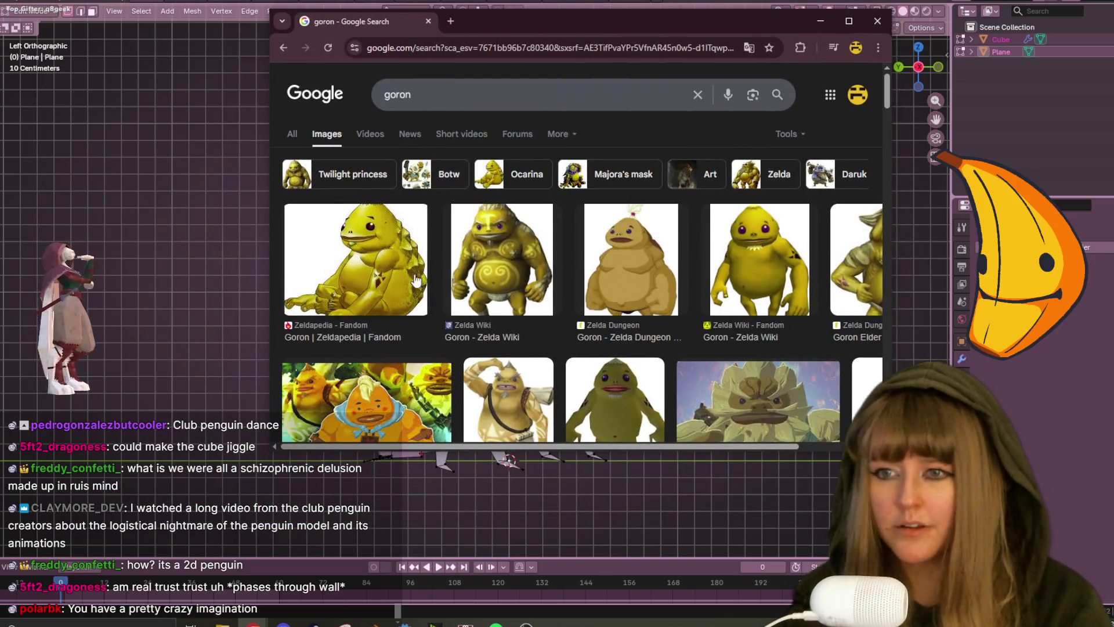
Preview the first Zeldapedia Goron image and scroll through the goron results.
{"action": "left_click", "coordinate": [421, 281]}
{"action": "scroll", "coordinate": [456, 321], "scroll_direction": "down", "scroll_amount": 3}
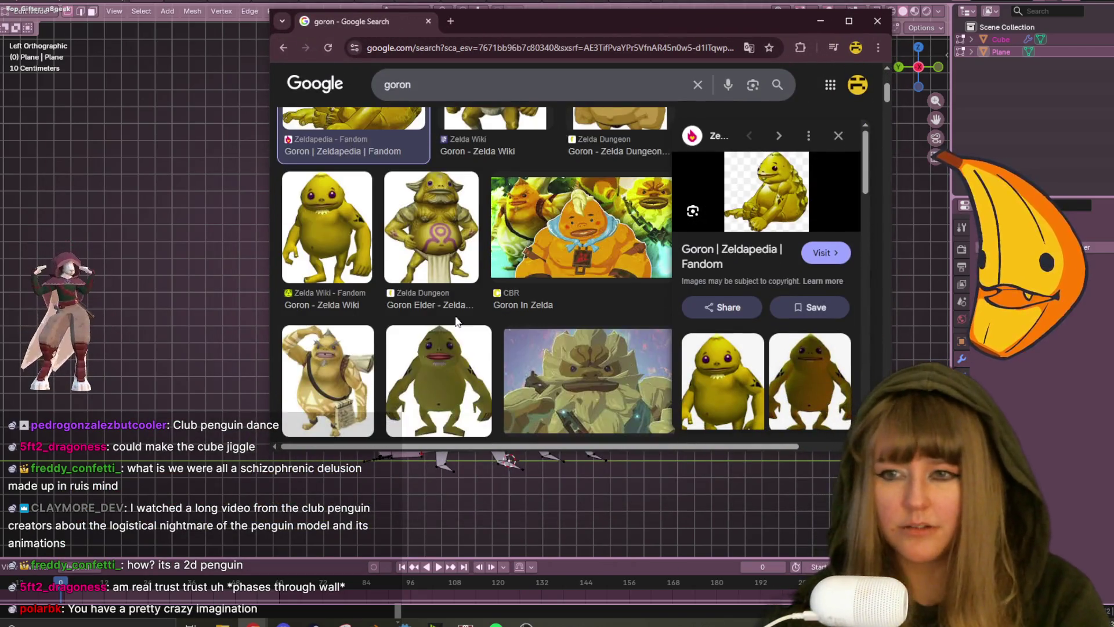
{"action": "scroll", "coordinate": [457, 321], "scroll_direction": "down", "scroll_amount": 1}
{"action": "scroll", "coordinate": [574, 320], "scroll_direction": "down", "scroll_amount": 5}
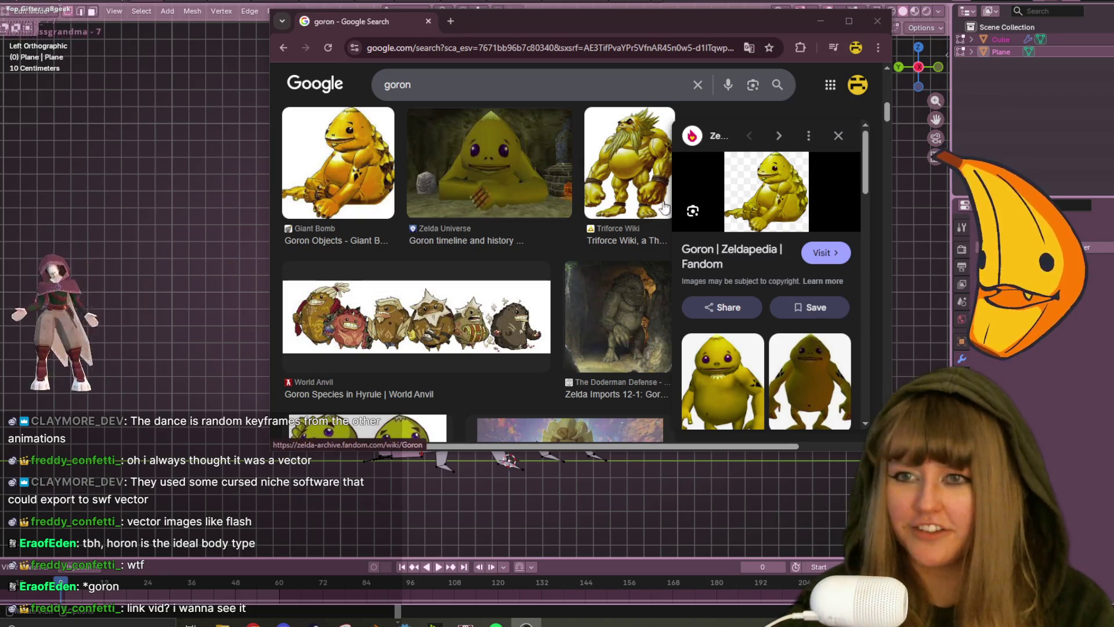
Preview the Darunia and Goron Free rig images, then minimize Chrome.
{"action": "left_click", "coordinate": [635, 179]}
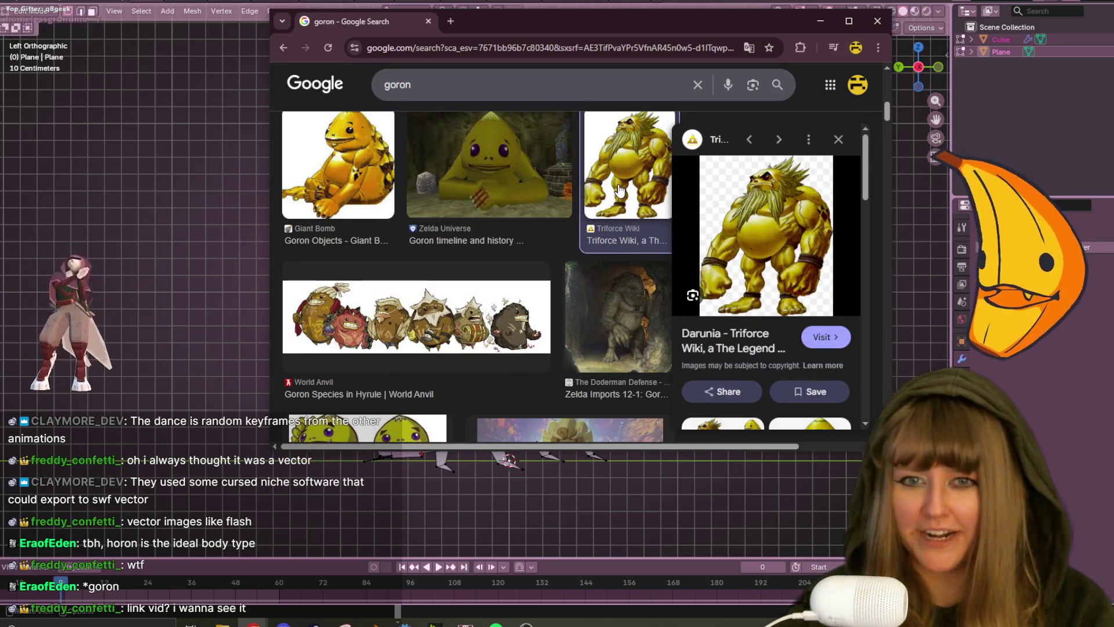
{"action": "scroll", "coordinate": [653, 171], "scroll_direction": "down", "scroll_amount": 10}
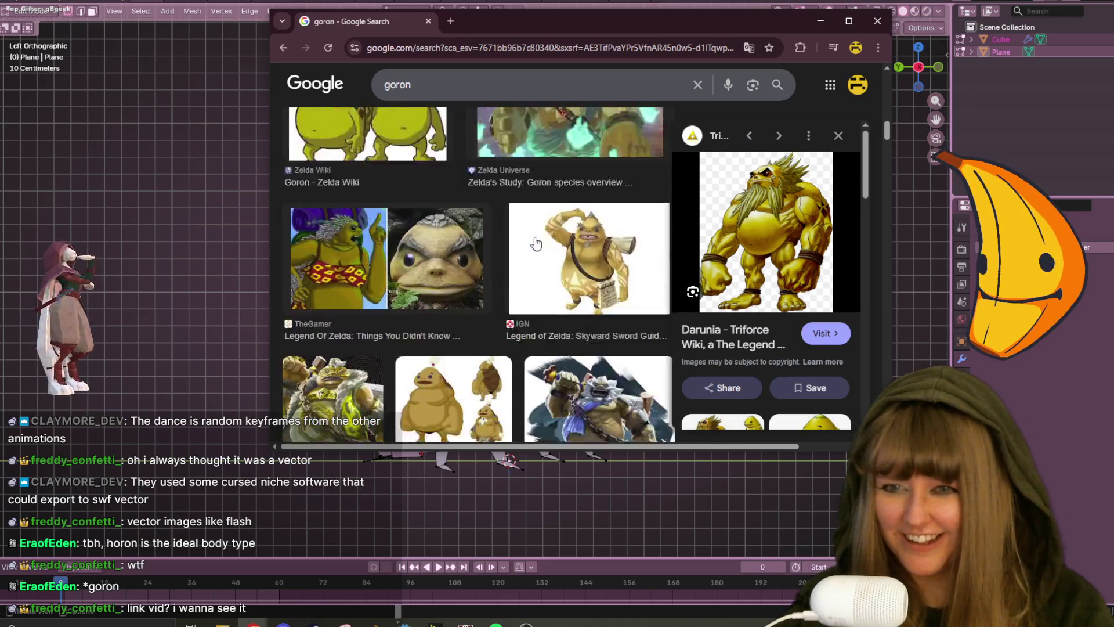
{"action": "scroll", "coordinate": [535, 242], "scroll_direction": "down", "scroll_amount": 5}
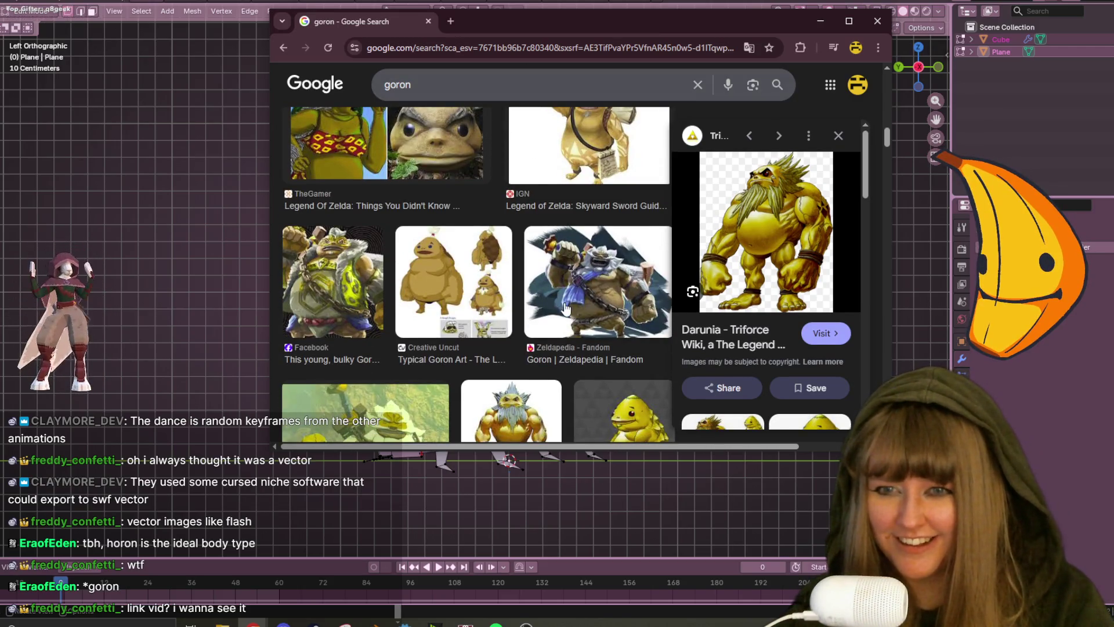
{"action": "scroll", "coordinate": [517, 332], "scroll_direction": "down", "scroll_amount": 2}
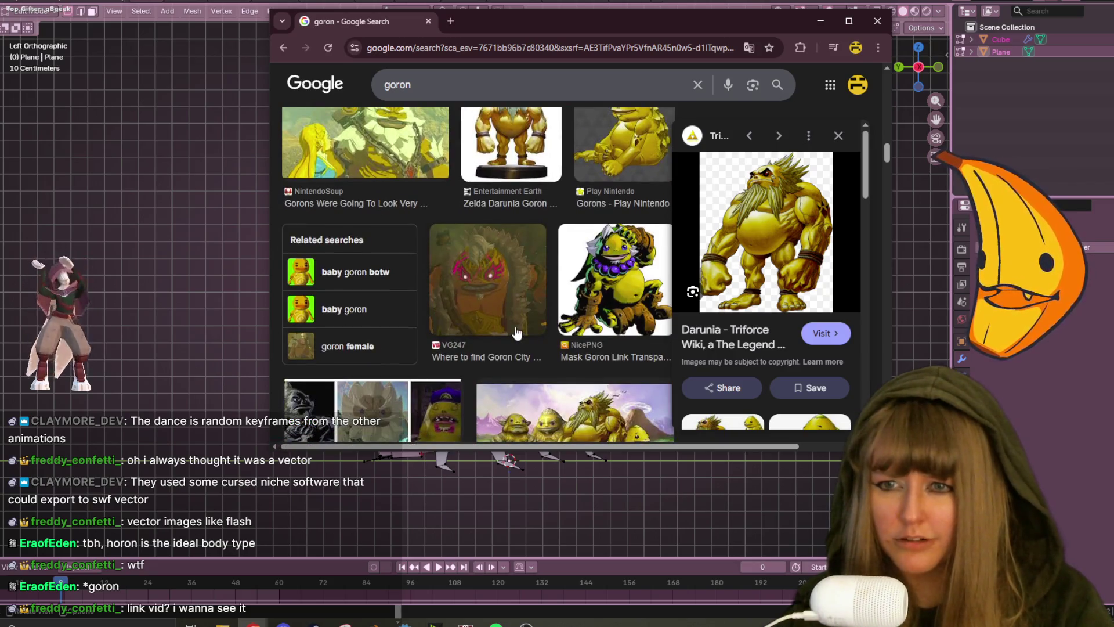
{"action": "scroll", "coordinate": [499, 285], "scroll_direction": "down", "scroll_amount": 6}
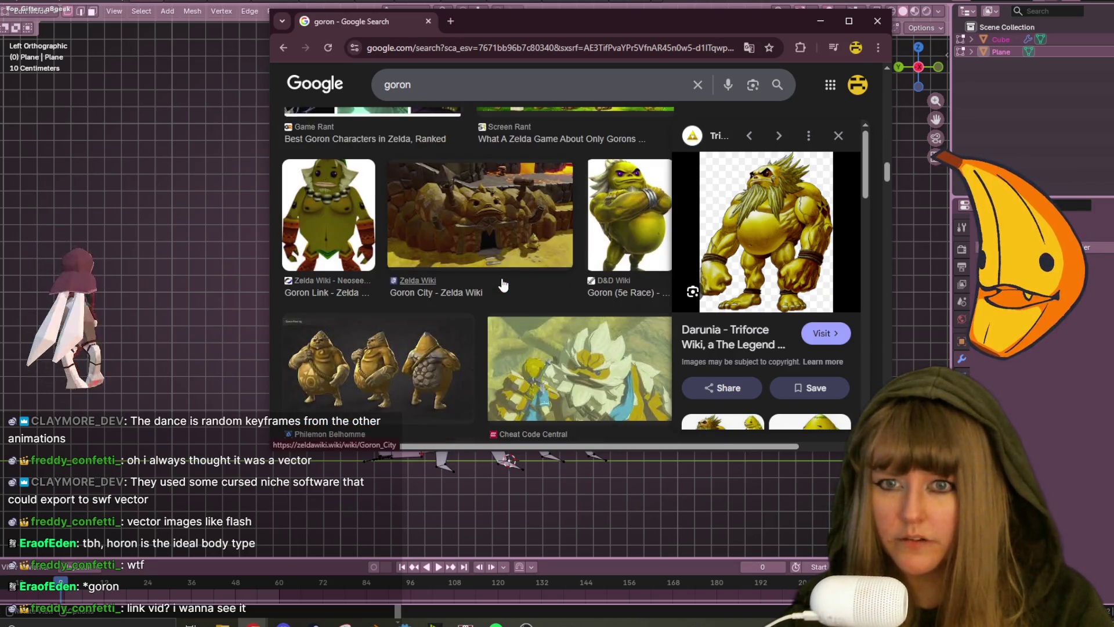
{"action": "scroll", "coordinate": [496, 280], "scroll_direction": "down", "scroll_amount": 2}
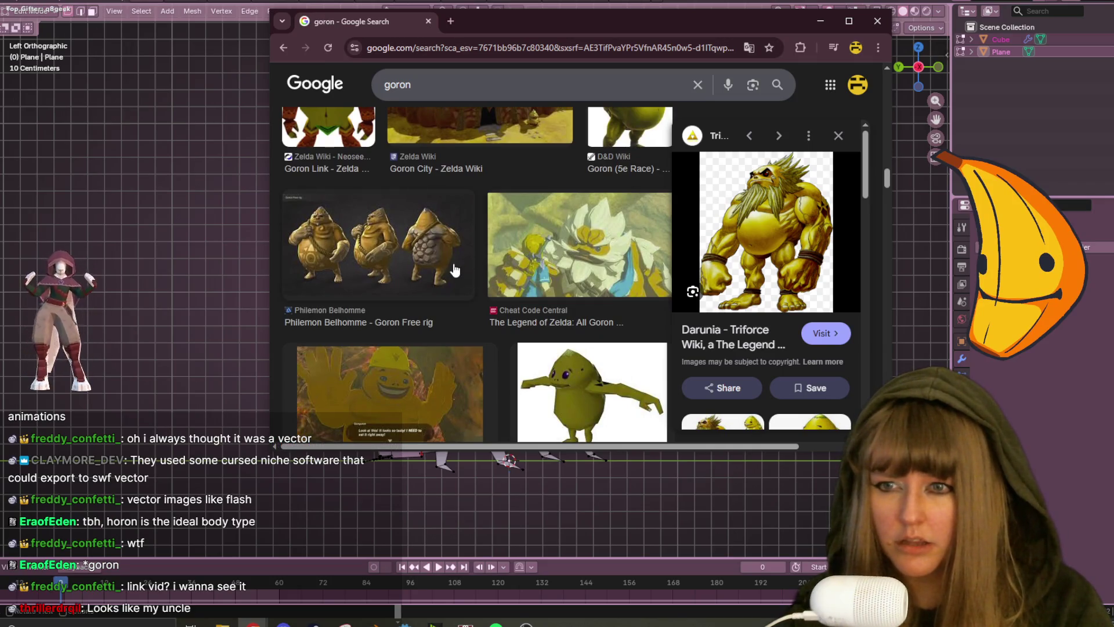
{"action": "left_click", "coordinate": [455, 267]}
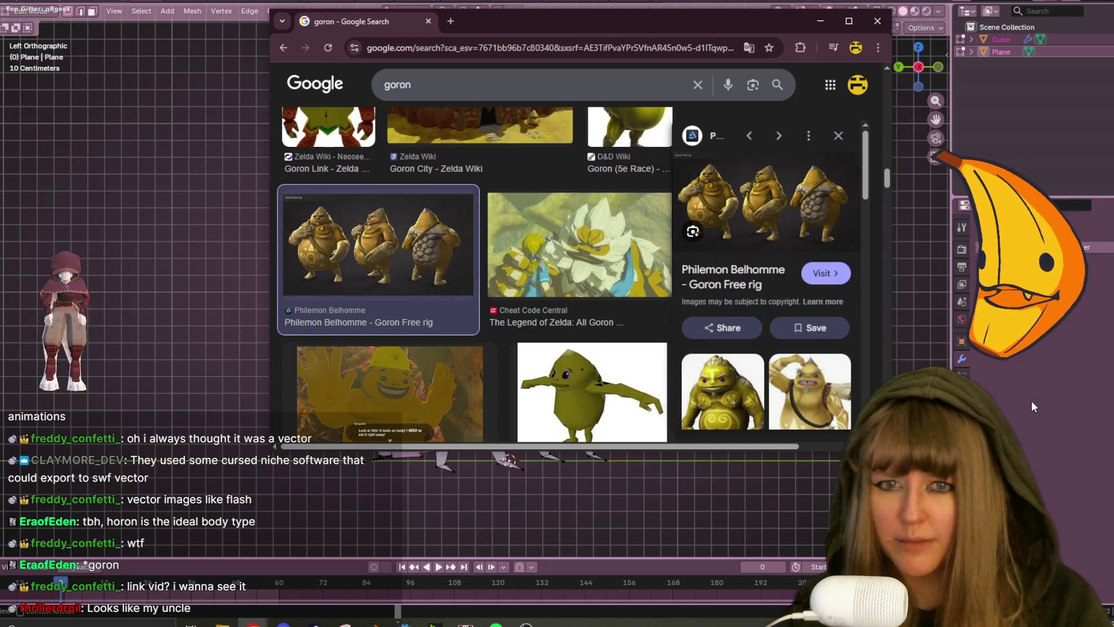
{"action": "left_click", "coordinate": [1067, 412]}
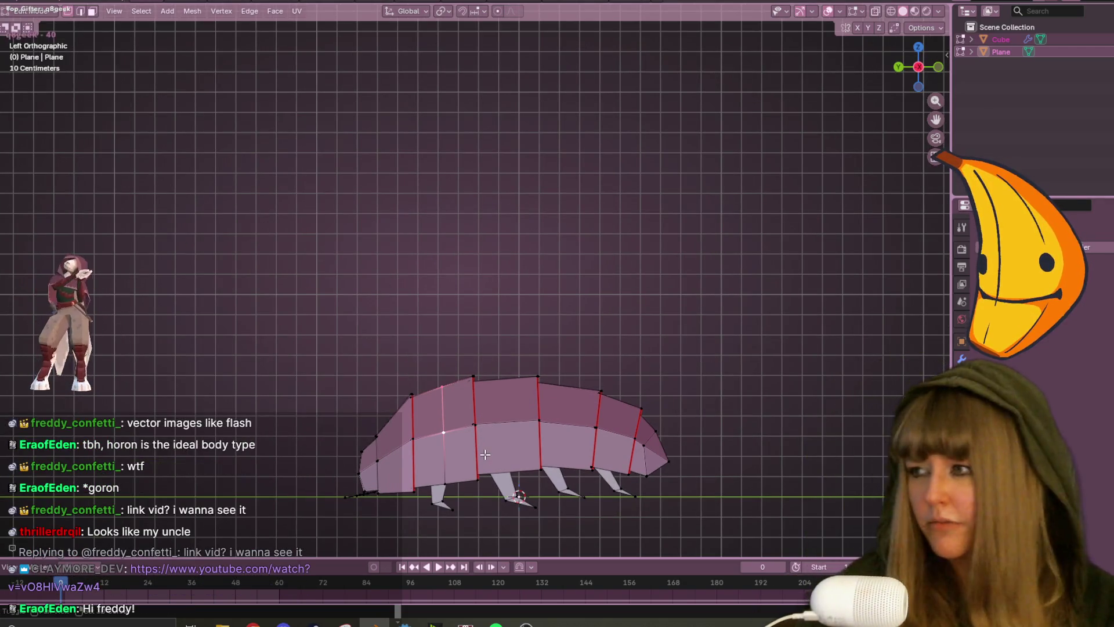
Select the back's top vertex in X-ray and raise the front into a sharper peak.
{"action": "scroll", "coordinate": [485, 454], "scroll_direction": "up", "scroll_amount": 3}
{"action": "left_click_drag", "start_coordinate": [416, 313], "coordinate": [451, 328]}
{"action": "key", "text": "alt+z"}
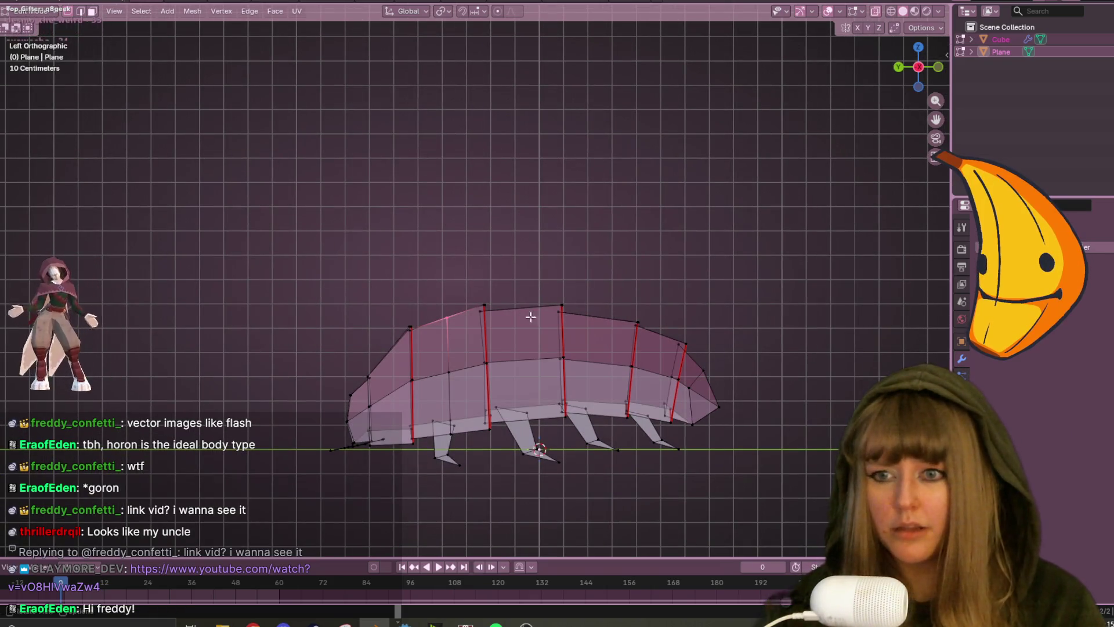
{"action": "scroll", "coordinate": [433, 302], "scroll_direction": "up", "scroll_amount": 2}
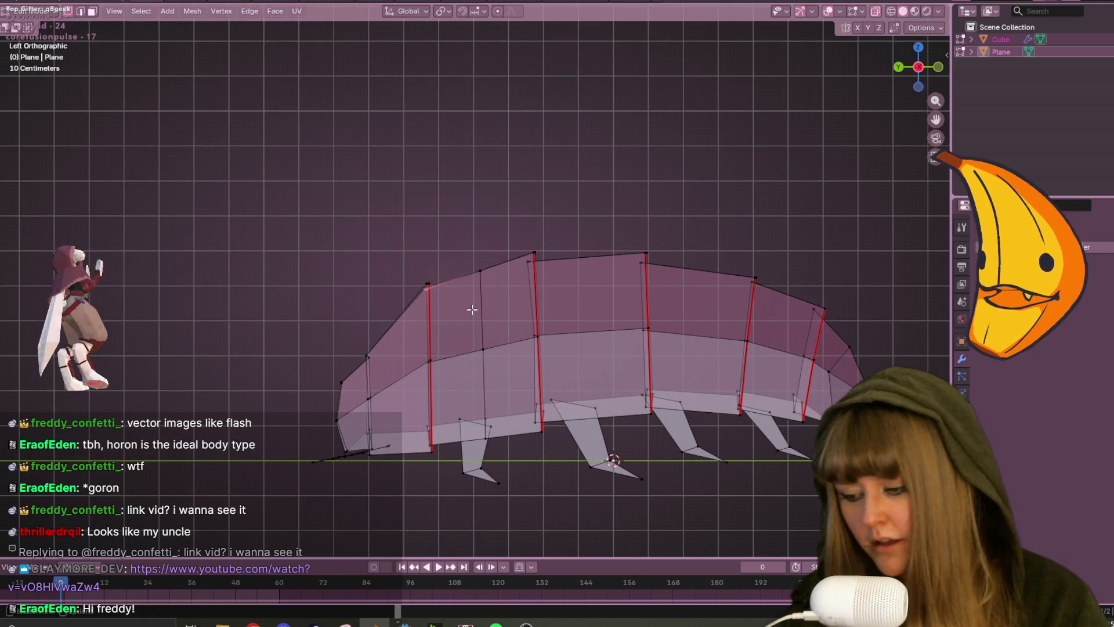
{"action": "key", "text": "g"}
{"action": "left_click", "coordinate": [474, 327]}
{"action": "mouse_move", "coordinate": [475, 328]}
{"action": "middle_mouse_down"}
{"action": "mouse_move", "coordinate": [566, 278]}
{"action": "mouse_move", "coordinate": [516, 338]}
{"action": "mouse_move", "coordinate": [574, 272]}
{"action": "middle_mouse_up"}
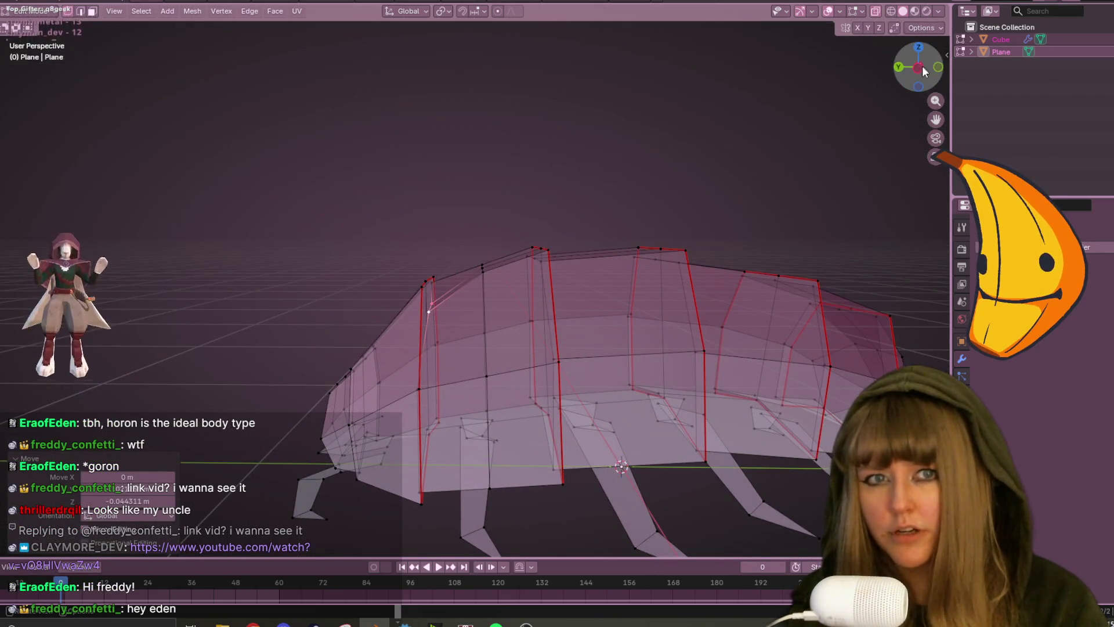
{"action": "left_click", "coordinate": [923, 67]}
{"action": "key", "text": "g"}
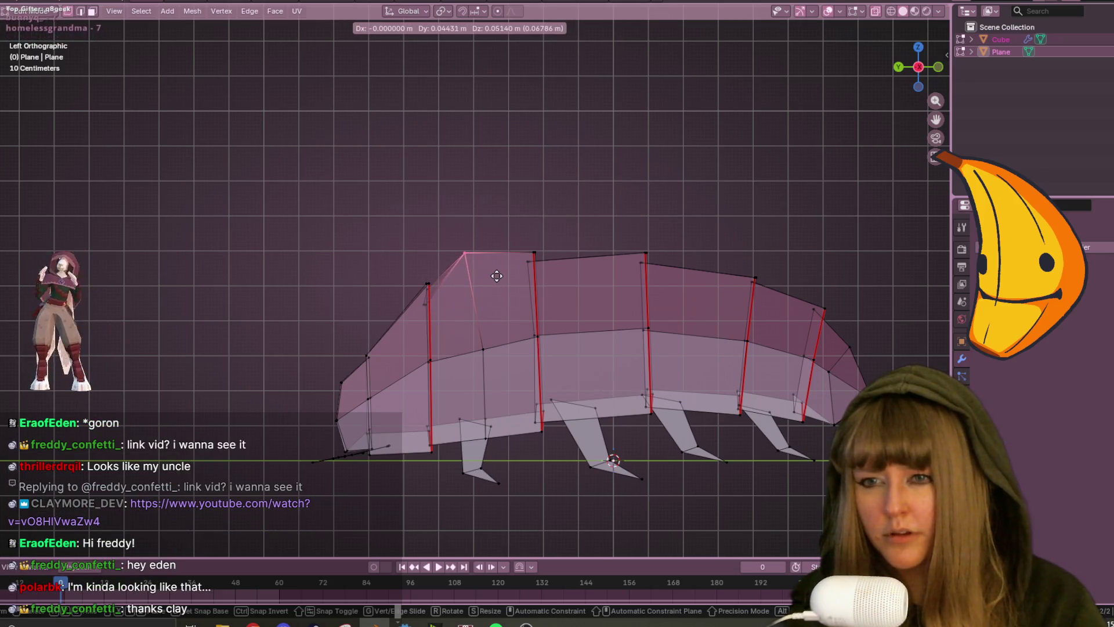
{"action": "left_click", "coordinate": [506, 266]}
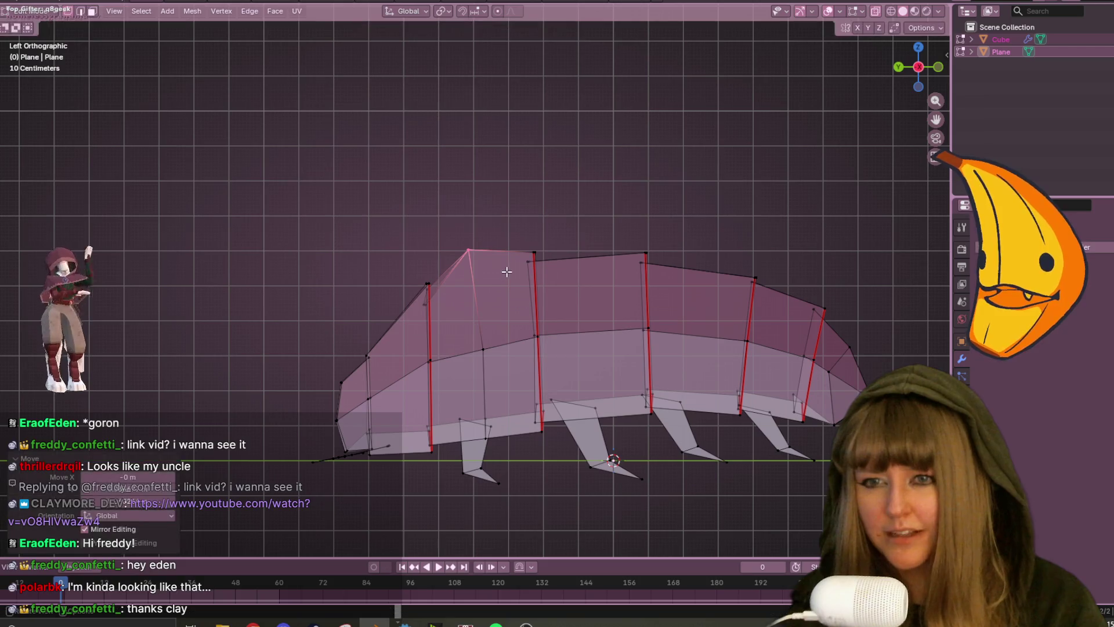
Shift two vertical segment loops in side view.
{"action": "left_click", "coordinate": [483, 360]}
{"action": "key", "text": "g"}
{"action": "left_click", "coordinate": [483, 359]}
{"action": "left_click", "coordinate": [477, 434]}
{"action": "key", "text": "g"}
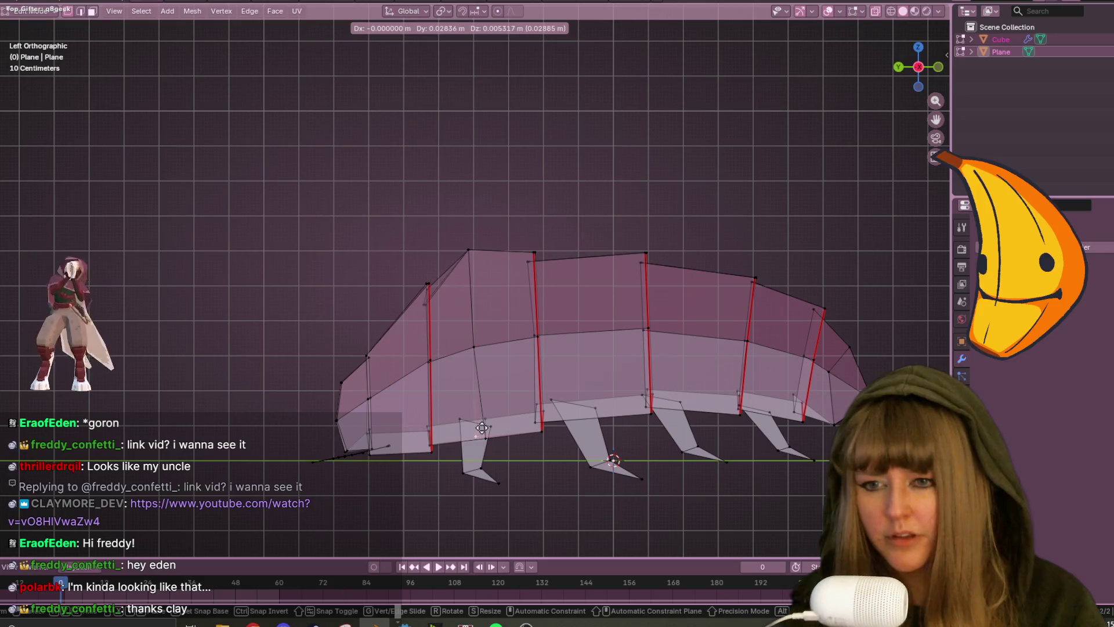
{"action": "left_click", "coordinate": [488, 429]}
Return to solid shading and nudge the selected shell vertices slightly along X.
{"action": "middle_click_drag", "start_coordinate": [489, 429], "coordinate": [626, 325]}
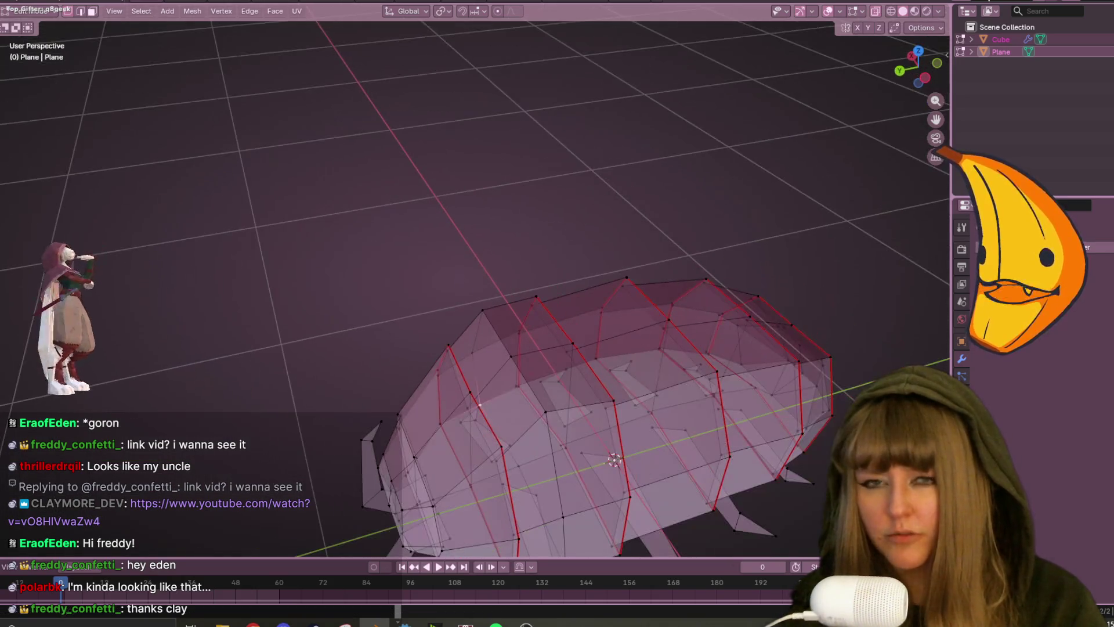
{"action": "left_click", "coordinate": [892, 11]}
{"action": "mouse_move", "coordinate": [755, 325]}
{"action": "middle_mouse_down"}
{"action": "mouse_move", "coordinate": [686, 304]}
{"action": "mouse_move", "coordinate": [426, 340]}
{"action": "mouse_move", "coordinate": [572, 288]}
{"action": "mouse_move", "coordinate": [530, 258]}
{"action": "mouse_move", "coordinate": [532, 532]}
{"action": "mouse_move", "coordinate": [497, 423]}
{"action": "mouse_move", "coordinate": [991, 90]}
{"action": "middle_mouse_up"}
{"action": "key", "text": "g"}
{"action": "left_click", "coordinate": [531, 236]}
{"action": "left_click", "coordinate": [917, 54]}
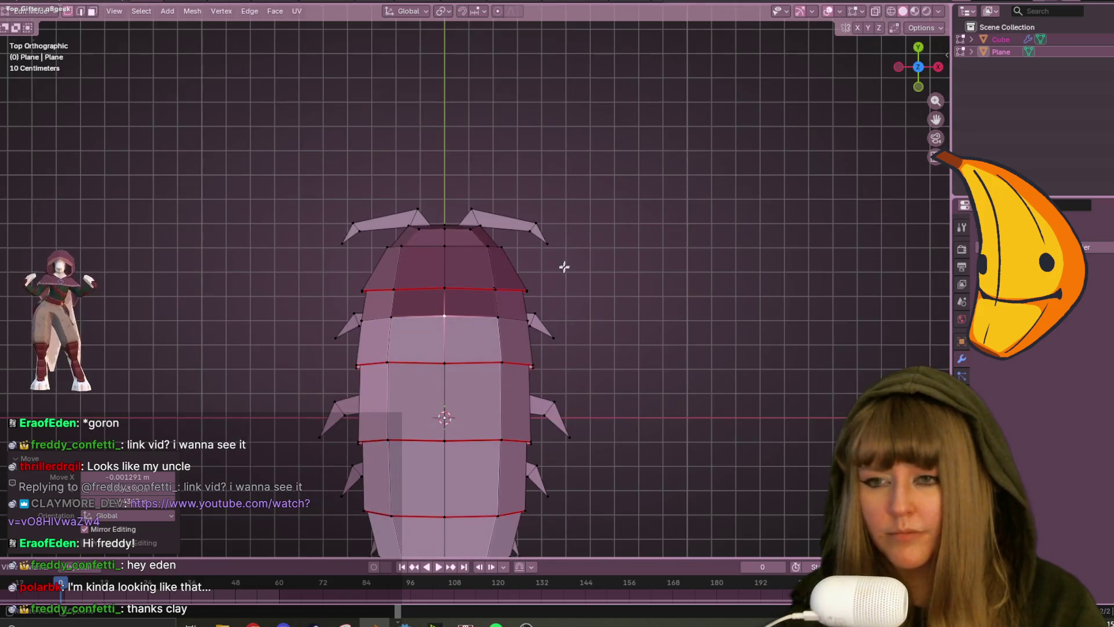
Push two side vertices of the front segments outward along X to widen the body.
{"action": "key", "text": "g"}
{"action": "right_click", "coordinate": [514, 299]}
{"action": "left_click", "coordinate": [391, 318]}
{"action": "key", "text": "g"}
{"action": "left_click", "coordinate": [491, 319]}
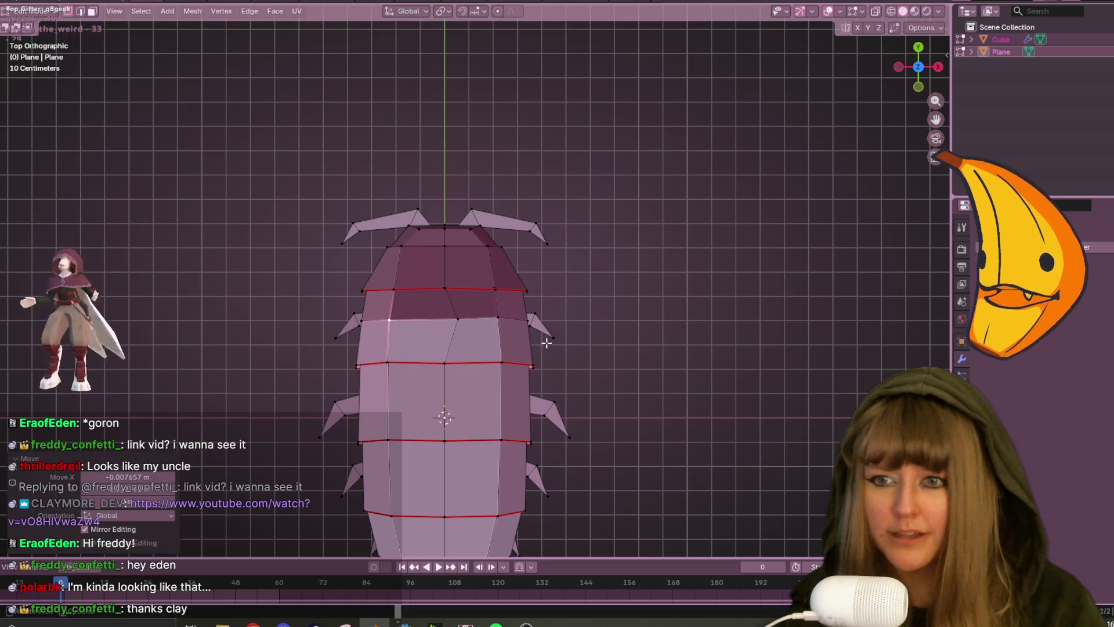
{"action": "left_click", "coordinate": [493, 319]}
{"action": "key", "text": "g"}
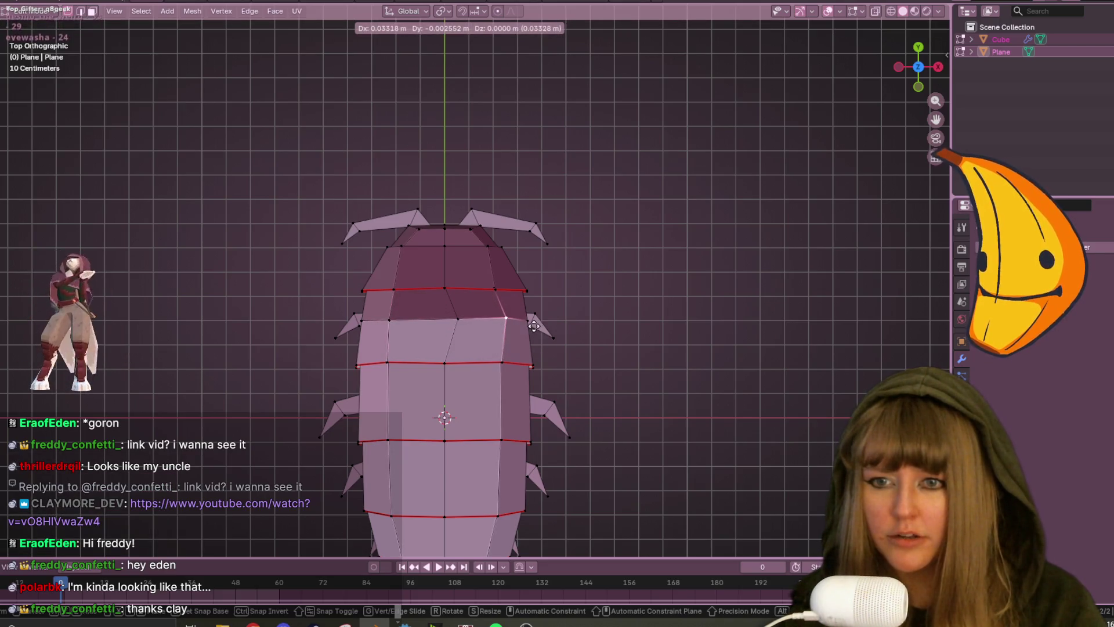
{"action": "left_click", "coordinate": [529, 328]}
{"action": "mouse_move", "coordinate": [529, 328]}
{"action": "middle_mouse_down"}
{"action": "mouse_move", "coordinate": [531, 274]}
{"action": "mouse_move", "coordinate": [417, 184]}
{"action": "mouse_move", "coordinate": [373, 226]}
{"action": "mouse_move", "coordinate": [408, 273]}
{"action": "mouse_move", "coordinate": [284, 189]}
{"action": "mouse_move", "coordinate": [728, 194]}
{"action": "middle_mouse_up"}
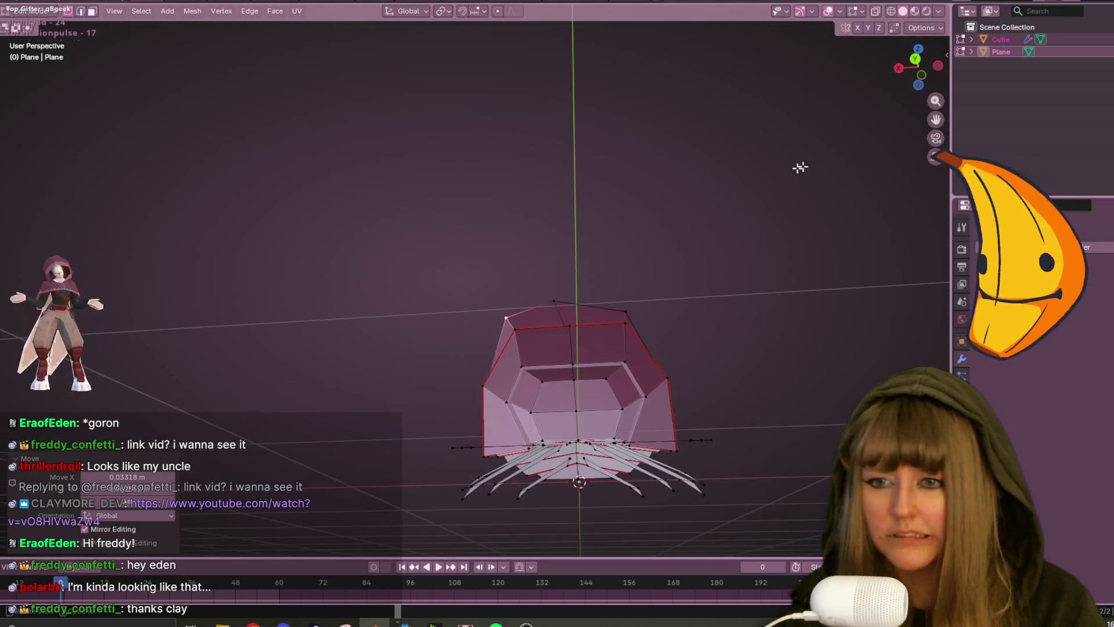
In Back Orthographic view, move the ridge's top vertex down along Z.
{"action": "key", "text": "ctrl+KP_1"}
{"action": "key", "text": "g"}
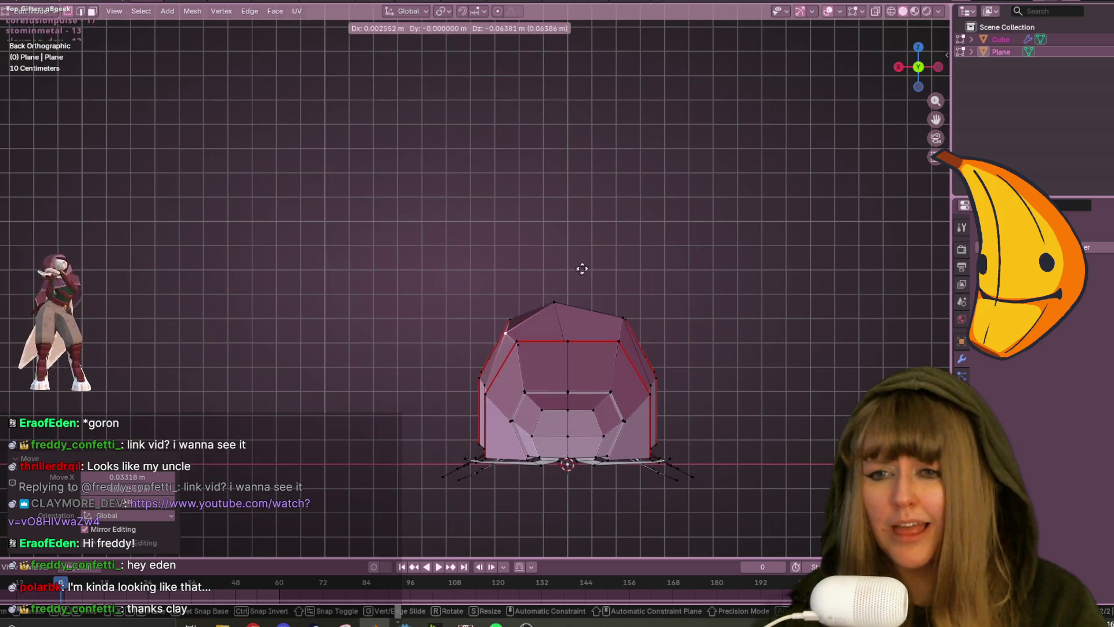
{"action": "left_click", "coordinate": [637, 259]}
{"action": "mouse_move", "coordinate": [636, 259]}
{"action": "middle_mouse_down"}
{"action": "mouse_move", "coordinate": [639, 330]}
{"action": "mouse_move", "coordinate": [930, 79]}
{"action": "middle_mouse_up"}
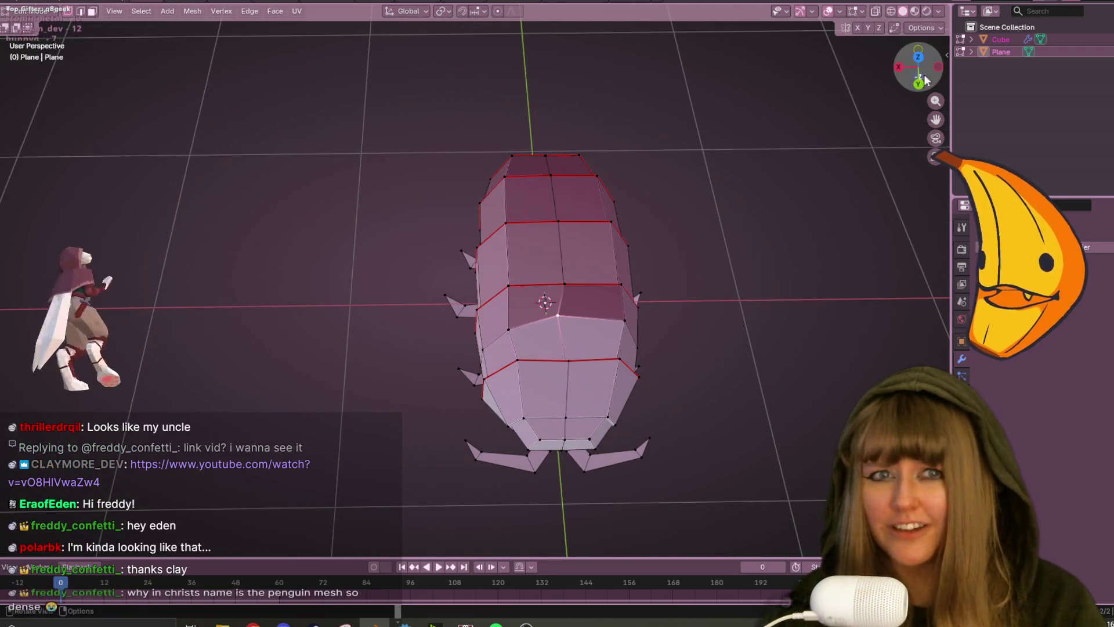
{"action": "left_click", "coordinate": [918, 57]}
{"action": "left_click", "coordinate": [918, 47]}
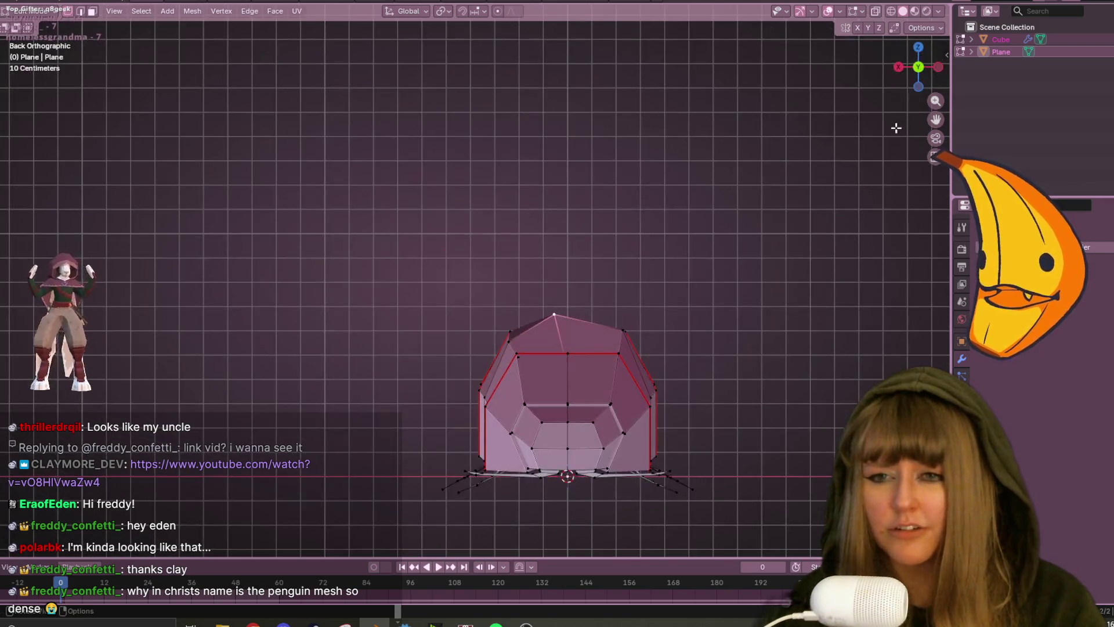
{"action": "scroll", "coordinate": [753, 304], "scroll_direction": "up", "scroll_amount": 1}
{"action": "mouse_move", "coordinate": [753, 303]}
{"action": "middle_mouse_down", "text": "shift"}
{"action": "mouse_move", "coordinate": [708, 254]}
{"action": "mouse_move", "coordinate": [616, 240]}
{"action": "middle_mouse_up", "text": "shift"}
{"action": "key", "text": "g"}
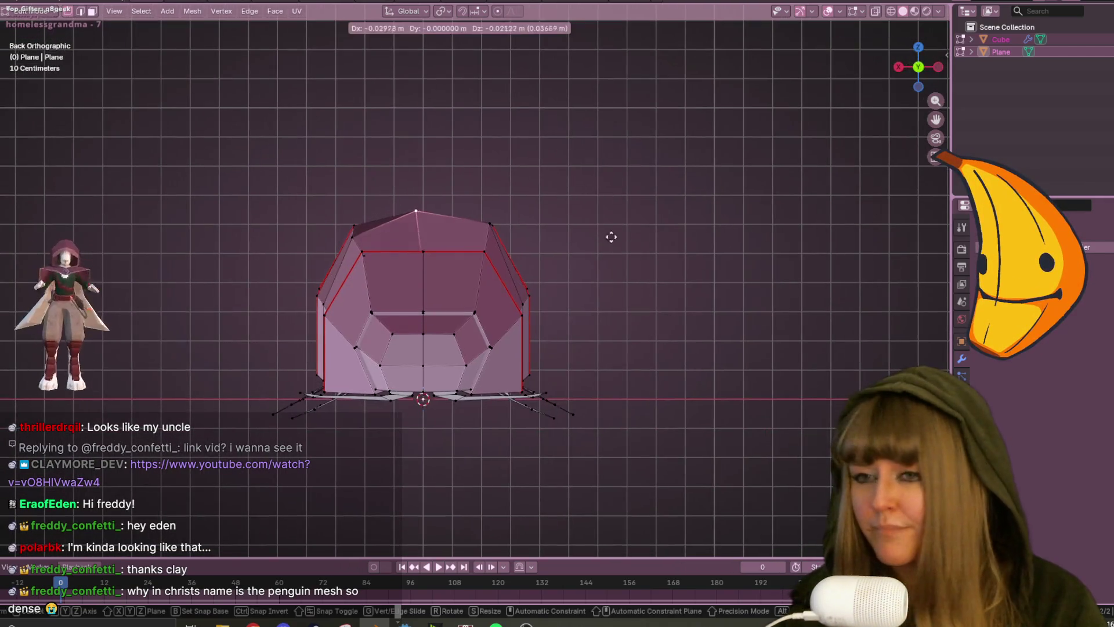
{"action": "right_click", "coordinate": [614, 232]}
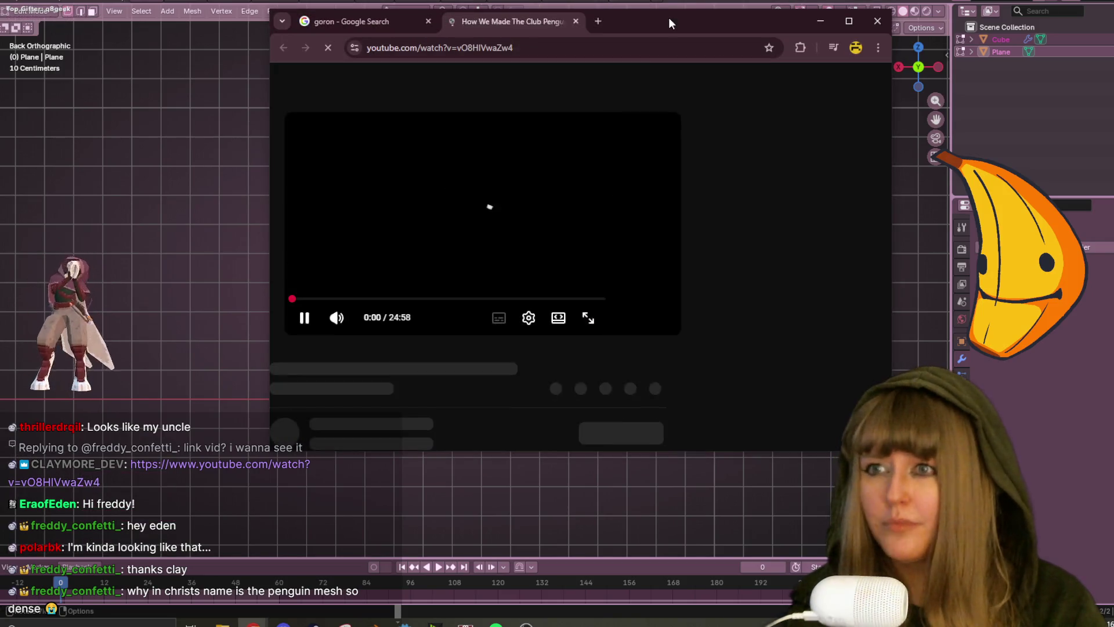
Bring Chrome back to watch 'How We Made The Club Penguin Avatar', then return to Blender.
{"action": "left_click_drag", "start_coordinate": [668, 18], "coordinate": [667, 0]}
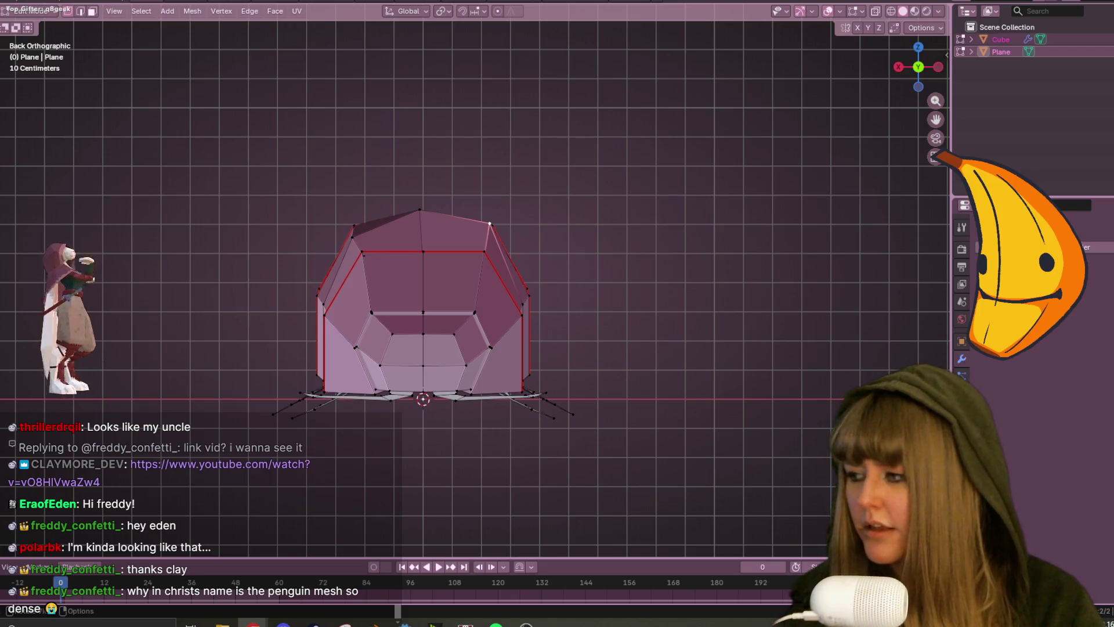
{"action": "mouse_move", "coordinate": [242, 0]}
{"action": "left_mouse_down"}
{"action": "mouse_move", "coordinate": [243, 126]}
{"action": "mouse_move", "coordinate": [333, 82]}
{"action": "mouse_move", "coordinate": [453, 125]}
{"action": "left_mouse_up"}
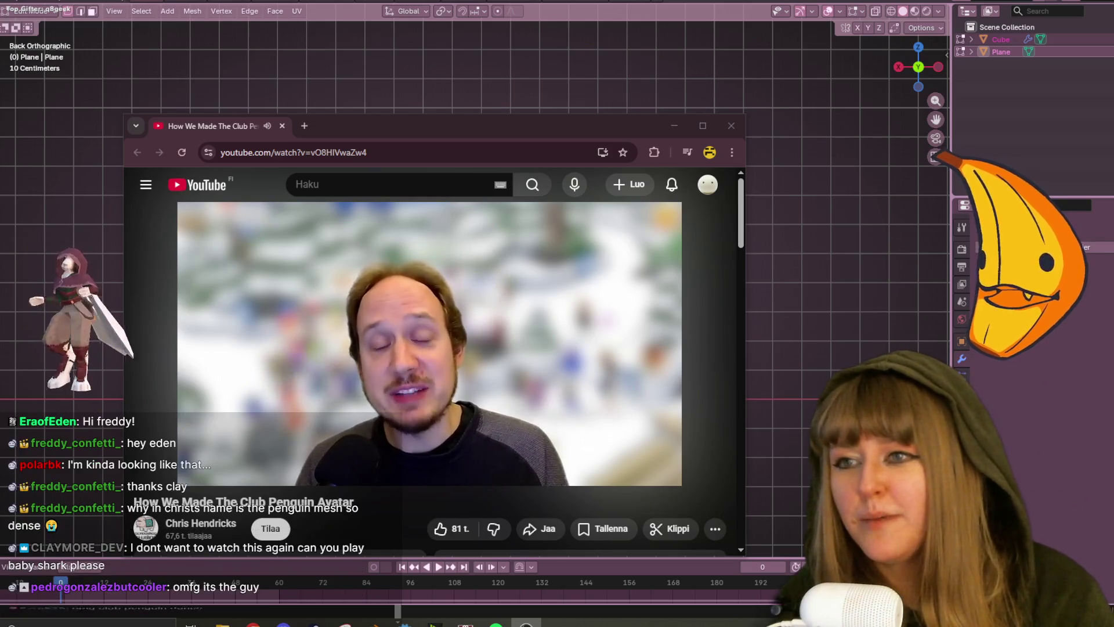
{"action": "key", "text": "alt+Tab"}
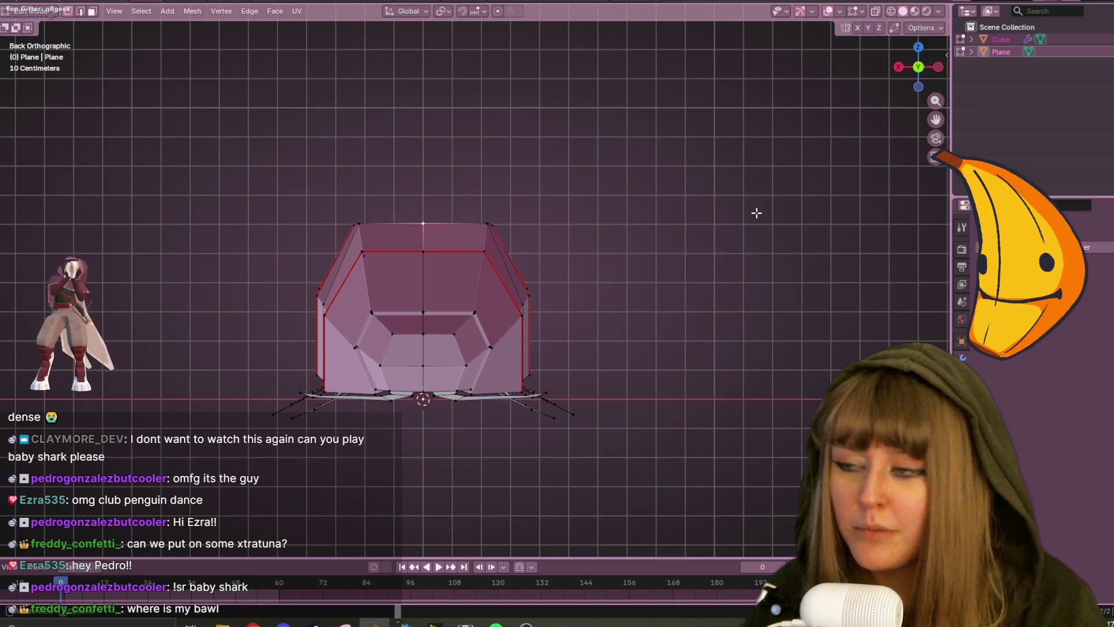
Orbit to view the flat-topped pillbug from the side.
{"action": "mouse_move", "coordinate": [756, 213]}
{"action": "middle_mouse_down"}
{"action": "mouse_move", "coordinate": [756, 234]}
{"action": "mouse_move", "coordinate": [706, 286]}
{"action": "mouse_move", "coordinate": [418, 261]}
{"action": "mouse_move", "coordinate": [511, 227]}
{"action": "mouse_move", "coordinate": [483, 238]}
{"action": "mouse_move", "coordinate": [634, 254]}
{"action": "mouse_move", "coordinate": [467, 266]}
{"action": "mouse_move", "coordinate": [334, 299]}
{"action": "mouse_move", "coordinate": [525, 276]}
{"action": "mouse_move", "coordinate": [308, 214]}
{"action": "mouse_move", "coordinate": [510, 249]}
{"action": "mouse_move", "coordinate": [438, 293]}
{"action": "mouse_move", "coordinate": [523, 232]}
{"action": "middle_mouse_up"}
Slide a vertex along its edge, then in Top view nudge the front seam and centre vertices.
{"action": "key", "text": "shift+v"}
{"action": "left_click", "coordinate": [467, 249]}
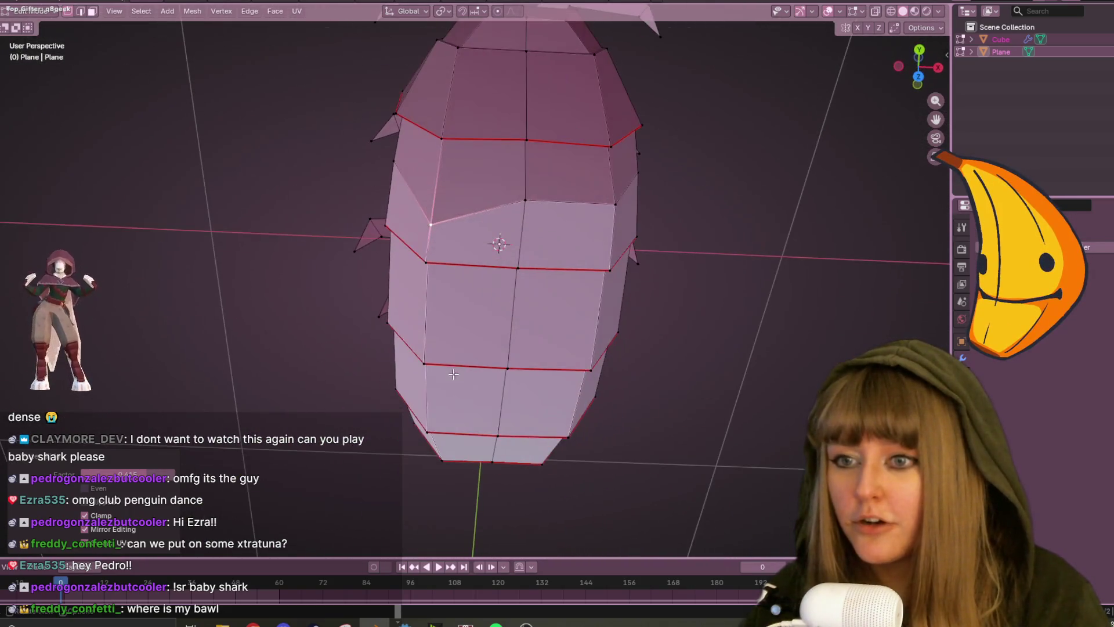
{"action": "left_click", "coordinate": [919, 80]}
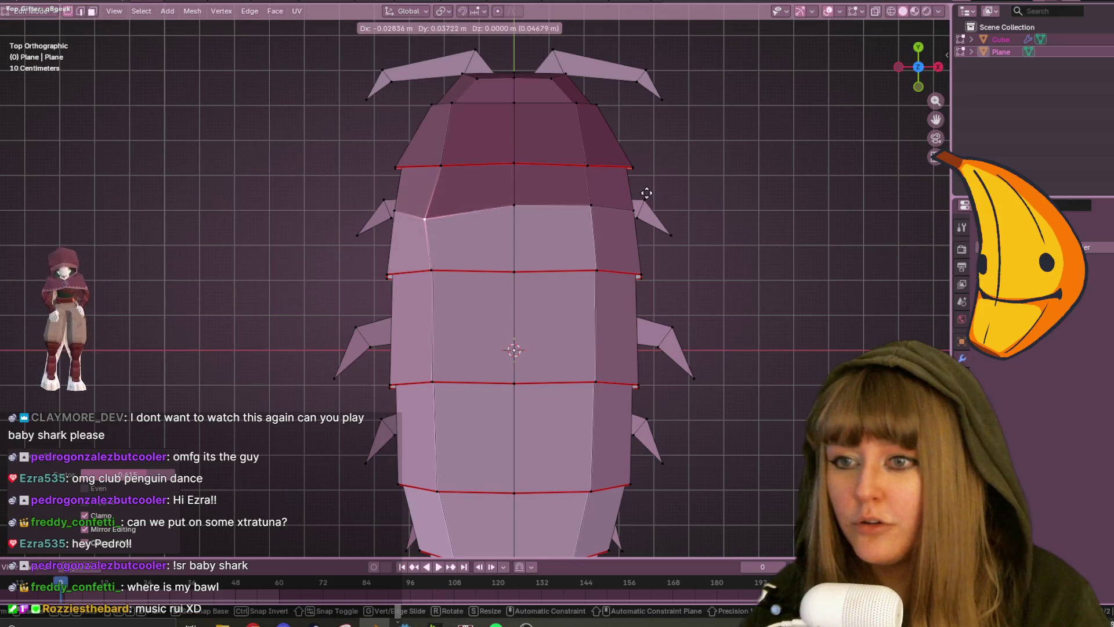
{"action": "left_click", "coordinate": [591, 206]}
{"action": "key", "text": "g"}
{"action": "left_click", "coordinate": [568, 217]}
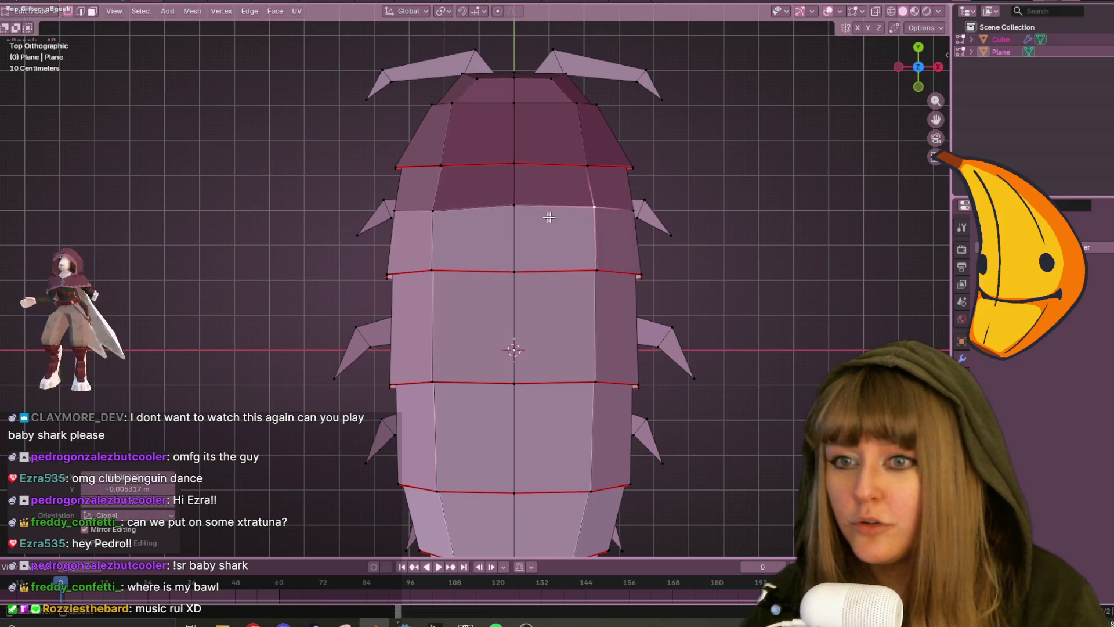
{"action": "left_click", "coordinate": [539, 204]}
{"action": "key", "text": "g"}
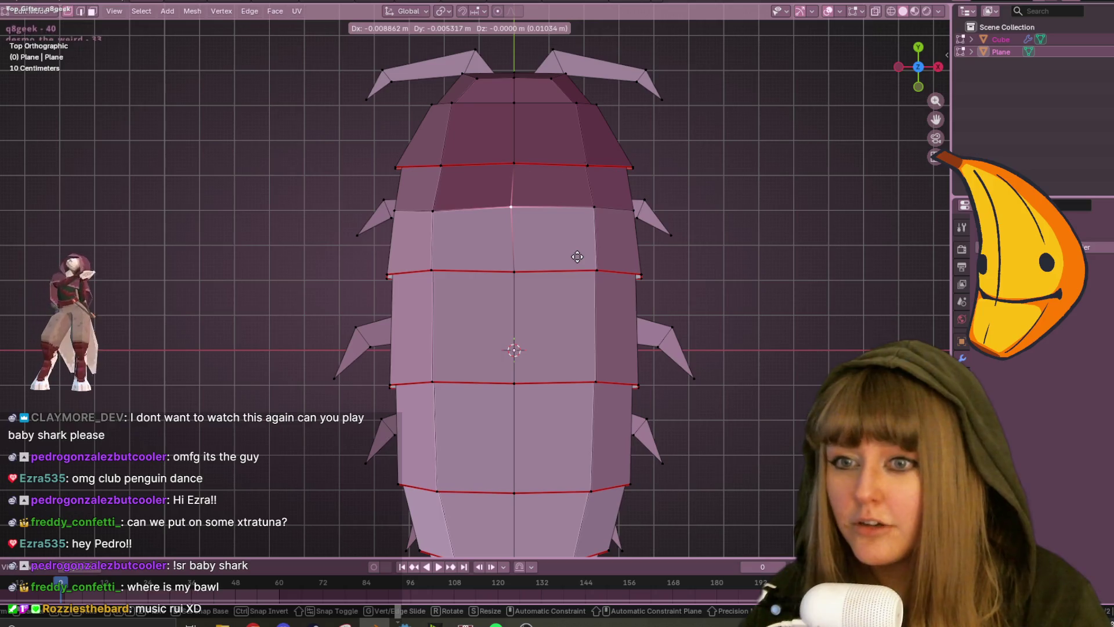
{"action": "left_click", "coordinate": [580, 257]}
Nudge the neighbouring and left vertices of the front segment seam slightly backward.
{"action": "left_click", "coordinate": [595, 209]}
{"action": "key", "text": "g"}
{"action": "left_click", "coordinate": [612, 224]}
{"action": "left_click", "coordinate": [458, 211]}
{"action": "key", "text": "g"}
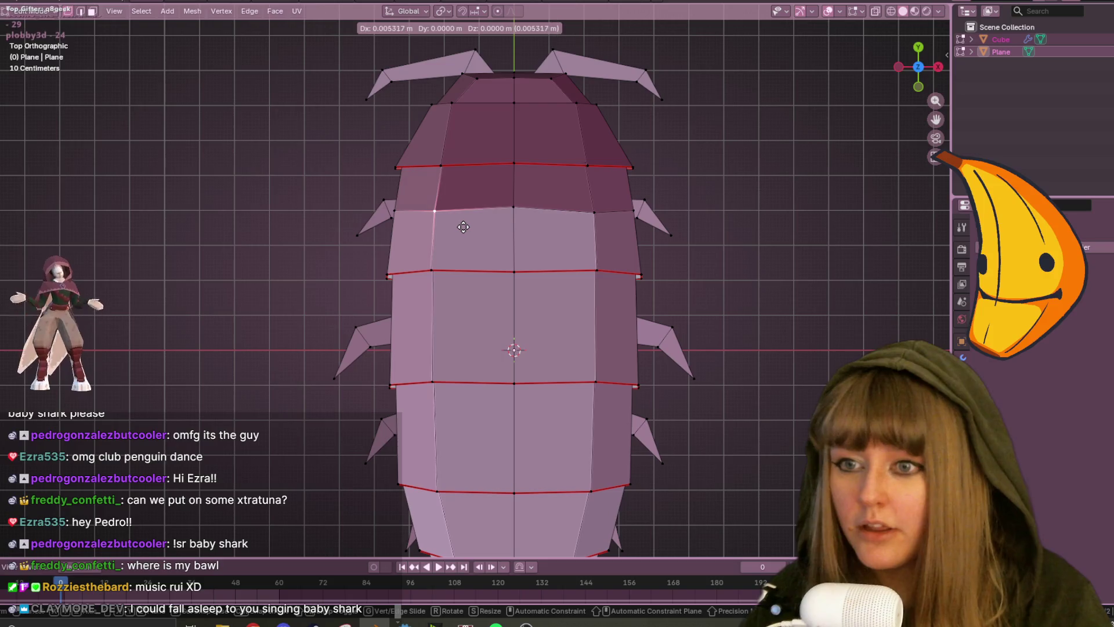
{"action": "left_click", "coordinate": [464, 224]}
{"action": "left_click", "coordinate": [521, 210]}
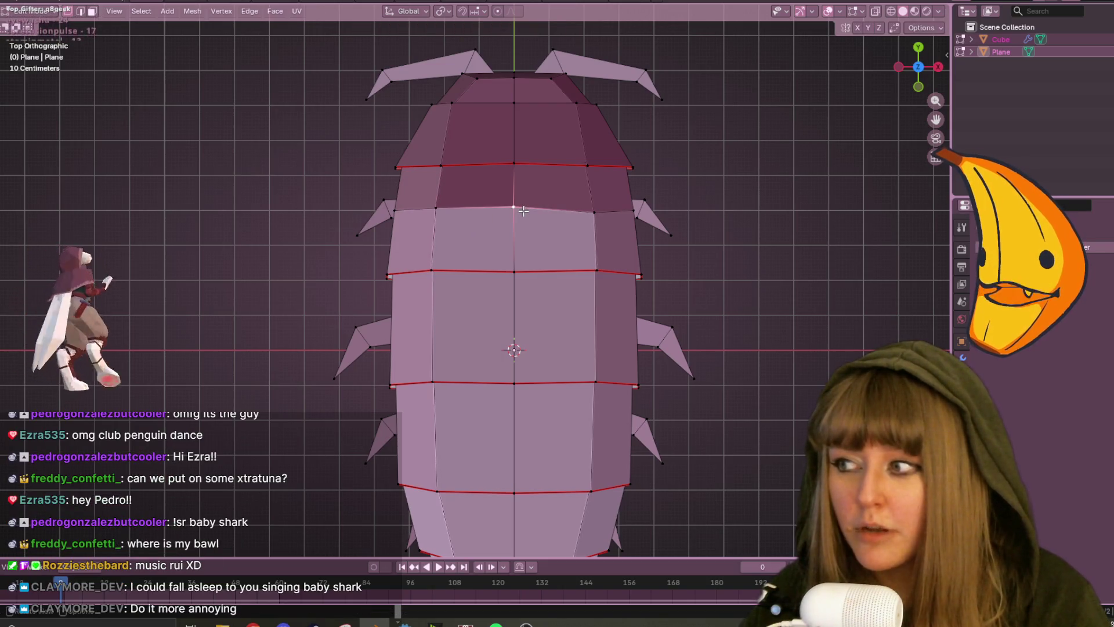
{"action": "scroll", "coordinate": [522, 241], "scroll_direction": "down", "scroll_amount": 2}
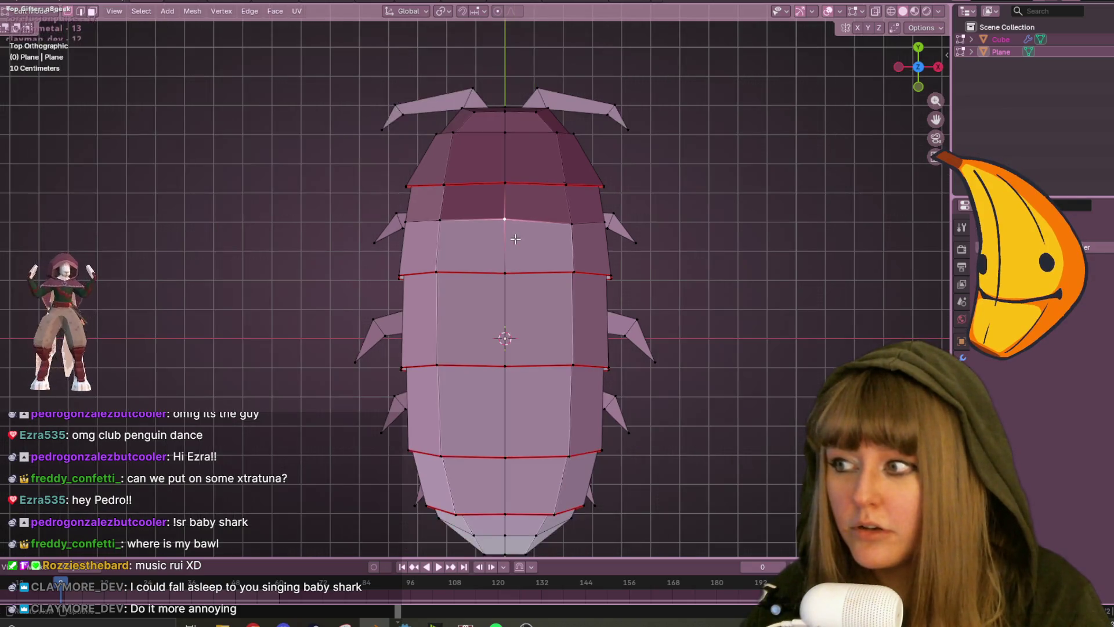
Pull the front segment's side vertices slightly left, the last by -0.03318 m along X.
{"action": "left_click", "coordinate": [553, 233]}
{"action": "key", "text": "g"}
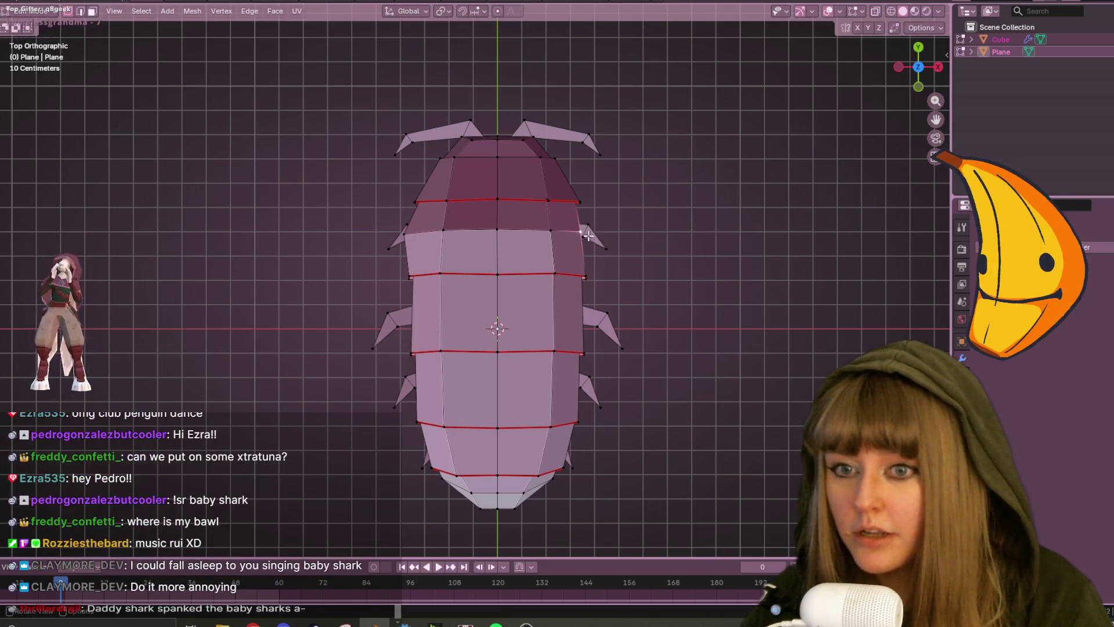
{"action": "left_click", "coordinate": [617, 245]}
{"action": "key", "text": "g"}
{"action": "left_click", "coordinate": [571, 238]}
{"action": "left_click", "coordinate": [445, 231]}
{"action": "key", "text": "g"}
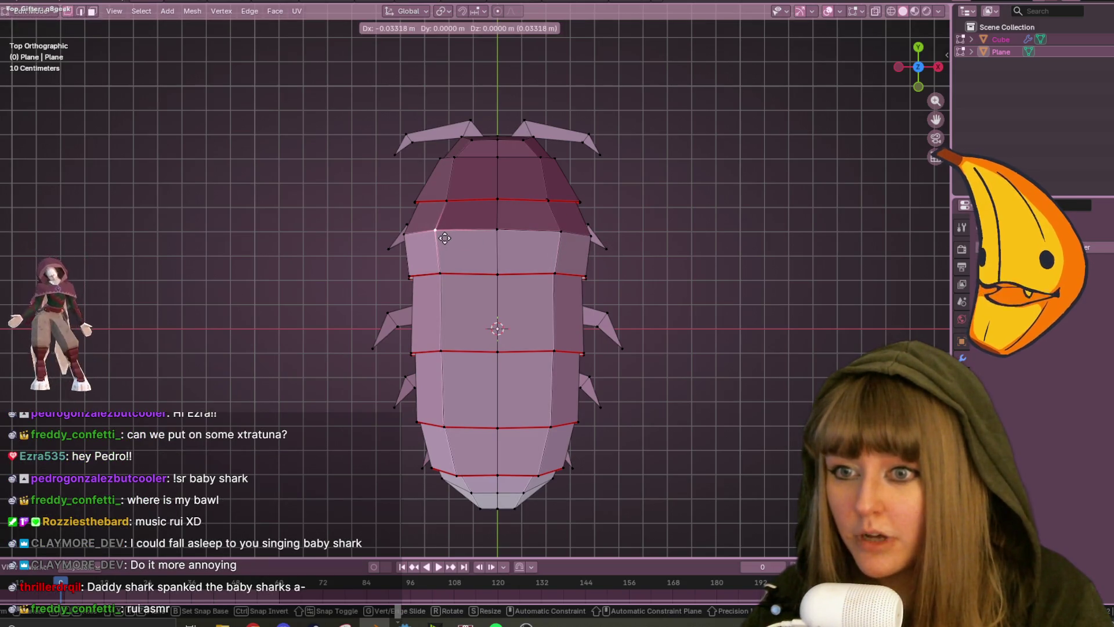
{"action": "left_click", "coordinate": [436, 237]}
{"action": "left_click", "coordinate": [918, 86]}
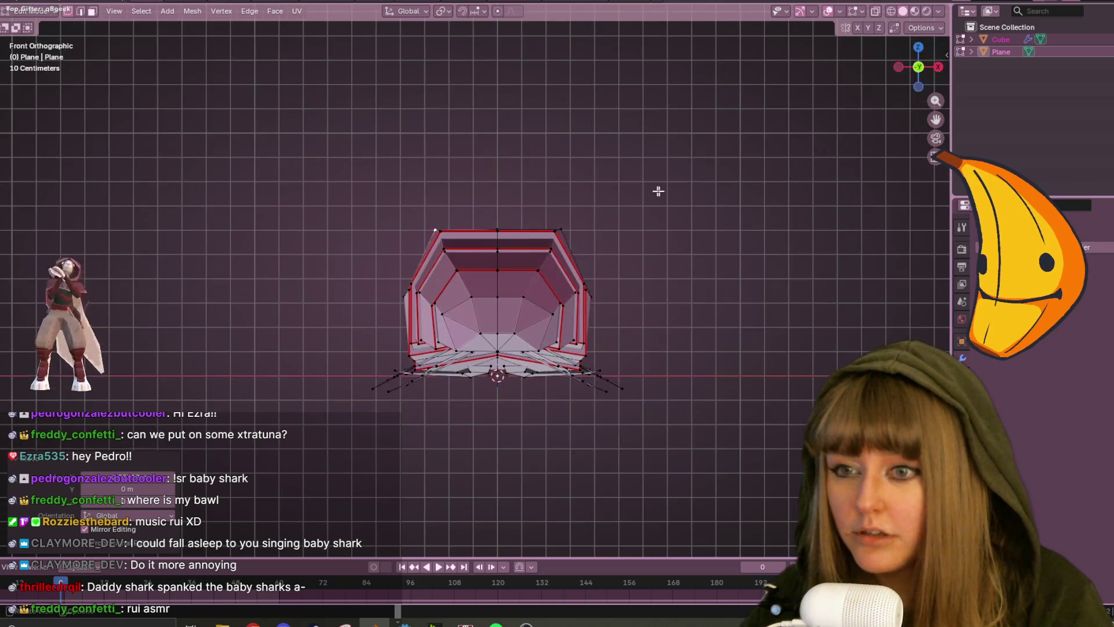
With X-ray on, lift the centre column of vertices into a raised back ridge.
{"action": "scroll", "coordinate": [546, 214], "scroll_direction": "up", "scroll_amount": 3}
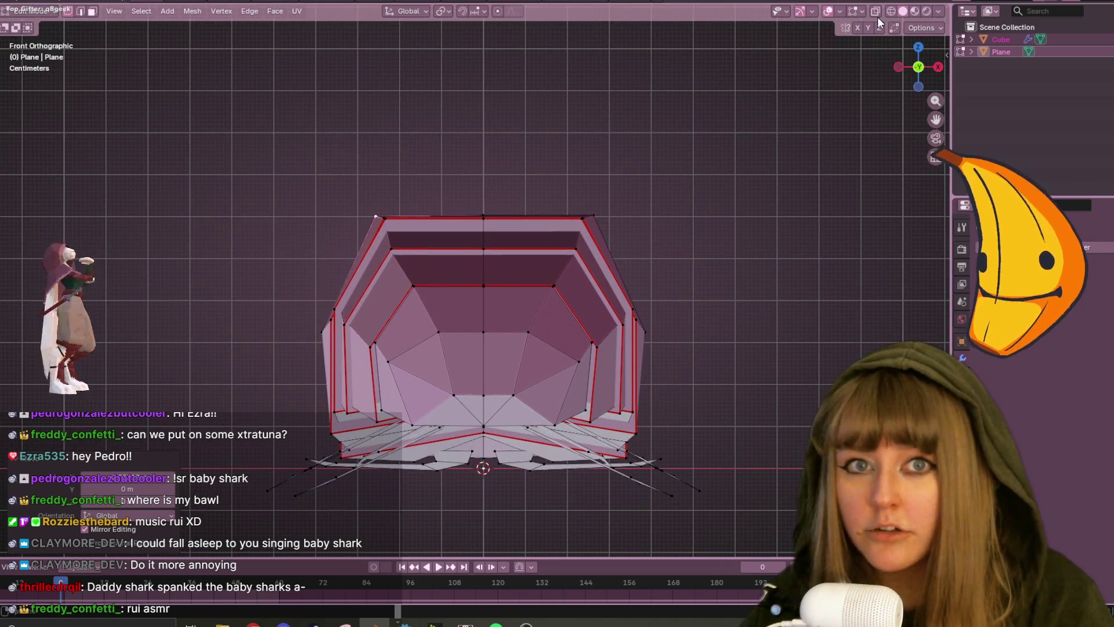
{"action": "left_click", "coordinate": [876, 11]}
{"action": "mouse_move", "coordinate": [448, 174]}
{"action": "left_mouse_down"}
{"action": "mouse_move", "coordinate": [482, 221]}
{"action": "mouse_move", "coordinate": [503, 297]}
{"action": "left_mouse_up"}
{"action": "key", "text": "g"}
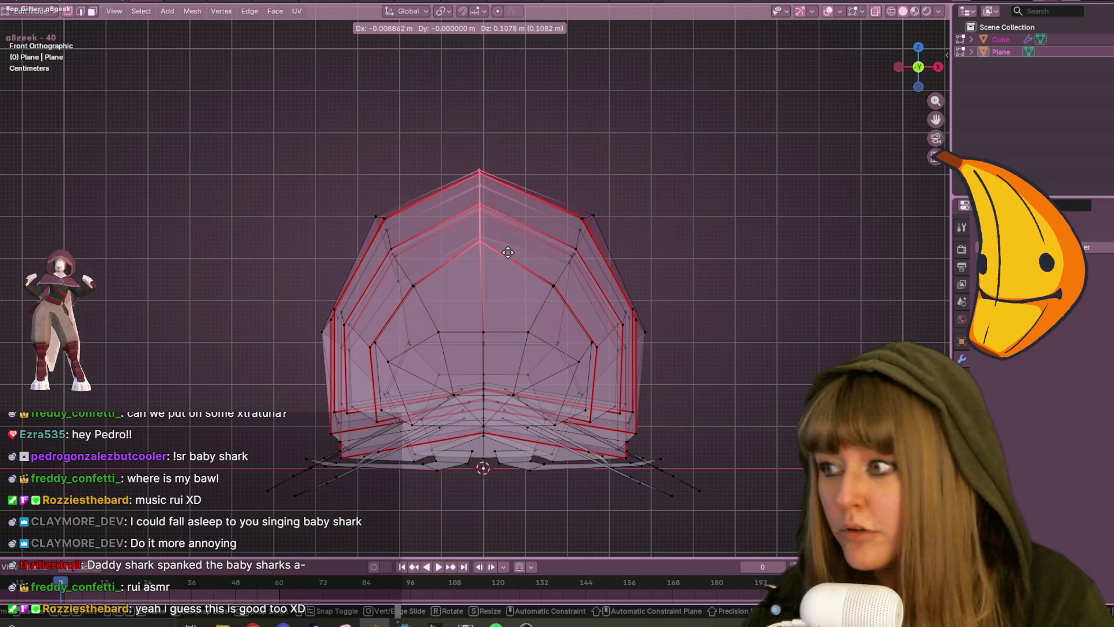
{"action": "left_click", "coordinate": [508, 252]}
Move the upper-left and upper-right vertices to follow the ridge, then turn X-ray off.
{"action": "left_click", "coordinate": [388, 206]}
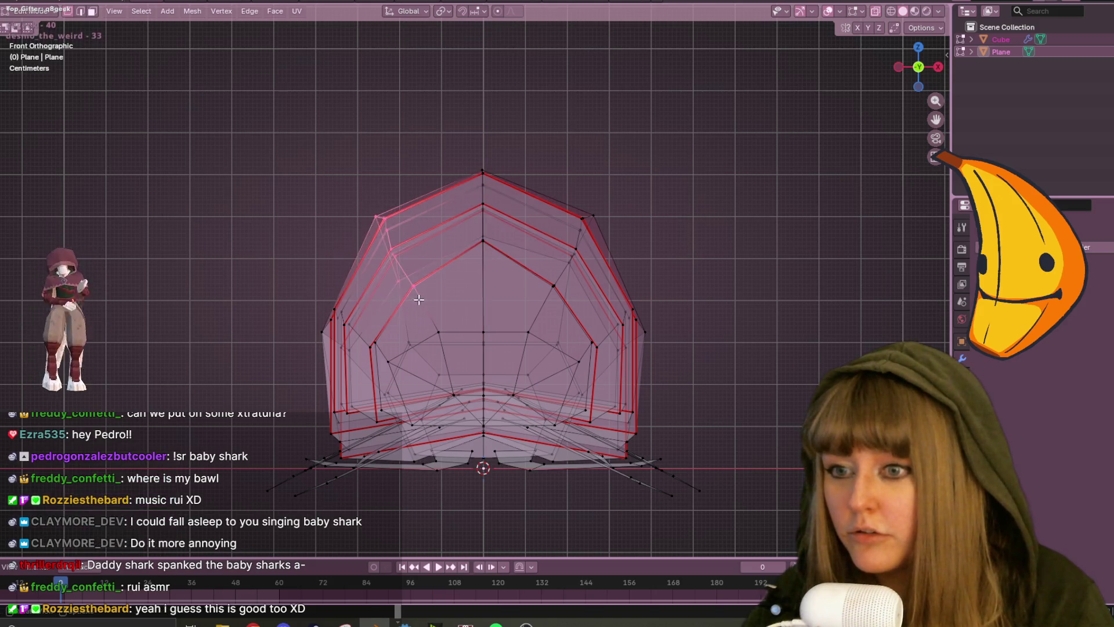
{"action": "key", "text": "g"}
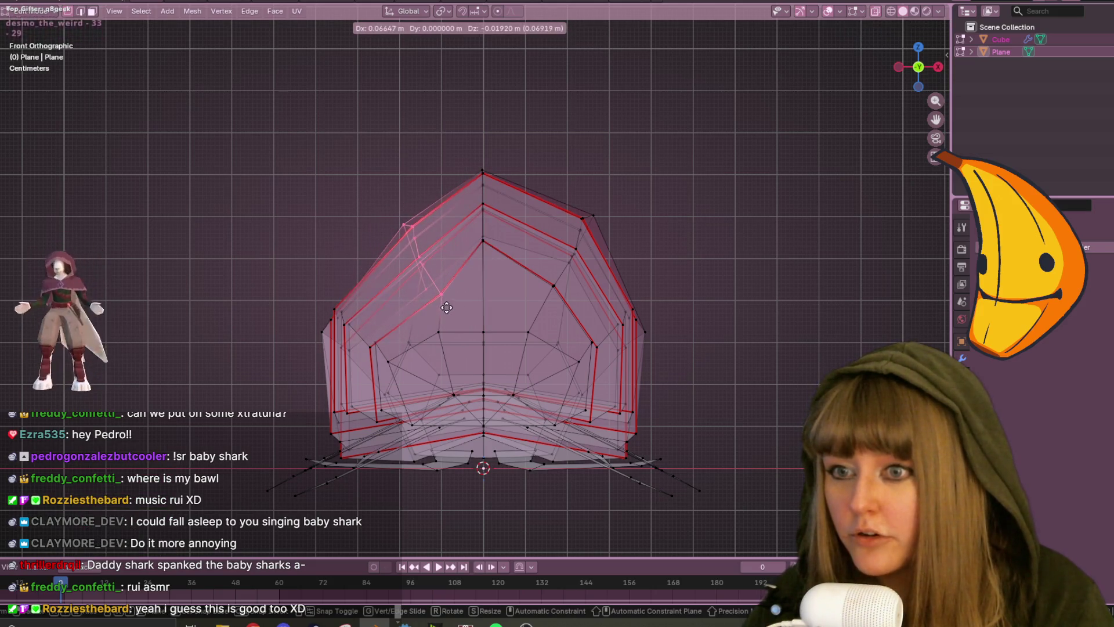
{"action": "left_click", "coordinate": [445, 305]}
{"action": "left_click_drag", "start_coordinate": [522, 185], "coordinate": [589, 288]}
{"action": "key", "text": "g"}
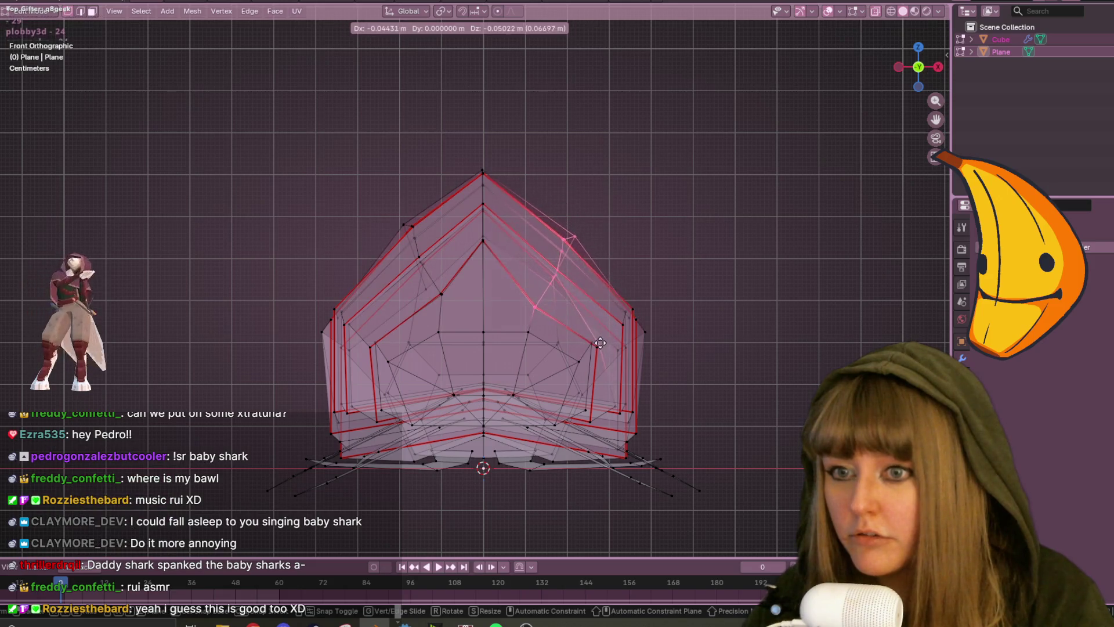
{"action": "left_click", "coordinate": [619, 310]}
{"action": "left_click", "coordinate": [876, 13]}
{"action": "mouse_move", "coordinate": [801, 116]}
{"action": "middle_mouse_down"}
{"action": "mouse_move", "coordinate": [609, 193]}
{"action": "mouse_move", "coordinate": [520, 107]}
{"action": "mouse_move", "coordinate": [443, 126]}
{"action": "mouse_move", "coordinate": [324, 129]}
{"action": "mouse_move", "coordinate": [150, 169]}
{"action": "mouse_move", "coordinate": [88, 226]}
{"action": "mouse_move", "coordinate": [74, 104]}
{"action": "mouse_move", "coordinate": [162, 105]}
{"action": "mouse_move", "coordinate": [182, 133]}
{"action": "middle_mouse_up"}
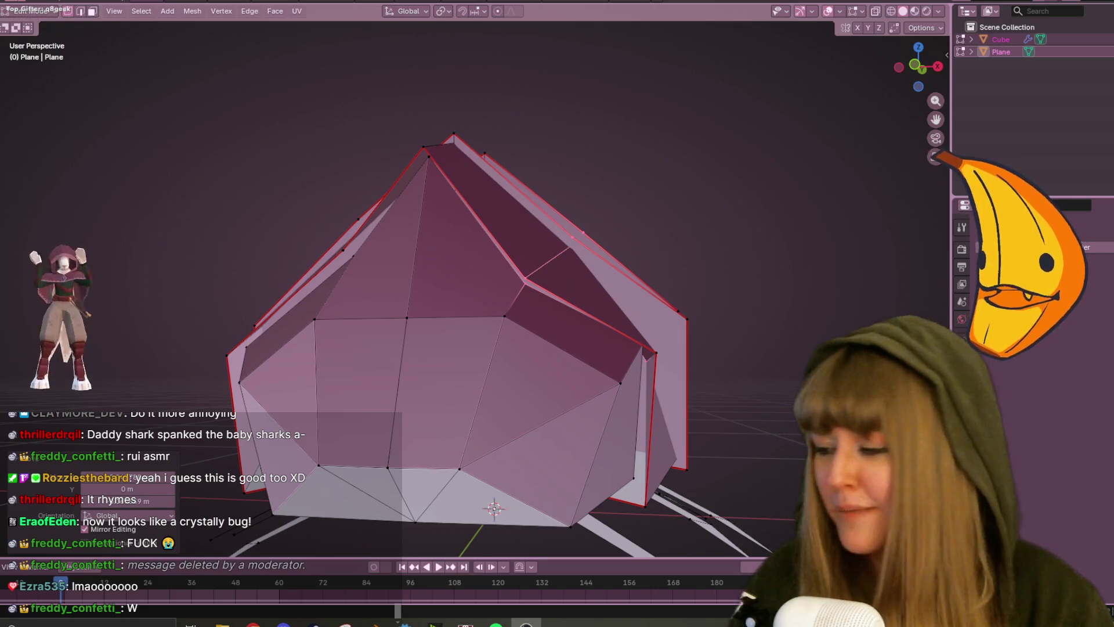
{"action": "mouse_move", "coordinate": [611, 204]}
{"action": "middle_mouse_down"}
{"action": "mouse_move", "coordinate": [426, 243]}
{"action": "mouse_move", "coordinate": [490, 226]}
{"action": "mouse_move", "coordinate": [519, 376]}
{"action": "middle_mouse_up"}
{"action": "scroll", "coordinate": [440, 244], "scroll_direction": "up", "scroll_amount": 4}
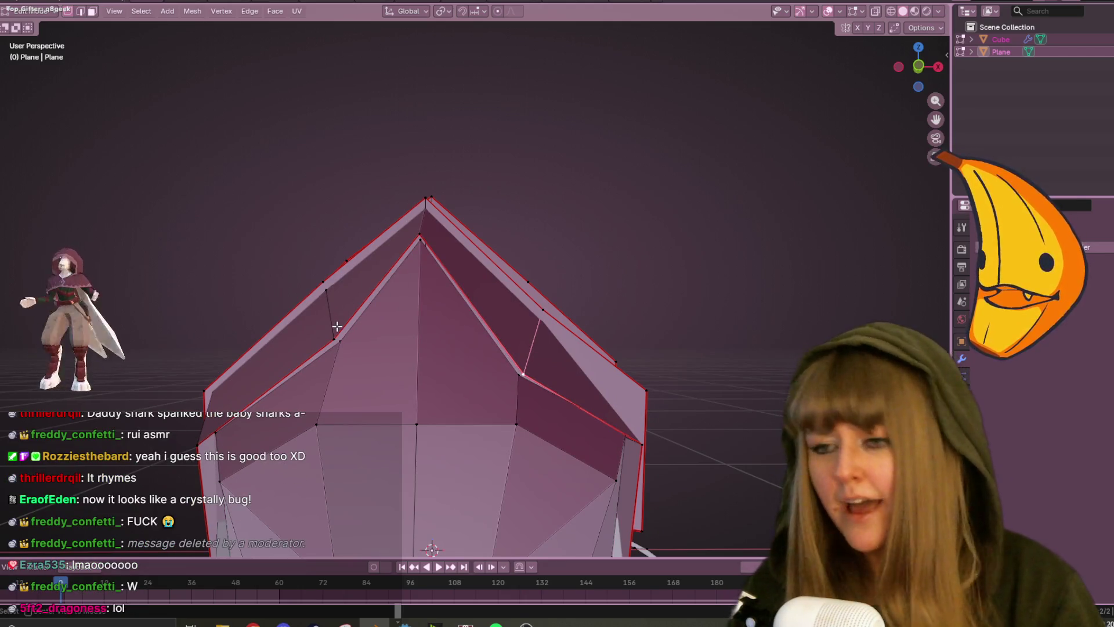
{"action": "scroll", "coordinate": [445, 291], "scroll_direction": "down", "scroll_amount": 3}
{"action": "mouse_move", "coordinate": [607, 277]}
{"action": "middle_mouse_down"}
{"action": "mouse_move", "coordinate": [602, 315]}
{"action": "mouse_move", "coordinate": [593, 313]}
{"action": "middle_mouse_up"}
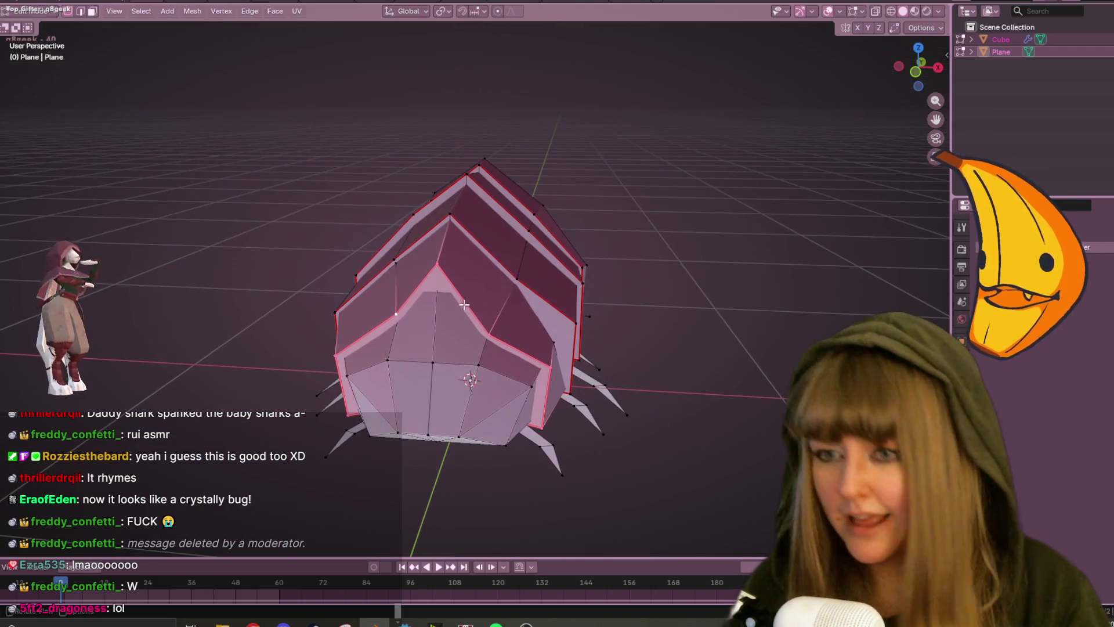
{"action": "mouse_move", "coordinate": [493, 296]}
{"action": "middle_mouse_down"}
{"action": "mouse_move", "coordinate": [503, 256]}
{"action": "mouse_move", "coordinate": [493, 309]}
{"action": "mouse_move", "coordinate": [515, 264]}
{"action": "mouse_move", "coordinate": [479, 308]}
{"action": "mouse_move", "coordinate": [510, 218]}
{"action": "middle_mouse_up"}
{"action": "mouse_move", "coordinate": [723, 134]}
{"action": "middle_mouse_down"}
{"action": "mouse_move", "coordinate": [527, 229]}
{"action": "mouse_move", "coordinate": [622, 184]}
{"action": "mouse_move", "coordinate": [768, 264]}
{"action": "mouse_move", "coordinate": [729, 290]}
{"action": "mouse_move", "coordinate": [617, 236]}
{"action": "mouse_move", "coordinate": [569, 229]}
{"action": "mouse_move", "coordinate": [374, 246]}
{"action": "mouse_move", "coordinate": [296, 238]}
{"action": "middle_mouse_up"}
{"action": "mouse_move", "coordinate": [518, 203]}
{"action": "middle_mouse_down"}
{"action": "mouse_move", "coordinate": [401, 234]}
{"action": "mouse_move", "coordinate": [587, 213]}
{"action": "mouse_move", "coordinate": [562, 203]}
{"action": "mouse_move", "coordinate": [567, 266]}
{"action": "mouse_move", "coordinate": [674, 308]}
{"action": "mouse_move", "coordinate": [651, 433]}
{"action": "middle_mouse_up"}
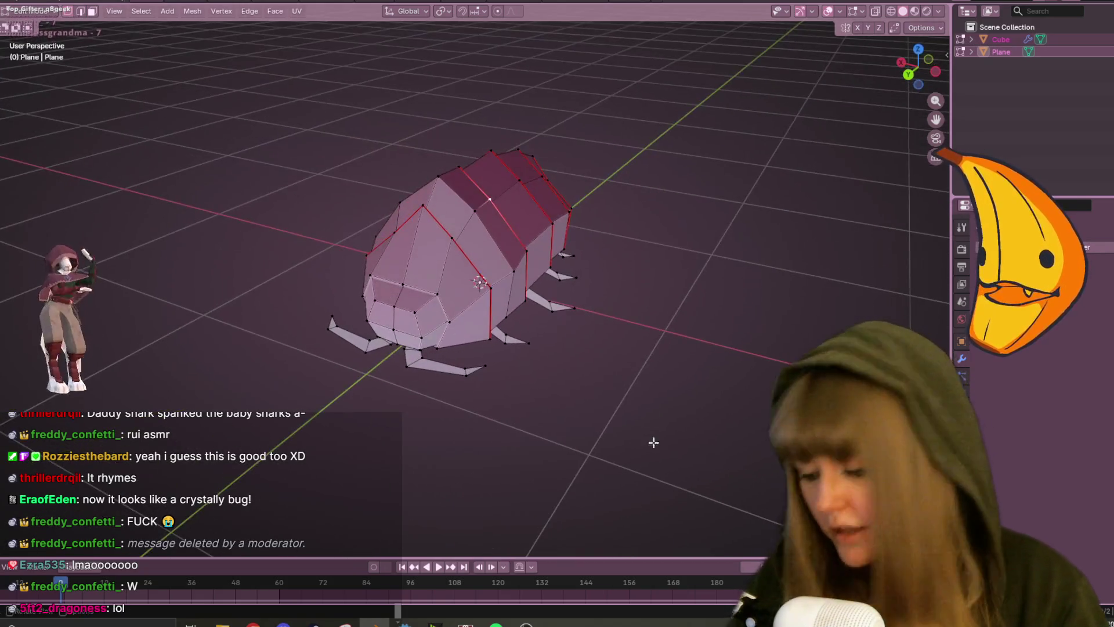
Add a centred edge loop across the body near the head.
{"action": "key", "text": "ctrl+r"}
{"action": "left_click", "coordinate": [425, 245]}
{"action": "right_click", "coordinate": [426, 246]}
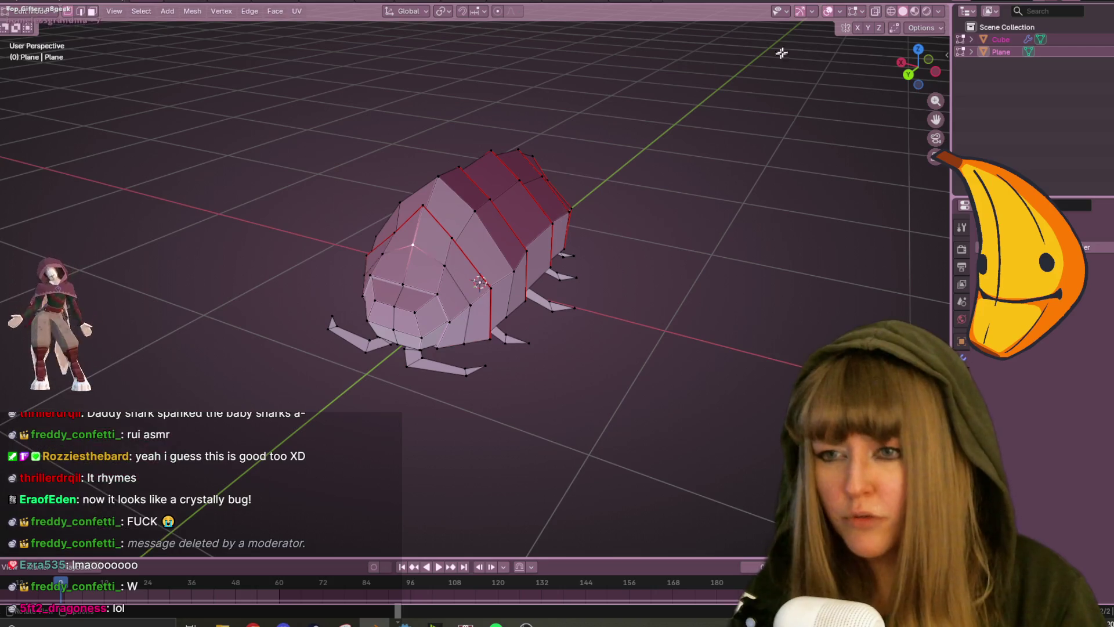
In side view, move three front vertices down and outward to start sloping the face.
{"action": "left_click", "coordinate": [935, 72]}
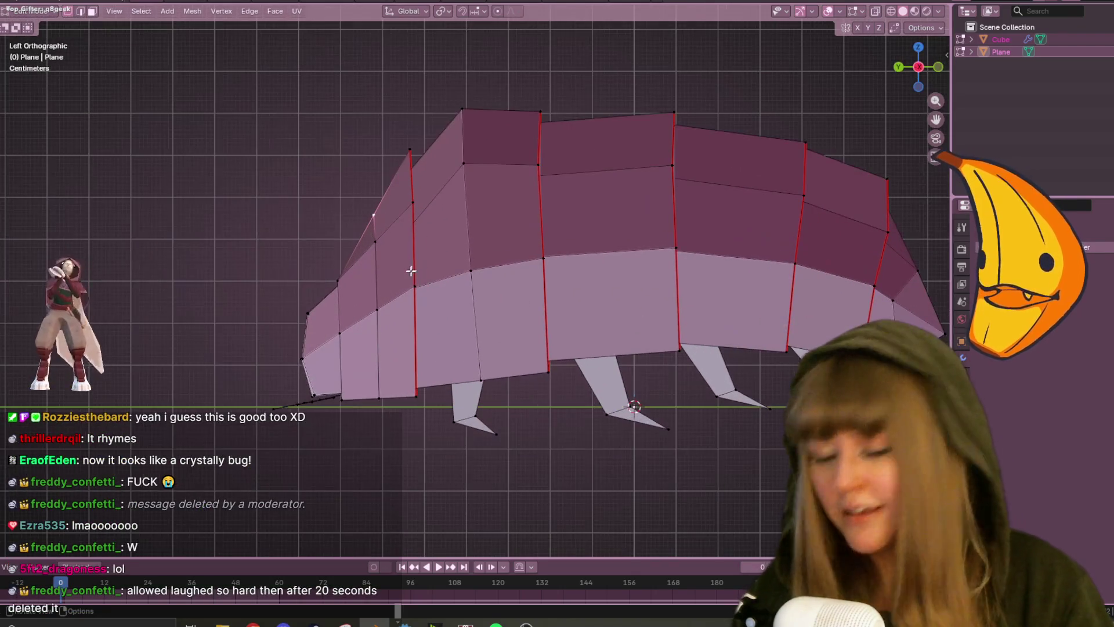
{"action": "key", "text": "g"}
{"action": "left_click", "coordinate": [418, 228]}
{"action": "left_click", "coordinate": [375, 243]}
{"action": "key", "text": "g"}
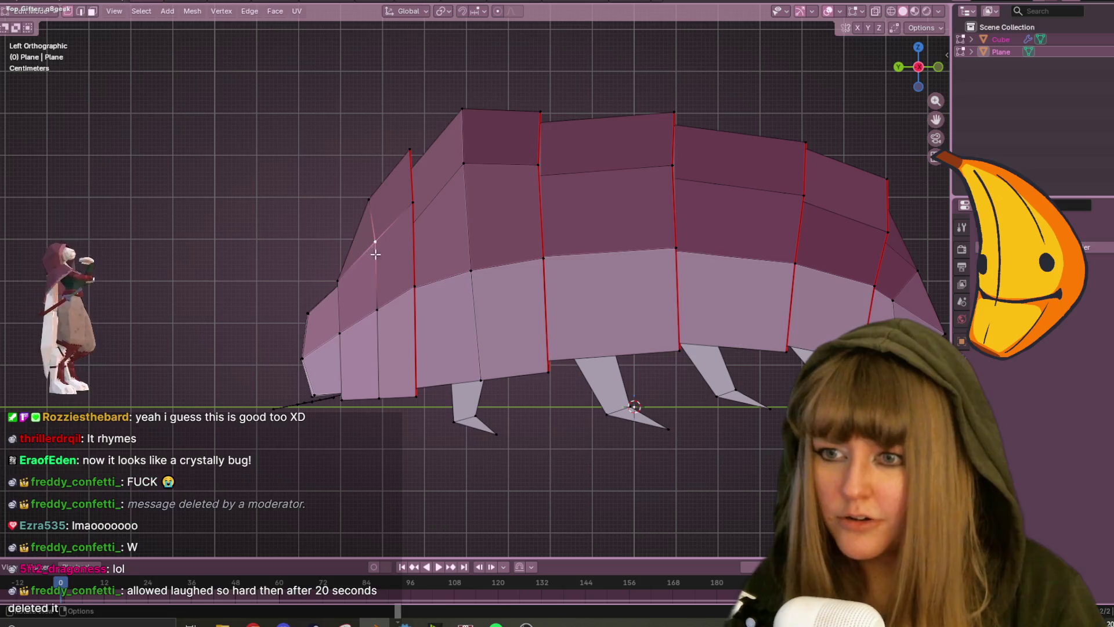
{"action": "left_click", "coordinate": [366, 263]}
{"action": "left_click", "coordinate": [369, 199]}
{"action": "key", "text": "g"}
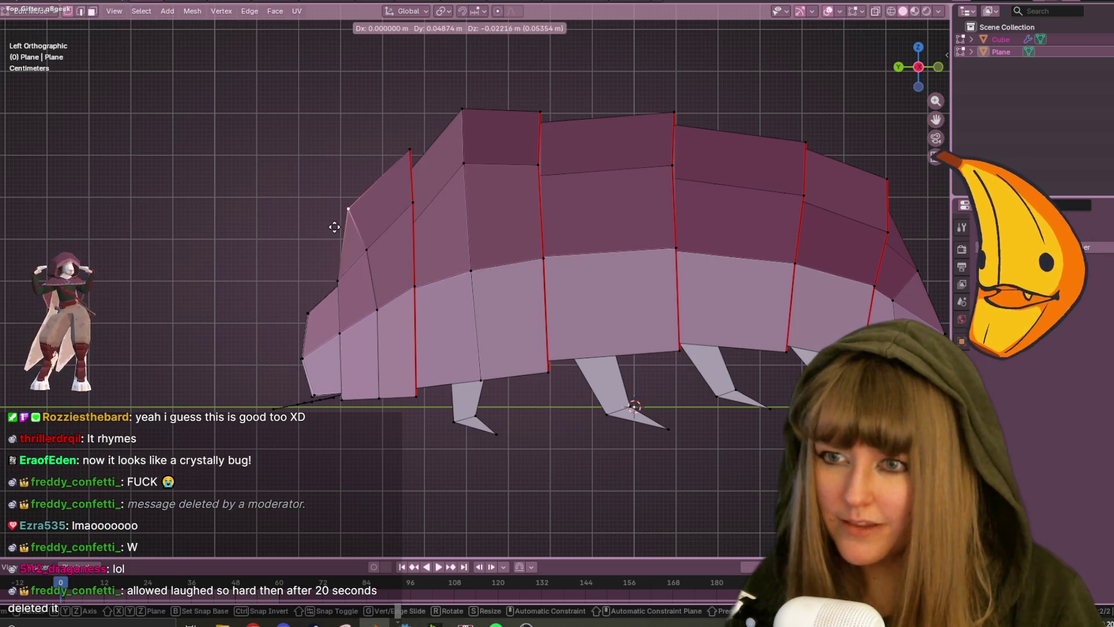
{"action": "left_click", "coordinate": [321, 228]}
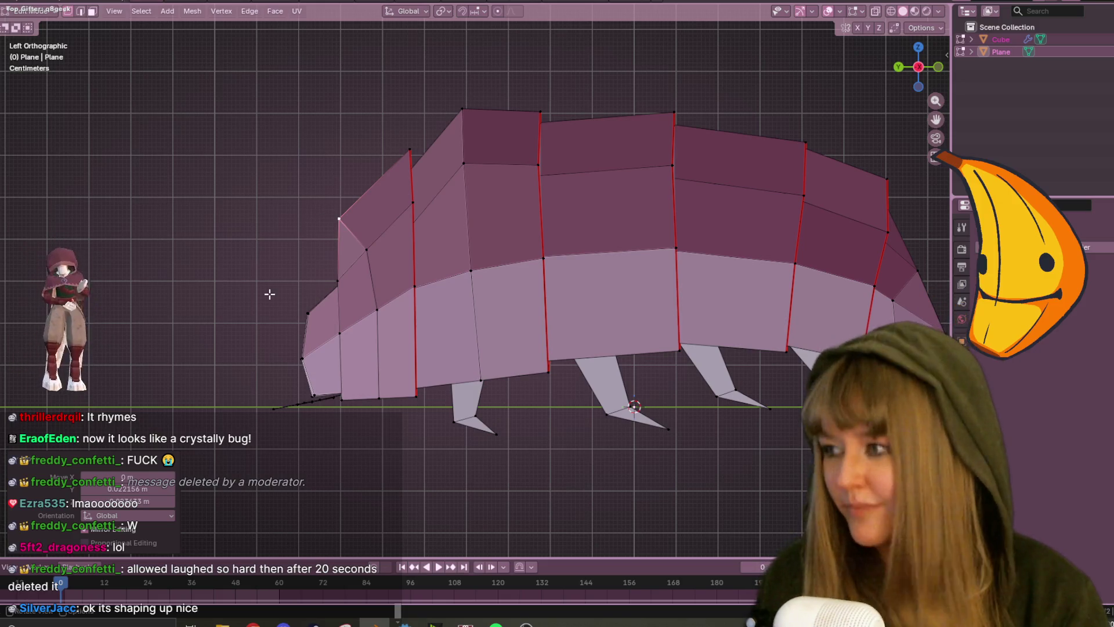
Check the head in perspective, then refine the front vertex positions from the side.
{"action": "mouse_move", "coordinate": [499, 176]}
{"action": "middle_mouse_down"}
{"action": "mouse_move", "coordinate": [560, 219]}
{"action": "mouse_move", "coordinate": [651, 182]}
{"action": "mouse_move", "coordinate": [654, 206]}
{"action": "mouse_move", "coordinate": [567, 203]}
{"action": "middle_mouse_up"}
{"action": "scroll", "coordinate": [374, 224], "scroll_direction": "up", "scroll_amount": 3}
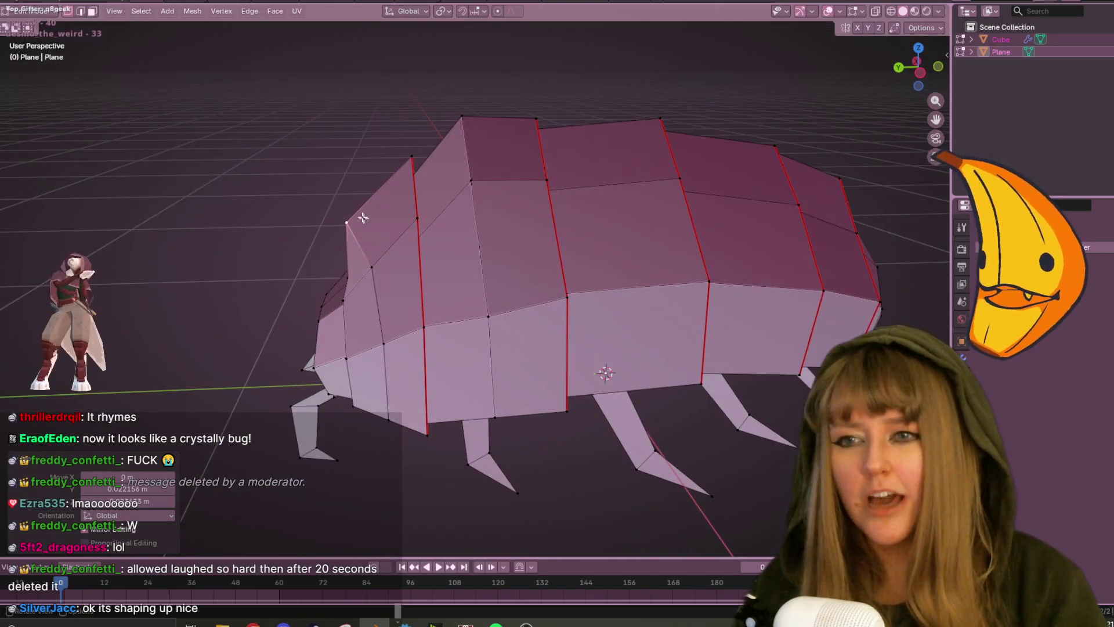
{"action": "key", "text": "ctrl+KP_3"}
{"action": "scroll", "coordinate": [386, 193], "scroll_direction": "up", "scroll_amount": 2}
{"action": "key", "text": "g"}
{"action": "left_click", "coordinate": [366, 232]}
{"action": "left_click", "coordinate": [367, 249]}
{"action": "key", "text": "g"}
{"action": "left_click", "coordinate": [355, 249]}
Adjust the remaining upper and lower front vertices into a blunt, faceted front end.
{"action": "left_click", "coordinate": [376, 309]}
{"action": "key", "text": "g"}
{"action": "left_click", "coordinate": [357, 326]}
{"action": "left_click", "coordinate": [352, 212]}
{"action": "key", "text": "g"}
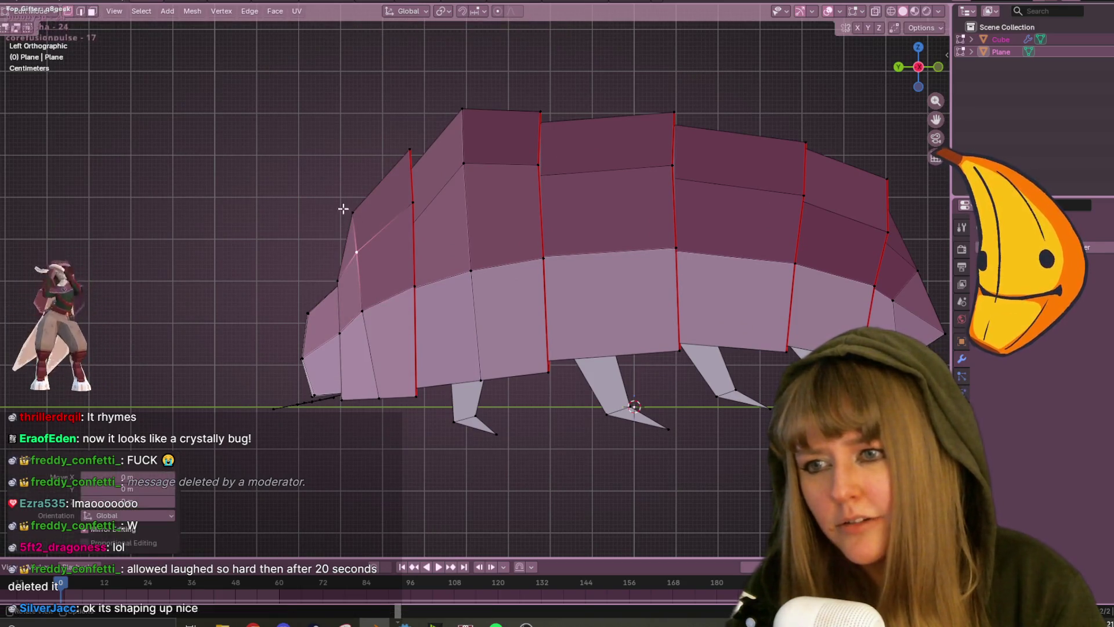
{"action": "left_click", "coordinate": [360, 199]}
{"action": "left_click", "coordinate": [356, 252]}
{"action": "key", "text": "g"}
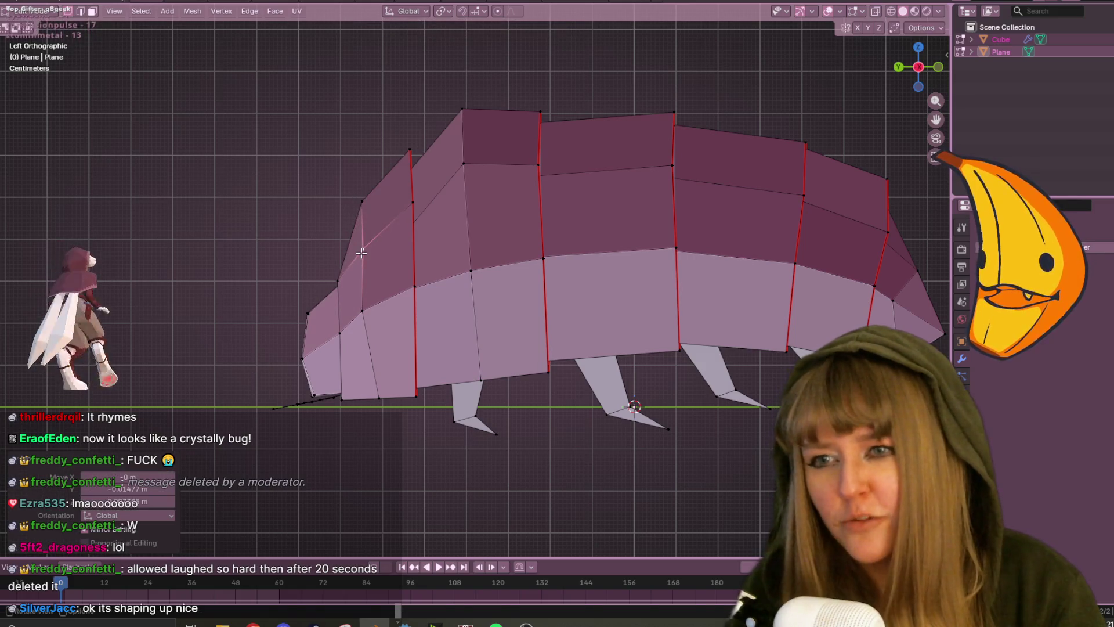
{"action": "left_click", "coordinate": [355, 254]}
{"action": "left_click", "coordinate": [326, 285]}
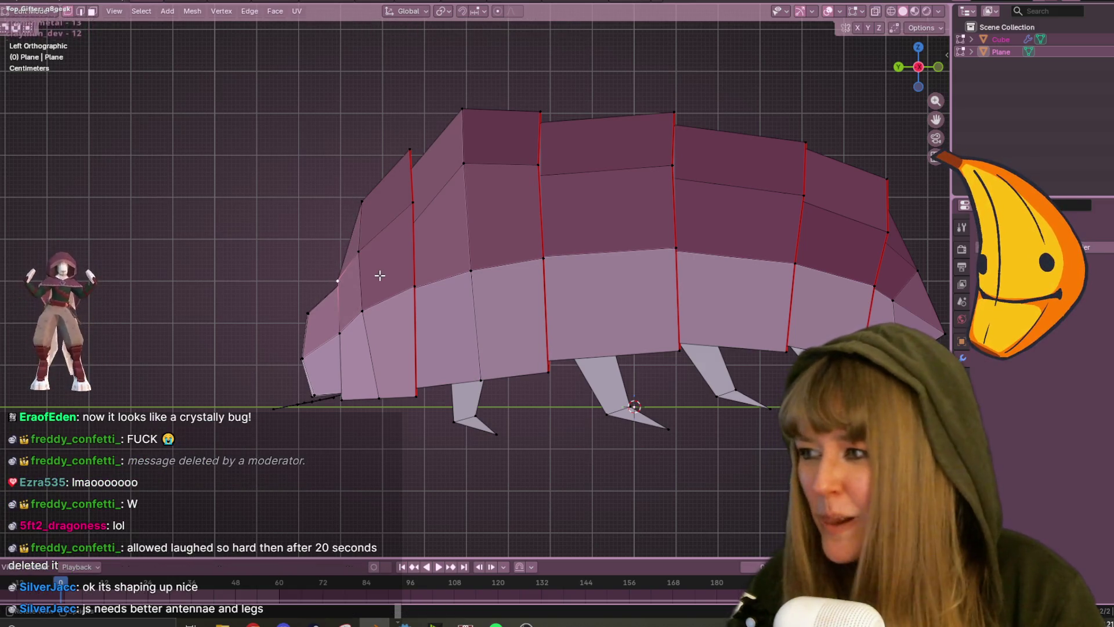
{"action": "mouse_move", "coordinate": [408, 278]}
{"action": "middle_mouse_down"}
{"action": "mouse_move", "coordinate": [554, 351]}
{"action": "mouse_move", "coordinate": [548, 378]}
{"action": "mouse_move", "coordinate": [600, 341]}
{"action": "middle_mouse_up"}
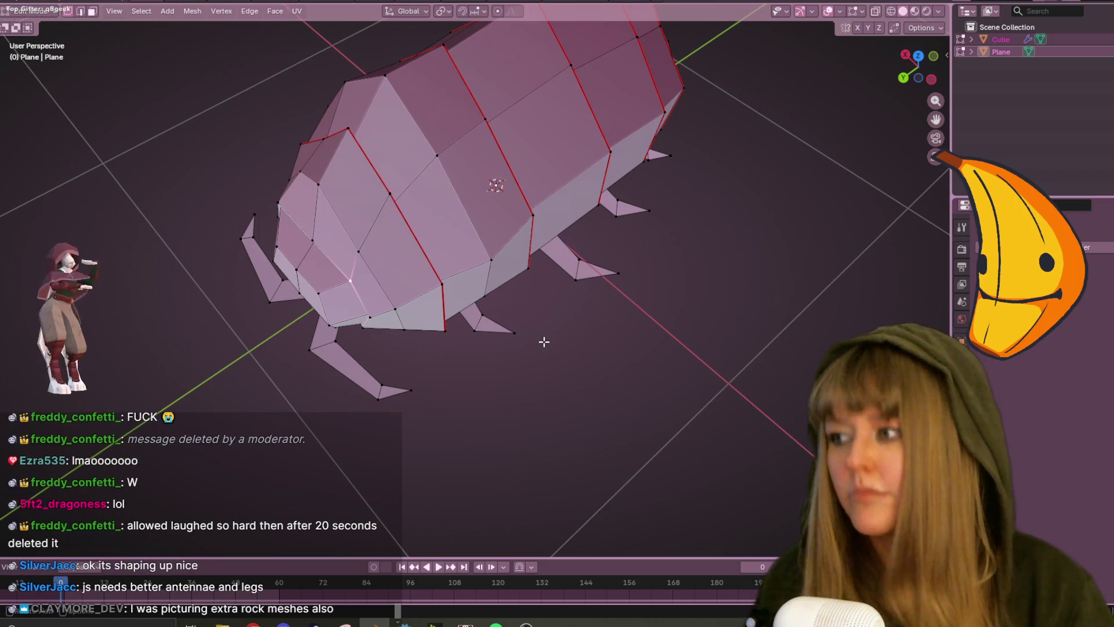
From a side-on angle, add two single edge loops across the rear shell segments, one further back.
{"action": "scroll", "coordinate": [648, 333], "scroll_direction": "down", "scroll_amount": 3}
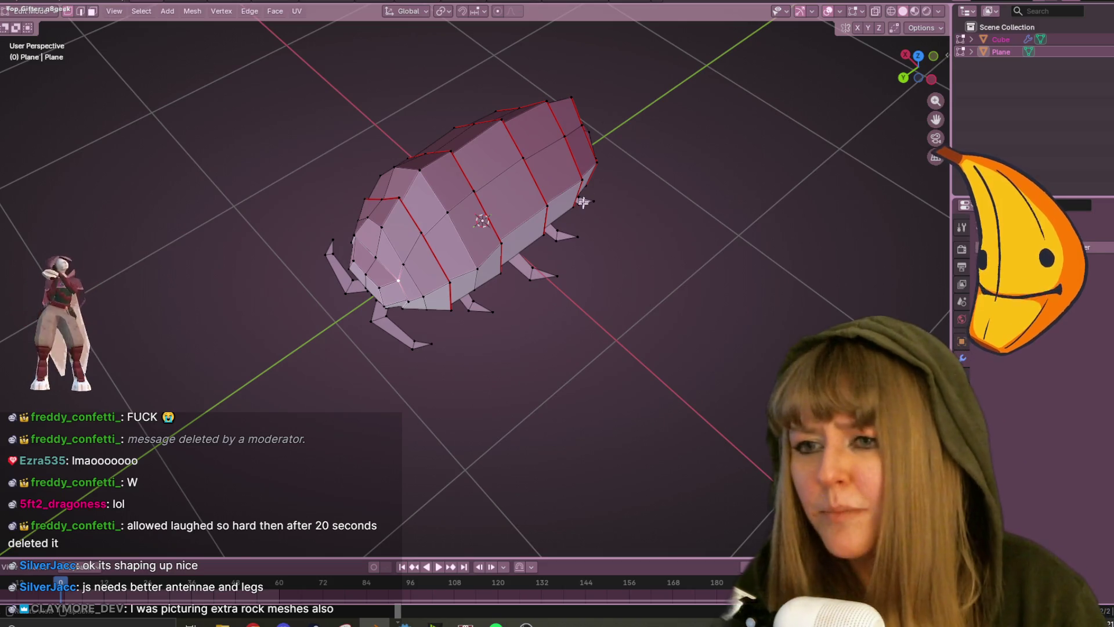
{"action": "middle_click_drag", "start_coordinate": [585, 186], "coordinate": [575, 162]}
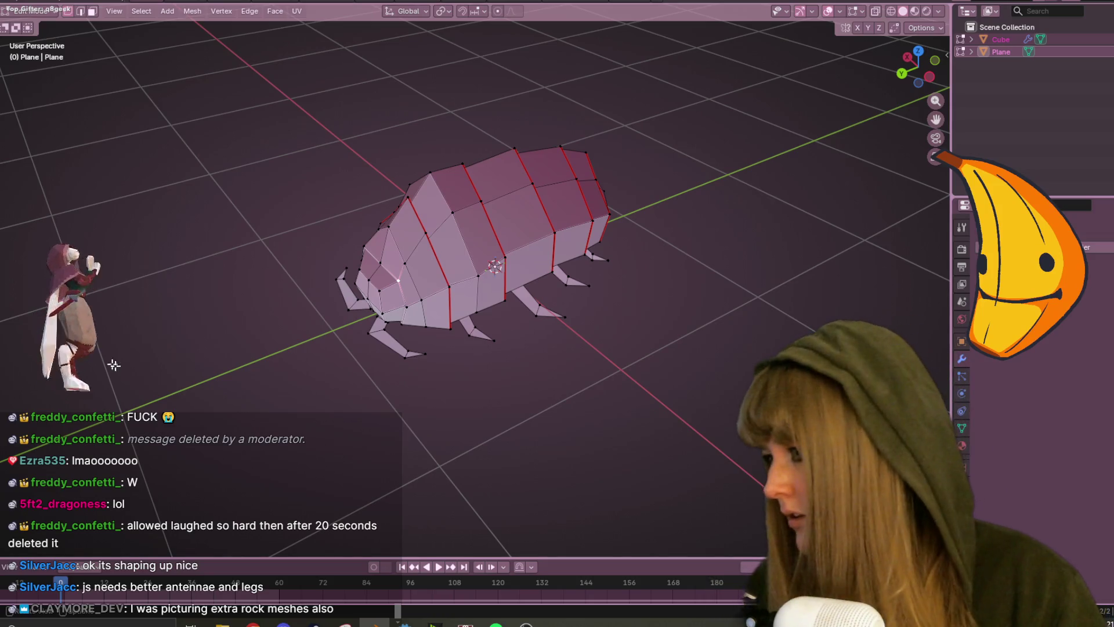
{"action": "mouse_move", "coordinate": [725, 174]}
{"action": "middle_mouse_down"}
{"action": "mouse_move", "coordinate": [631, 150]}
{"action": "mouse_move", "coordinate": [615, 249]}
{"action": "mouse_move", "coordinate": [580, 191]}
{"action": "mouse_move", "coordinate": [548, 500]}
{"action": "middle_mouse_up"}
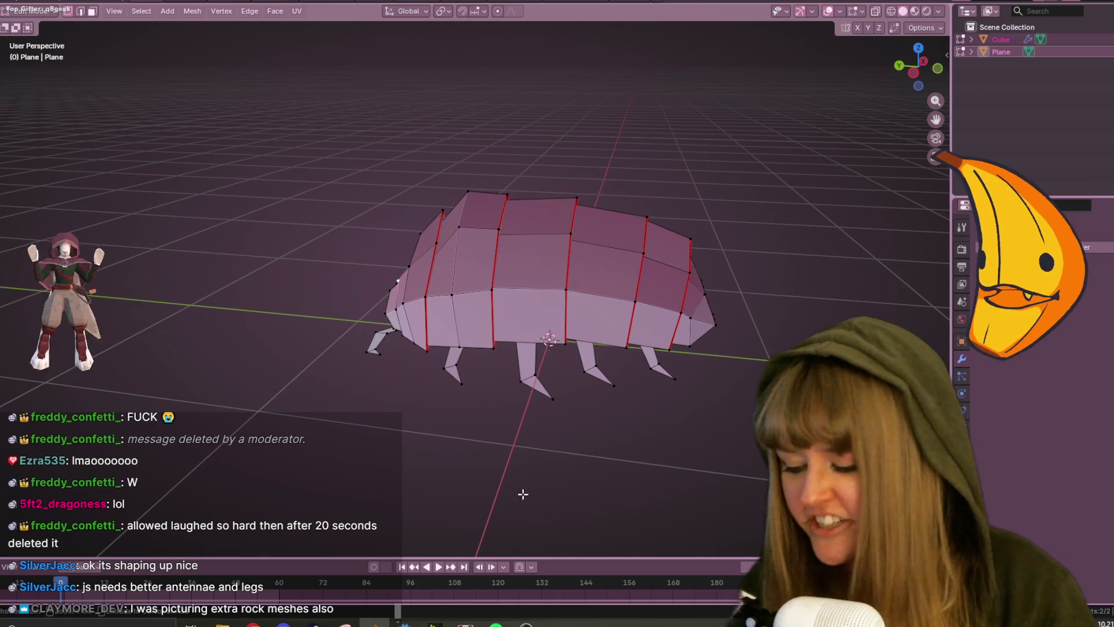
{"action": "key", "text": "ctrl+r"}
{"action": "left_click", "coordinate": [619, 247]}
{"action": "key", "text": "ctrl+r"}
{"action": "left_click", "coordinate": [680, 263]}
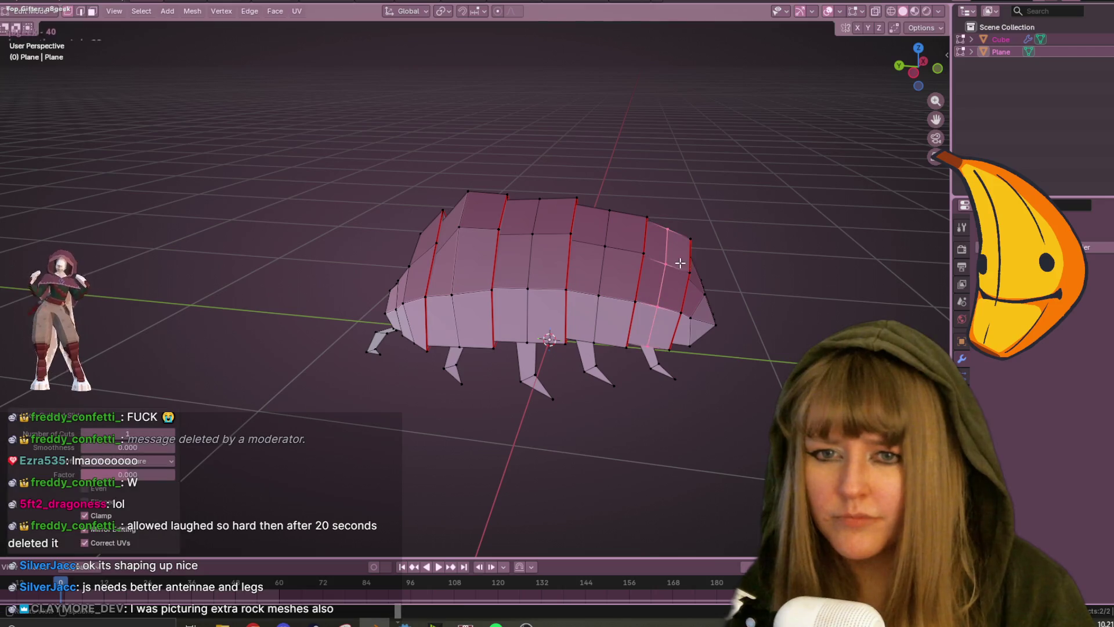
{"action": "mouse_move", "coordinate": [790, 293]}
{"action": "middle_mouse_down"}
{"action": "mouse_move", "coordinate": [704, 304]}
{"action": "mouse_move", "coordinate": [599, 241]}
{"action": "mouse_move", "coordinate": [505, 311]}
{"action": "mouse_move", "coordinate": [590, 251]}
{"action": "mouse_move", "coordinate": [783, 151]}
{"action": "middle_mouse_up"}
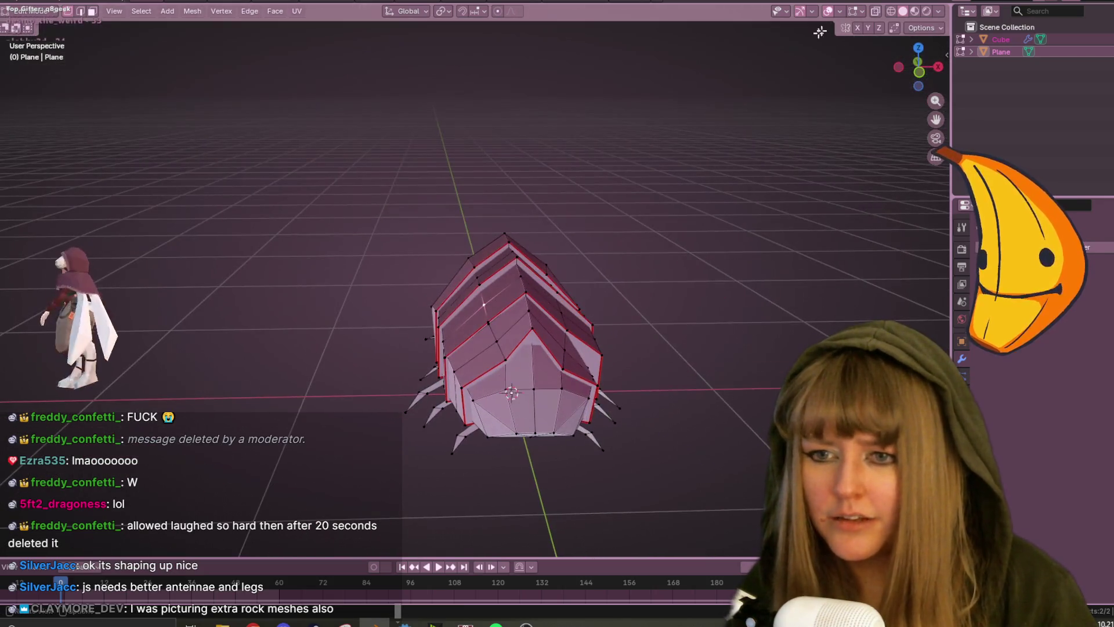
{"action": "left_click", "coordinate": [920, 70]}
Raise the new loops' side and top vertices up and outward, the largest move 0.06399 m.
{"action": "key", "text": "g"}
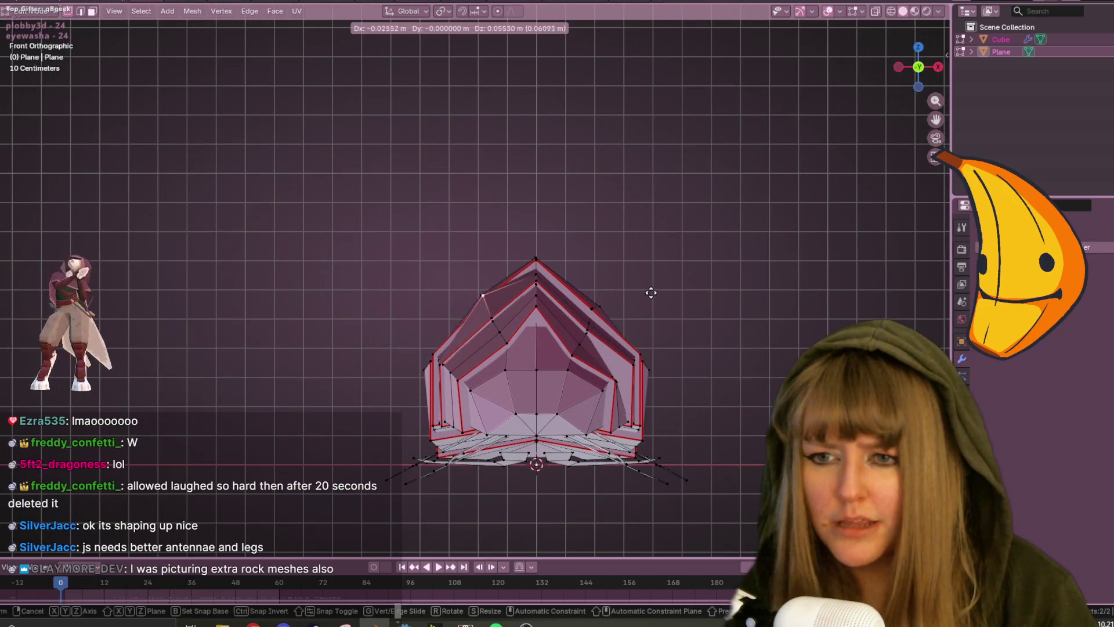
{"action": "left_click", "coordinate": [651, 295]}
{"action": "left_click", "coordinate": [590, 307]}
{"action": "key", "text": "g"}
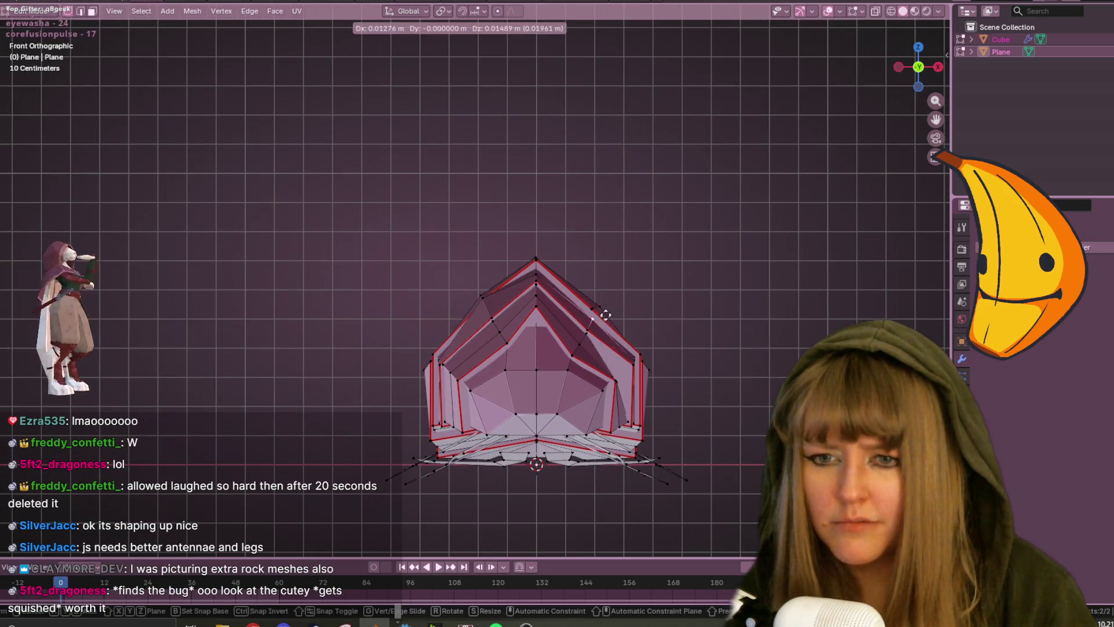
{"action": "left_click", "coordinate": [606, 312]}
{"action": "middle_click_drag", "start_coordinate": [605, 312], "coordinate": [607, 276]}
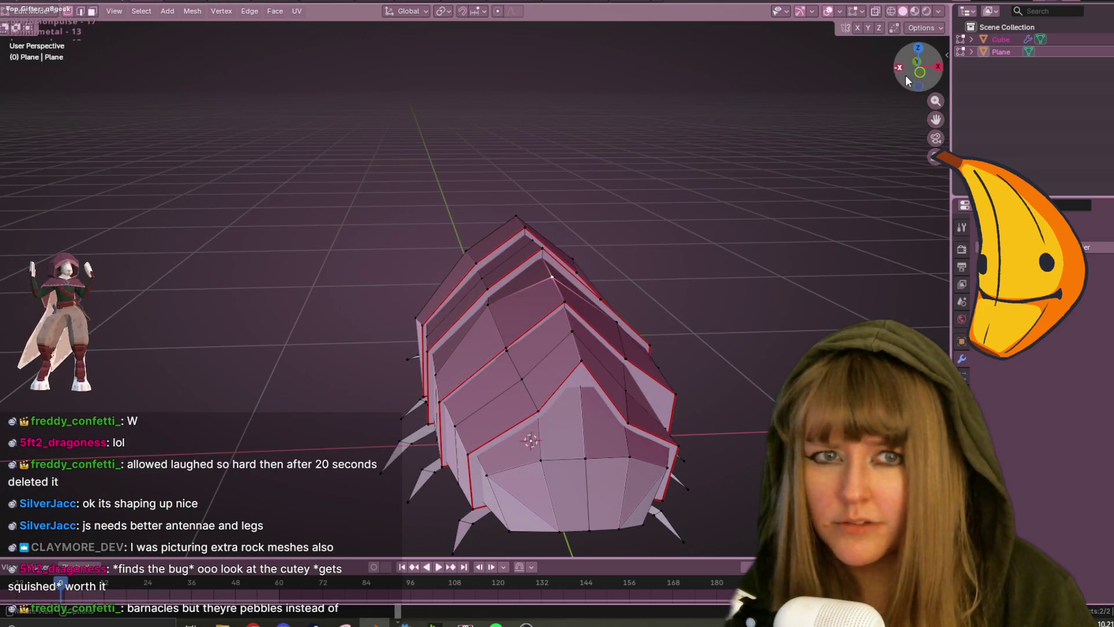
{"action": "left_click", "coordinate": [919, 72]}
{"action": "key", "text": "g"}
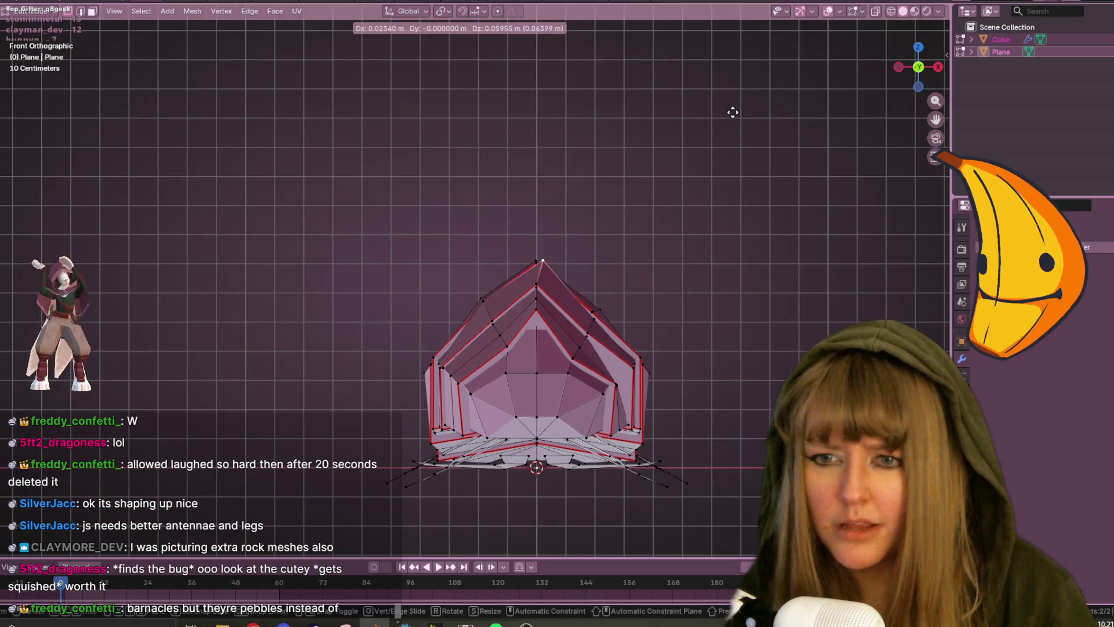
{"action": "left_click", "coordinate": [733, 117]}
{"action": "mouse_move", "coordinate": [733, 117]}
{"action": "middle_mouse_down"}
{"action": "mouse_move", "coordinate": [584, 314]}
{"action": "mouse_move", "coordinate": [507, 232]}
{"action": "mouse_move", "coordinate": [529, 266]}
{"action": "mouse_move", "coordinate": [642, 301]}
{"action": "mouse_move", "coordinate": [756, 231]}
{"action": "mouse_move", "coordinate": [887, 244]}
{"action": "mouse_move", "coordinate": [752, 284]}
{"action": "mouse_move", "coordinate": [748, 305]}
{"action": "mouse_move", "coordinate": [724, 265]}
{"action": "middle_mouse_up"}
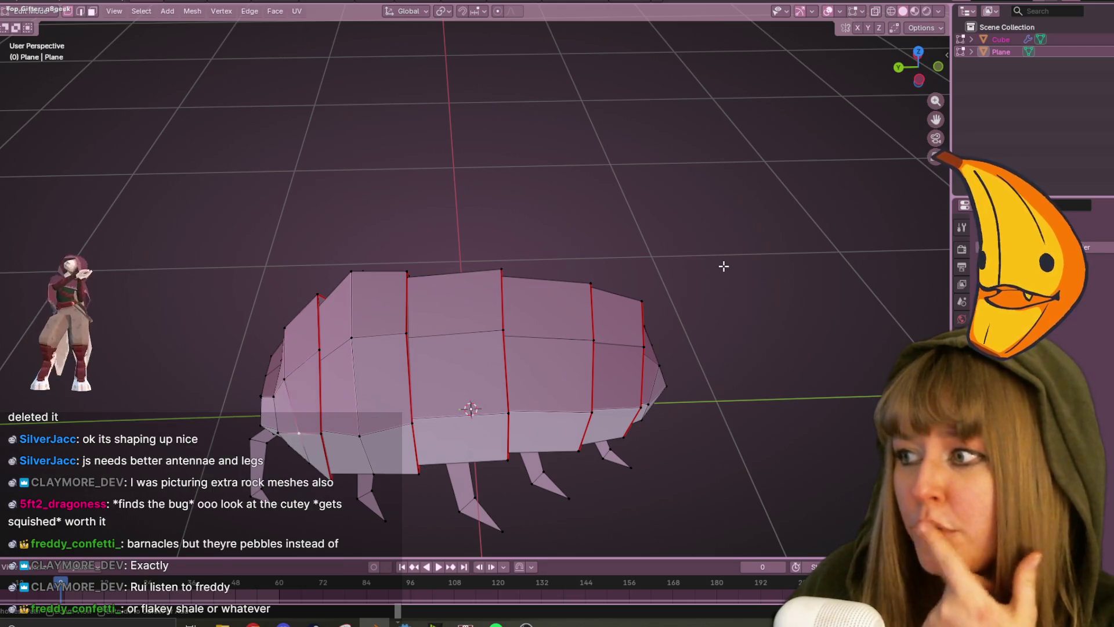
Undo the last two edits and orbit around the bug body.
{"action": "key", "text": "ctrl+z"}
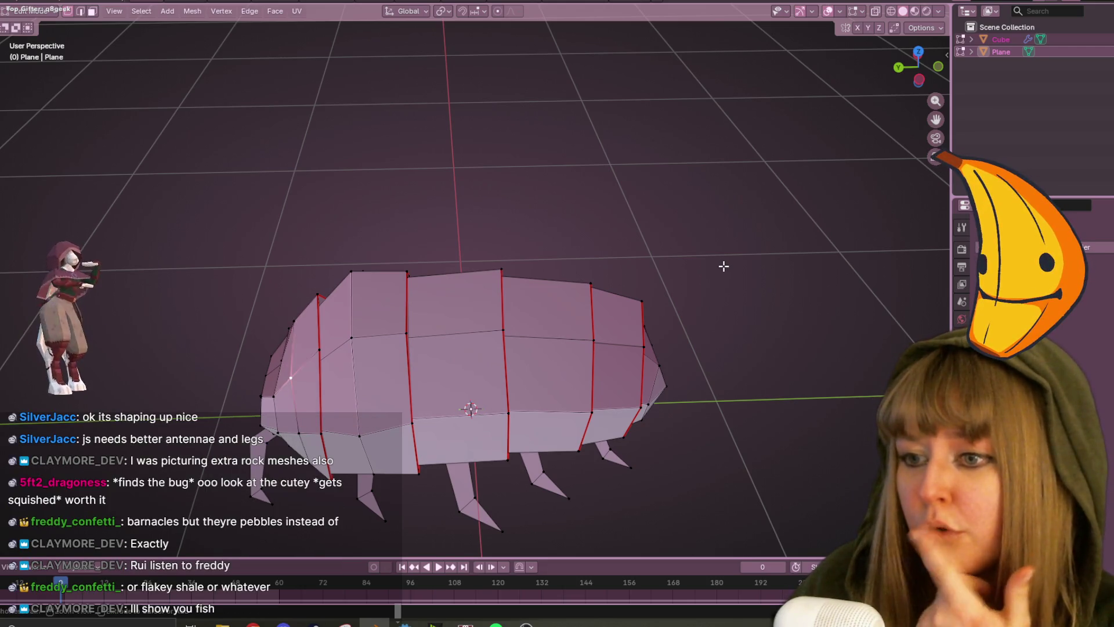
{"action": "key", "text": "ctrl+z"}
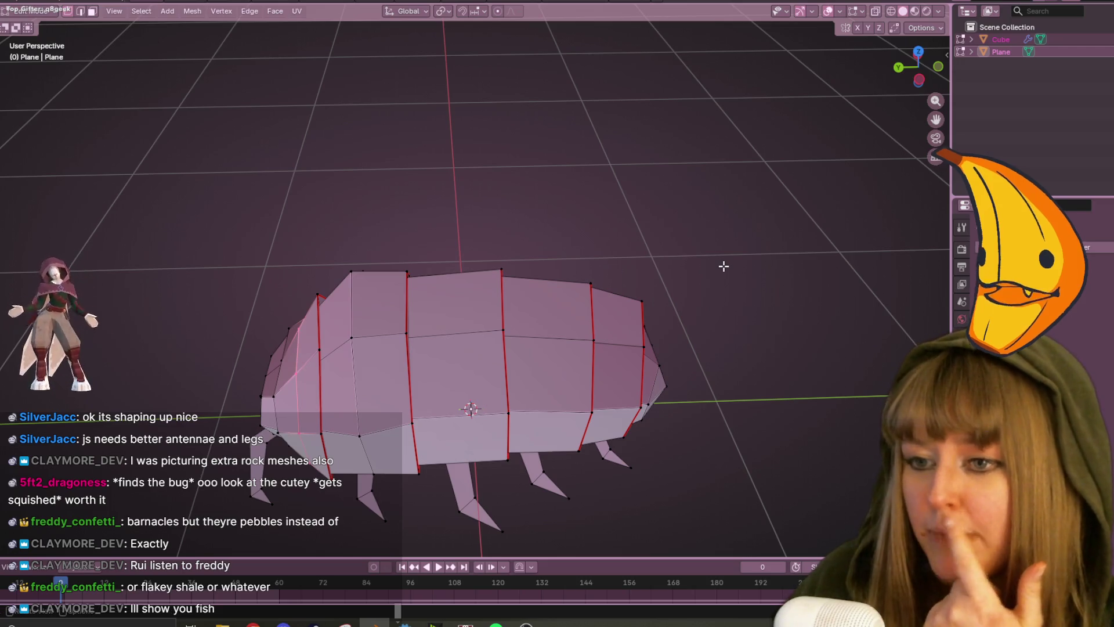
{"action": "mouse_move", "coordinate": [517, 77]}
{"action": "middle_mouse_down"}
{"action": "mouse_move", "coordinate": [495, 228]}
{"action": "mouse_move", "coordinate": [359, 365]}
{"action": "middle_mouse_up"}
{"action": "mouse_move", "coordinate": [385, 400]}
{"action": "middle_mouse_down"}
{"action": "mouse_move", "coordinate": [631, 338]}
{"action": "mouse_move", "coordinate": [662, 385]}
{"action": "middle_mouse_up"}
{"action": "middle_click_drag", "start_coordinate": [749, 388], "coordinate": [494, 316]}
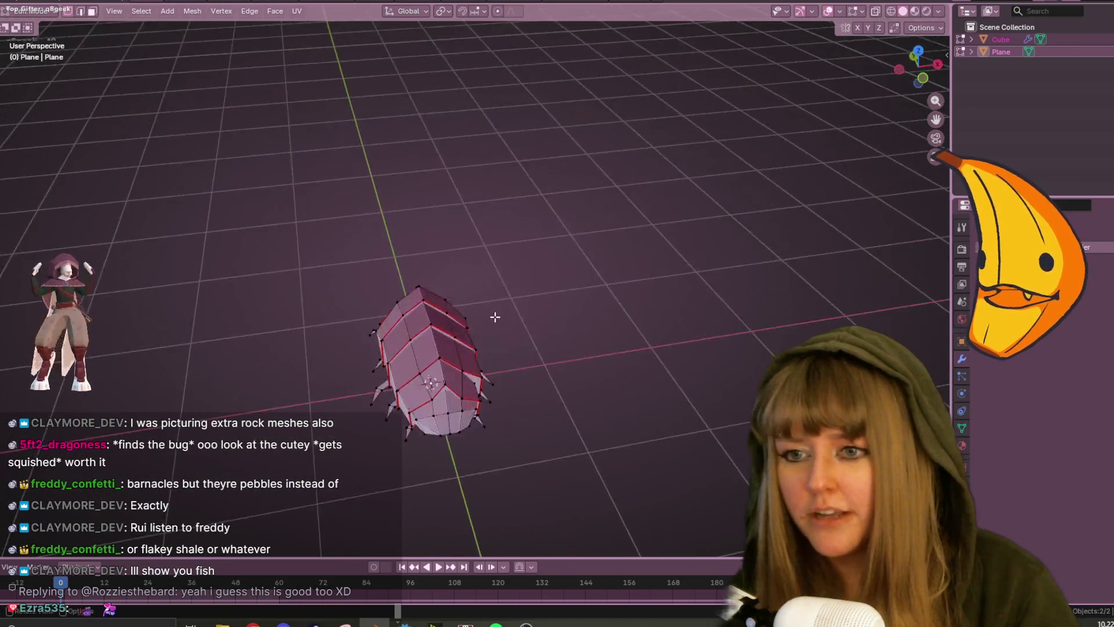
Return to Object Mode, deselect everything, and view the whole bug zoomed in from the top.
{"action": "key", "text": "Tab"}
{"action": "middle_click_drag", "start_coordinate": [680, 331], "coordinate": [672, 374]}
{"action": "key", "text": "alt+a"}
{"action": "middle_click_drag", "start_coordinate": [602, 389], "coordinate": [559, 342], "text": "shift"}
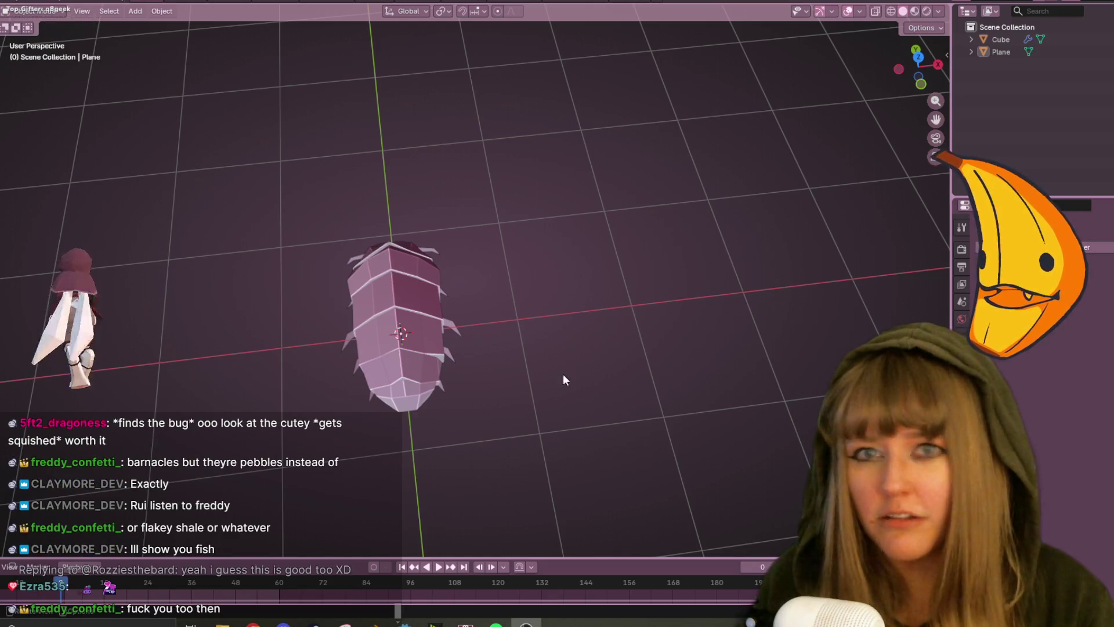
{"action": "mouse_move", "coordinate": [579, 331]}
{"action": "middle_mouse_down"}
{"action": "mouse_move", "coordinate": [656, 274]}
{"action": "mouse_move", "coordinate": [678, 298]}
{"action": "middle_mouse_up"}
{"action": "left_click", "coordinate": [922, 62]}
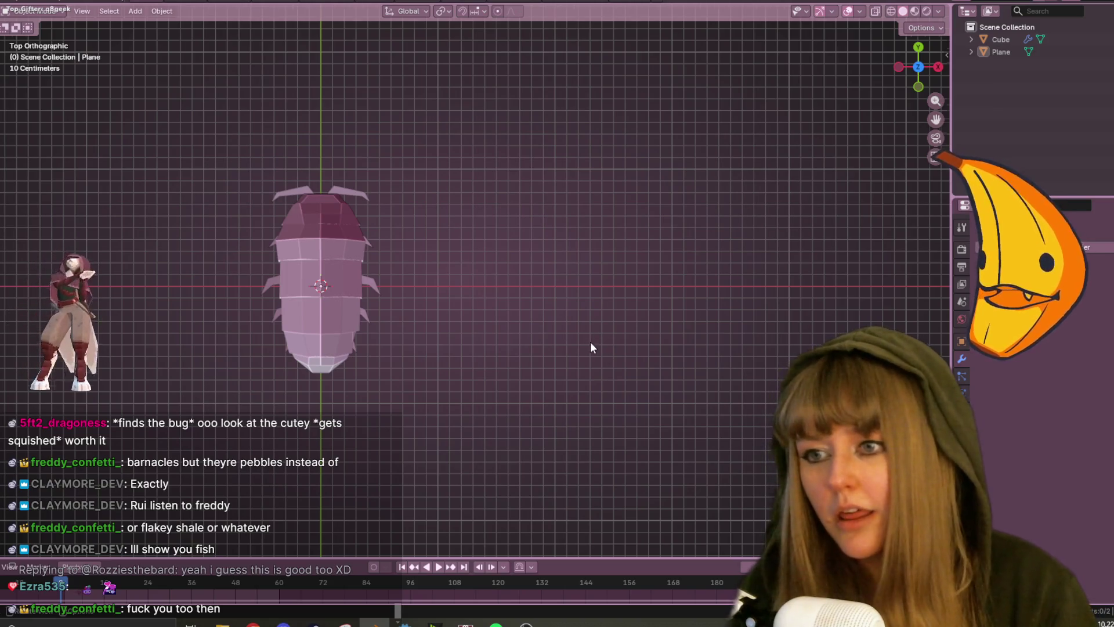
{"action": "scroll", "coordinate": [589, 343], "scroll_direction": "up", "scroll_amount": 2}
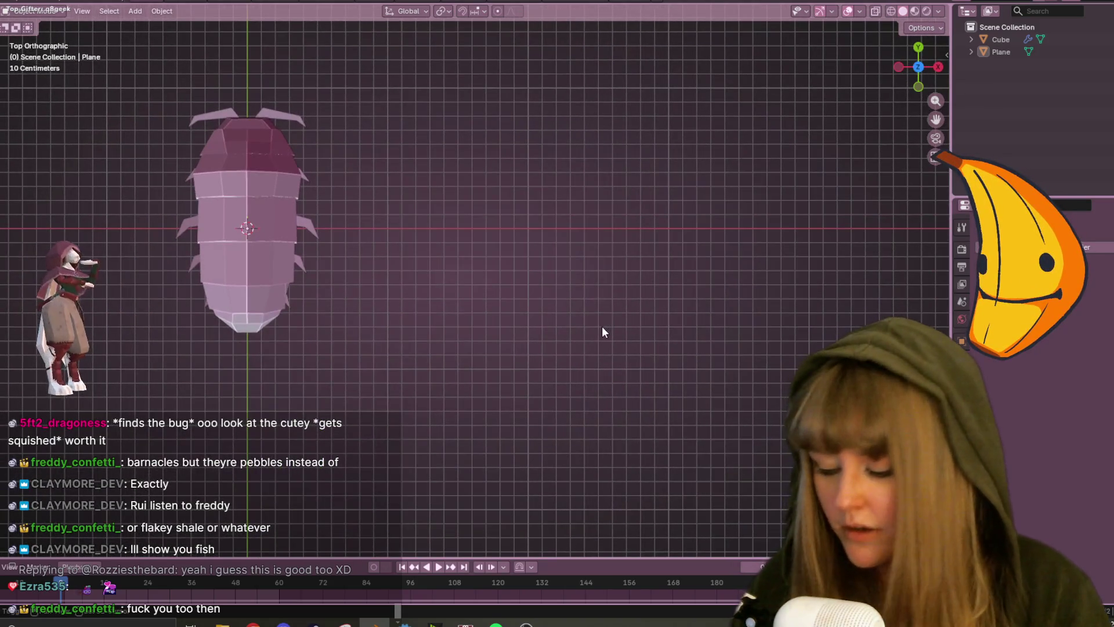
Add a cube, shrink it, and place it beside the pill bug.
{"action": "key", "text": "shift+a"}
{"action": "left_click", "coordinate": [658, 342]}
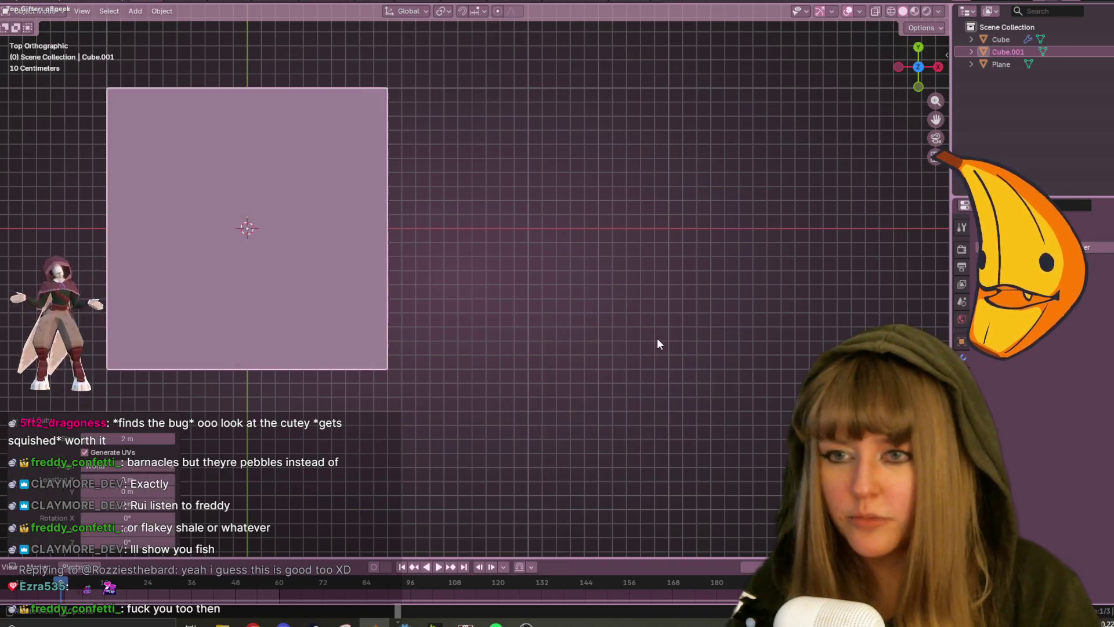
{"action": "key", "text": "s"}
{"action": "left_click", "coordinate": [256, 226]}
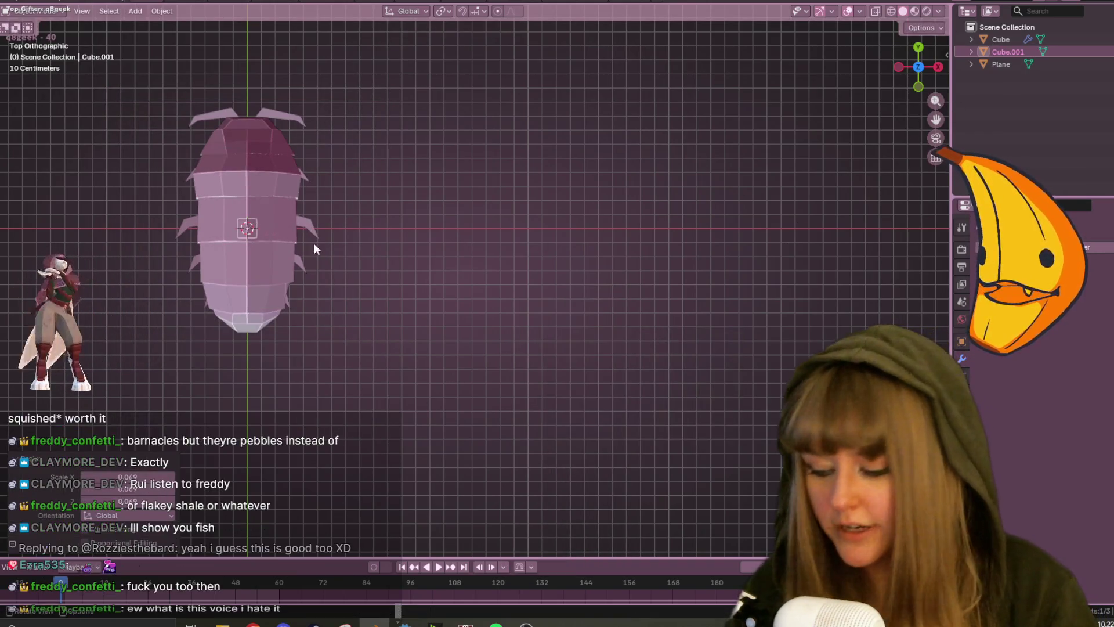
{"action": "key", "text": "a"}
{"action": "key", "text": "ctrl+z"}
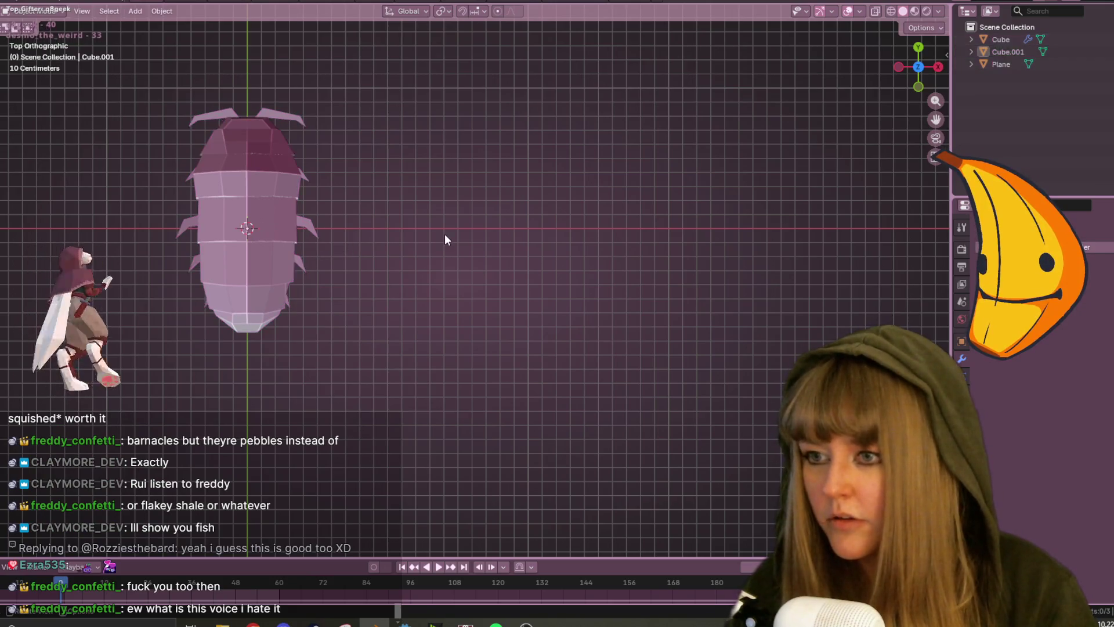
{"action": "key", "text": "g"}
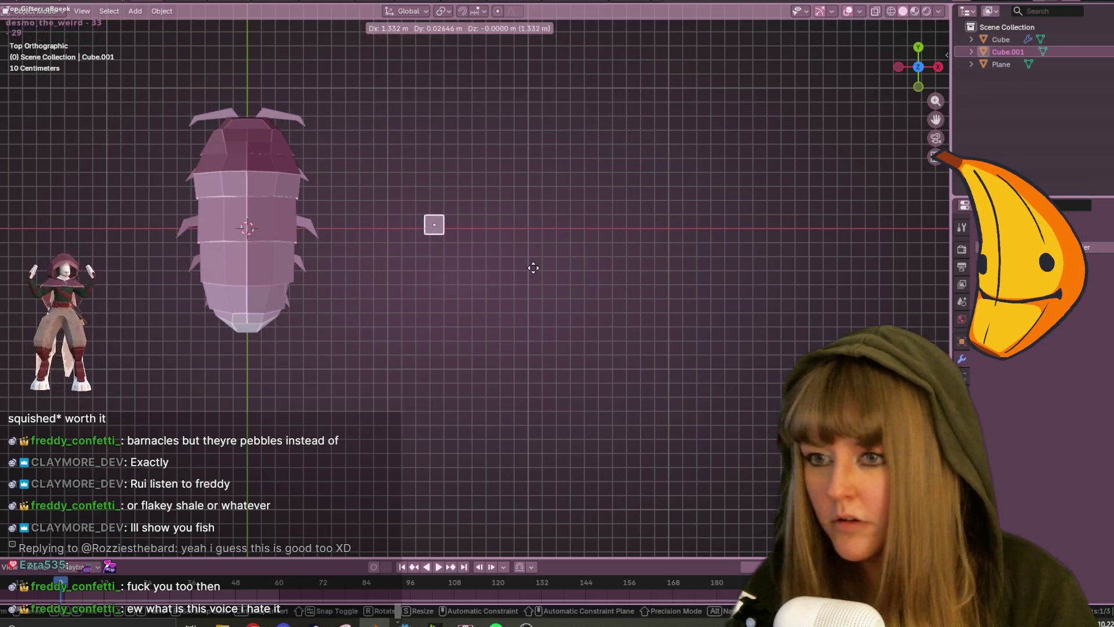
{"action": "left_click", "coordinate": [533, 269]}
{"action": "key", "text": "s"}
{"action": "left_click", "coordinate": [567, 265]}
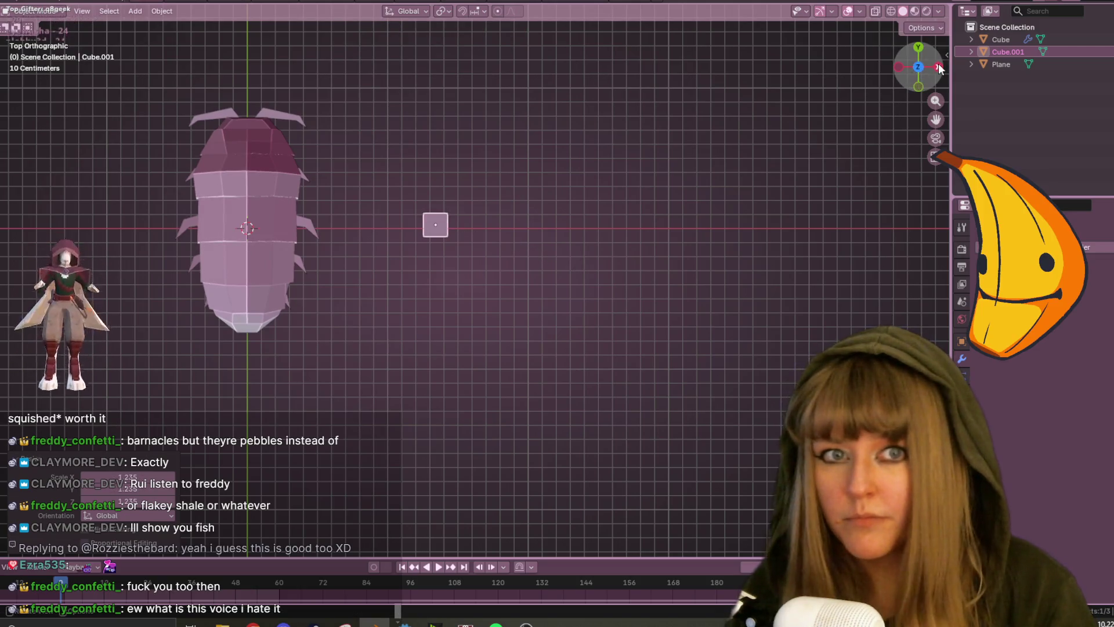
Frame the small cube in Right view and enter Edit Mode on its top-left corner vertex.
{"action": "left_click", "coordinate": [938, 67]}
{"action": "scroll", "coordinate": [519, 175], "scroll_direction": "up", "scroll_amount": 3}
{"action": "middle_click_drag", "start_coordinate": [433, 124], "coordinate": [475, 395], "text": "shift"}
{"action": "key", "text": "Tab"}
{"action": "scroll", "coordinate": [450, 328], "scroll_direction": "up", "scroll_amount": 2}
{"action": "left_click", "coordinate": [304, 229]}
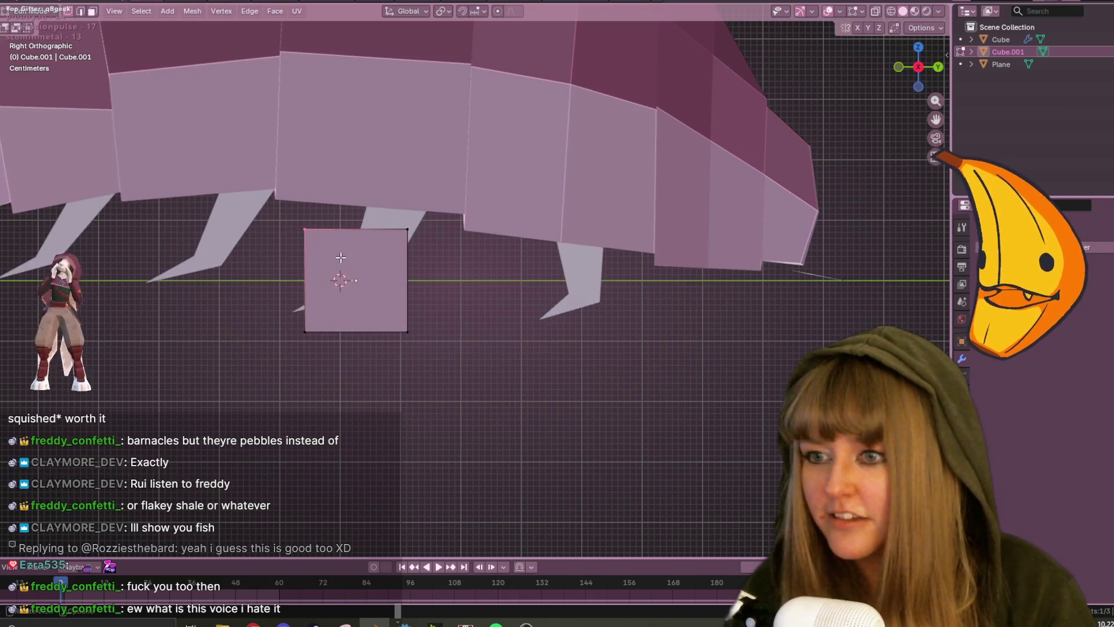
Pull the cube's top vertices inward to start tapering it.
{"action": "key", "text": "g"}
{"action": "left_click", "coordinate": [367, 232]}
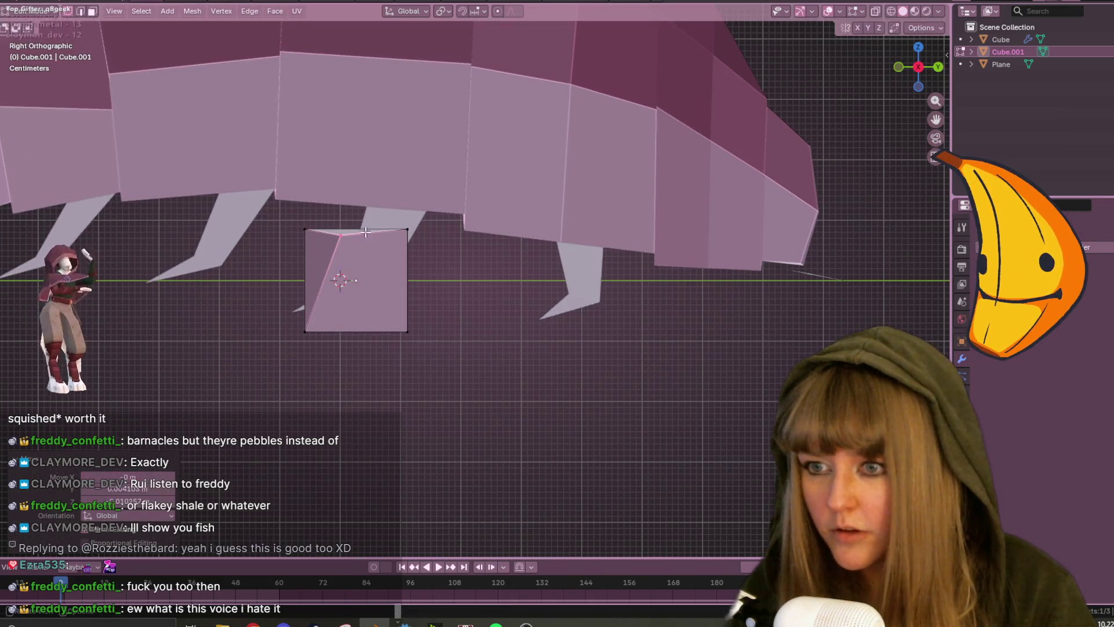
{"action": "key", "text": "g"}
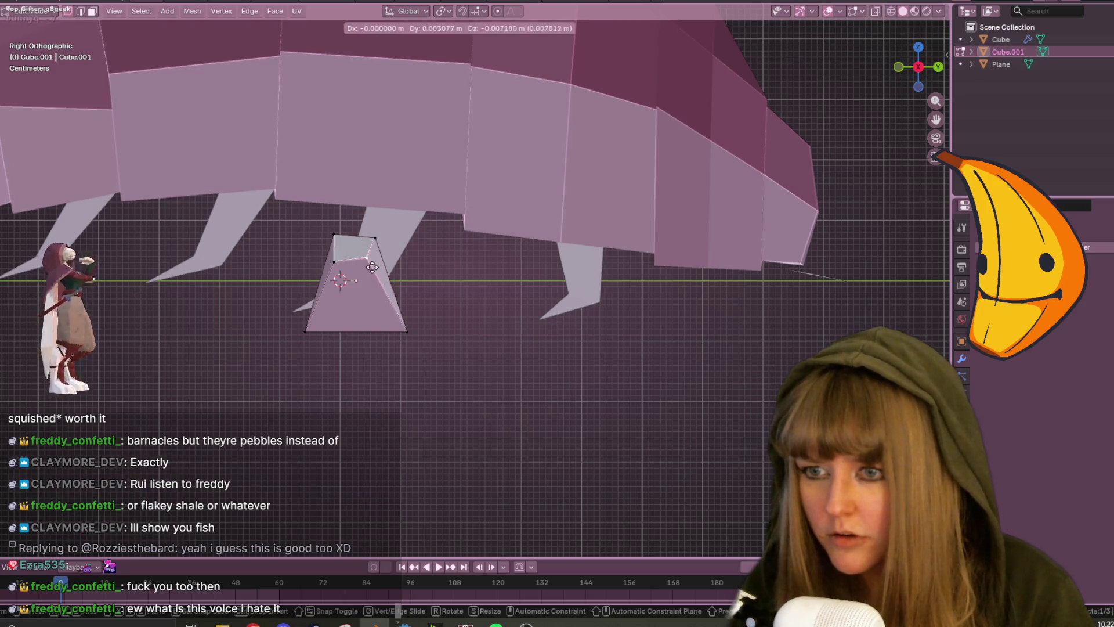
{"action": "left_click", "coordinate": [372, 267]}
Add a centred vertical loop cut and raise its top vertex into a point.
{"action": "key", "text": "ctrl+r"}
{"action": "left_click", "coordinate": [352, 248]}
{"action": "right_click", "coordinate": [352, 248]}
{"action": "left_click", "coordinate": [354, 236]}
{"action": "key", "text": "g"}
{"action": "left_click", "coordinate": [391, 217]}
Shift the bottom vertices, sliding the bottom-right one along its edge, to finish the shard.
{"action": "left_click", "coordinate": [400, 277]}
{"action": "left_click", "coordinate": [355, 332]}
{"action": "key", "text": "g"}
{"action": "left_click", "coordinate": [355, 335]}
{"action": "left_click", "coordinate": [405, 333]}
{"action": "key", "text": "g"}
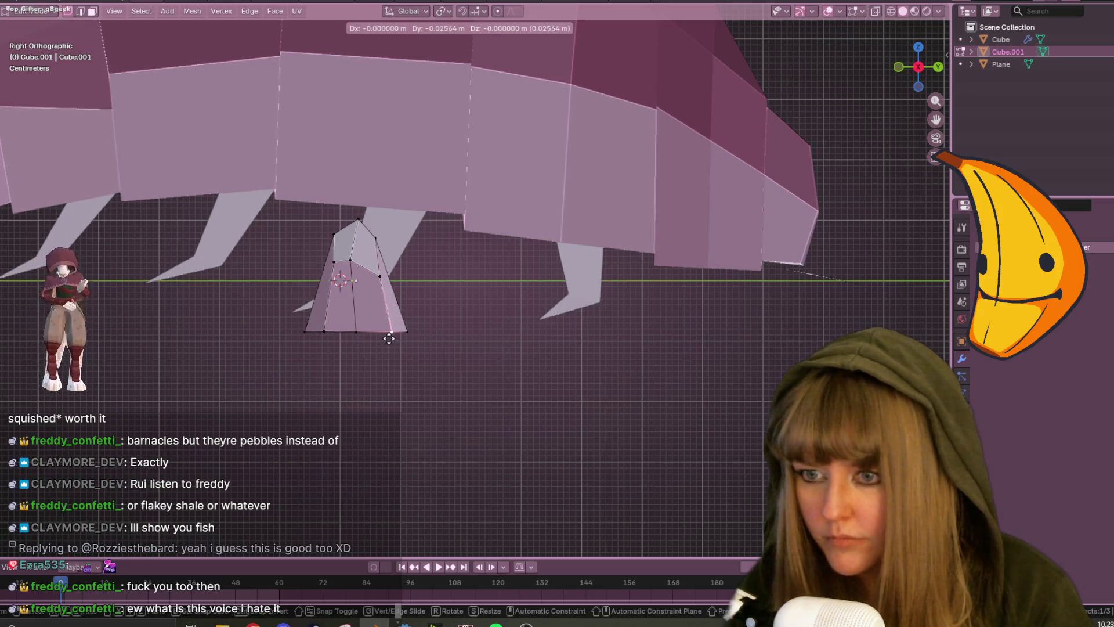
{"action": "key", "text": "g"}
{"action": "left_click", "coordinate": [388, 338]}
{"action": "mouse_move", "coordinate": [372, 332]}
{"action": "middle_mouse_down"}
{"action": "mouse_move", "coordinate": [495, 390]}
{"action": "mouse_move", "coordinate": [514, 437]}
{"action": "mouse_move", "coordinate": [604, 380]}
{"action": "mouse_move", "coordinate": [463, 314]}
{"action": "mouse_move", "coordinate": [300, 396]}
{"action": "mouse_move", "coordinate": [478, 236]}
{"action": "mouse_move", "coordinate": [401, 218]}
{"action": "mouse_move", "coordinate": [291, 232]}
{"action": "mouse_move", "coordinate": [277, 244]}
{"action": "mouse_move", "coordinate": [189, 239]}
{"action": "mouse_move", "coordinate": [194, 257]}
{"action": "middle_mouse_up"}
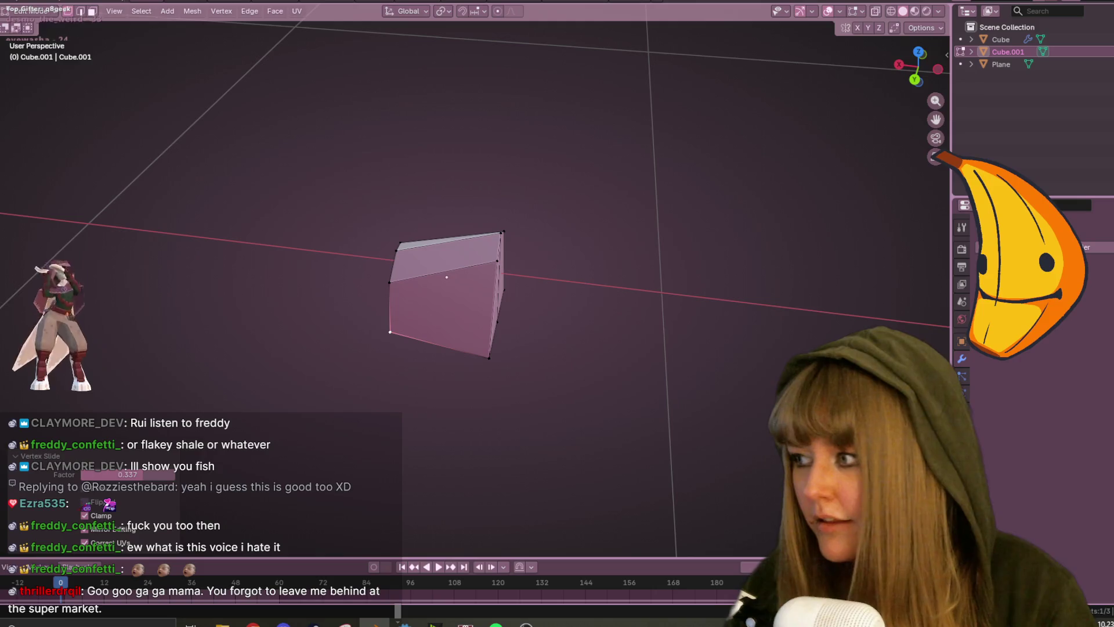
In Back view with X-ray on, edge-slide the shard's right edge toward the middle.
{"action": "left_click", "coordinate": [913, 78]}
{"action": "left_click", "coordinate": [875, 14]}
{"action": "middle_click_drag", "start_coordinate": [660, 298], "coordinate": [597, 249], "text": "shift"}
{"action": "left_click_drag", "start_coordinate": [402, 112], "coordinate": [500, 309]}
{"action": "key", "text": "g"}
{"action": "key", "text": "g"}
{"action": "left_click", "coordinate": [463, 288]}
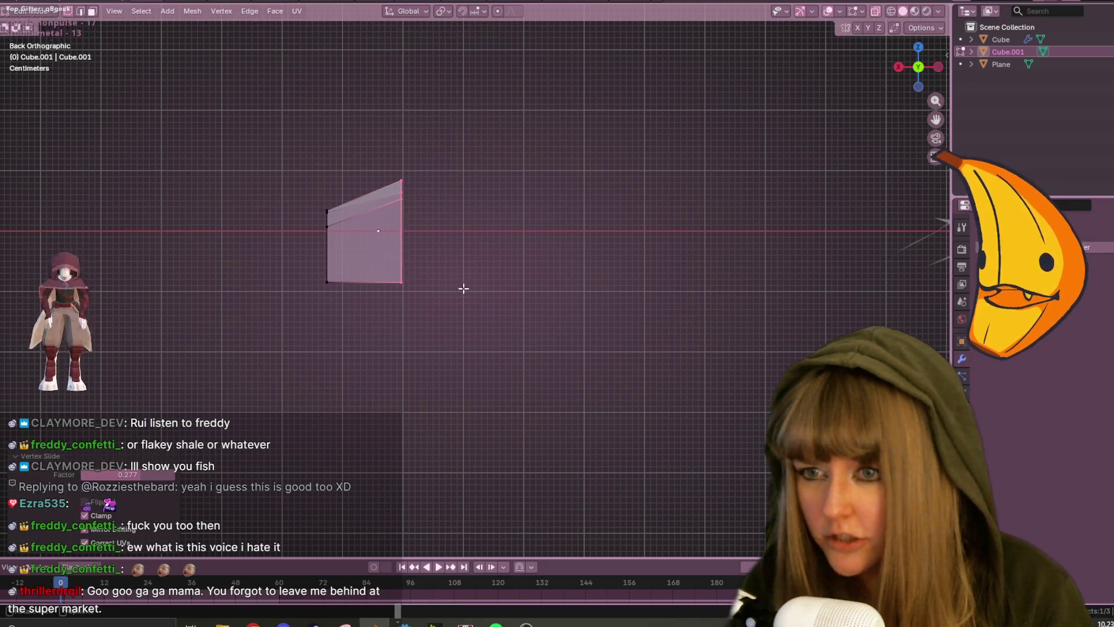
Move the top-right, left and lower-left vertices to shape a pointed outline.
{"action": "key", "text": "g"}
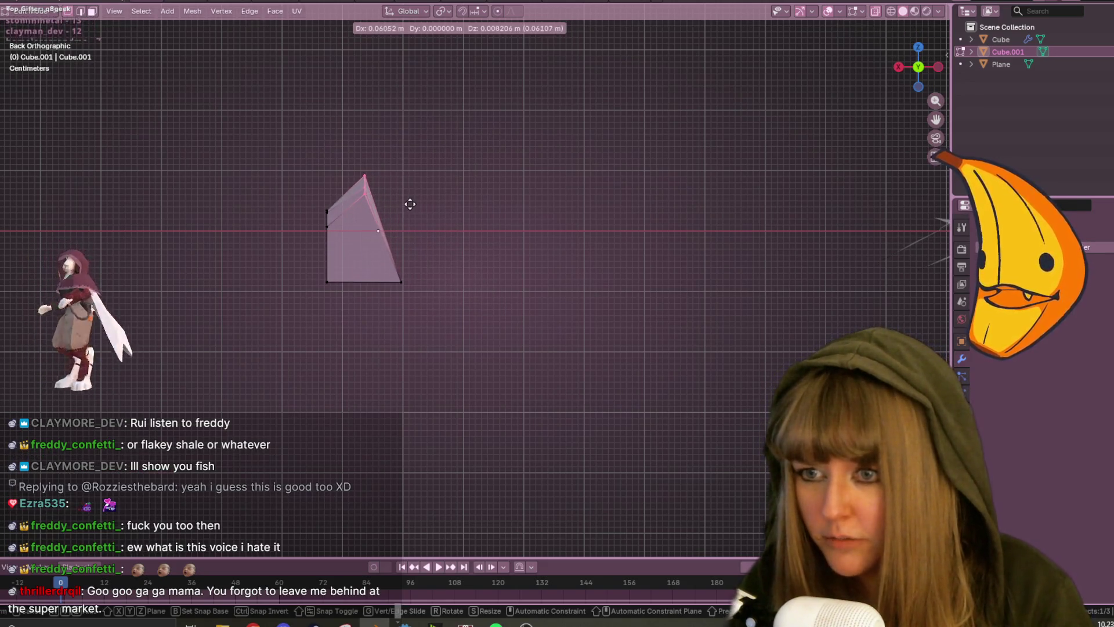
{"action": "left_click", "coordinate": [410, 204]}
{"action": "left_click", "coordinate": [327, 211]}
{"action": "key", "text": "g"}
{"action": "left_click", "coordinate": [365, 242]}
{"action": "left_click", "coordinate": [328, 271]}
{"action": "key", "text": "g"}
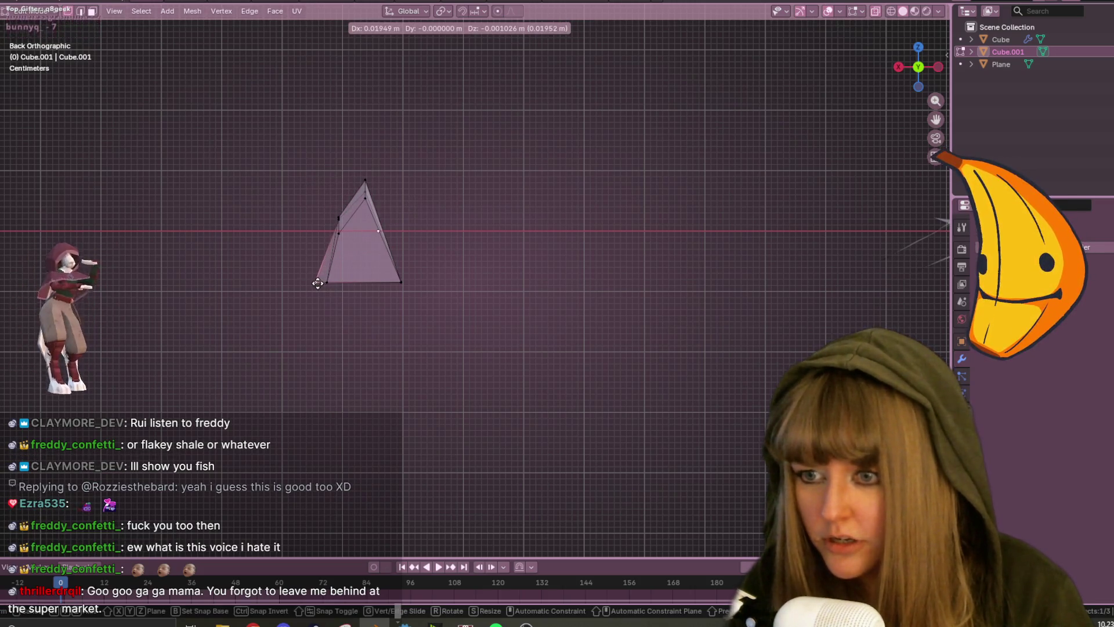
{"action": "left_click", "coordinate": [317, 283]}
Slide several more shard vertices along their edges to narrow the spike.
{"action": "mouse_move", "coordinate": [423, 284]}
{"action": "middle_mouse_down"}
{"action": "mouse_move", "coordinate": [456, 281]}
{"action": "mouse_move", "coordinate": [413, 293]}
{"action": "middle_mouse_up"}
{"action": "key", "text": "g"}
{"action": "left_click", "coordinate": [389, 288]}
{"action": "left_click", "coordinate": [445, 253]}
{"action": "key", "text": "g"}
{"action": "key", "text": "g"}
{"action": "left_click", "coordinate": [361, 259]}
{"action": "left_click", "coordinate": [361, 259]}
{"action": "key", "text": "g"}
{"action": "key", "text": "g"}
{"action": "left_click", "coordinate": [384, 257]}
{"action": "left_click", "coordinate": [337, 271]}
{"action": "key", "text": "g"}
{"action": "key", "text": "g"}
{"action": "left_click", "coordinate": [411, 237]}
Orbit around the sharpened shard to inspect it, leaving its vertices unchanged.
{"action": "mouse_move", "coordinate": [411, 237]}
{"action": "middle_mouse_down"}
{"action": "mouse_move", "coordinate": [520, 263]}
{"action": "mouse_move", "coordinate": [388, 174]}
{"action": "mouse_move", "coordinate": [245, 197]}
{"action": "mouse_move", "coordinate": [577, 204]}
{"action": "mouse_move", "coordinate": [542, 315]}
{"action": "mouse_move", "coordinate": [375, 182]}
{"action": "mouse_move", "coordinate": [590, 234]}
{"action": "mouse_move", "coordinate": [420, 276]}
{"action": "mouse_move", "coordinate": [370, 204]}
{"action": "mouse_move", "coordinate": [255, 168]}
{"action": "mouse_move", "coordinate": [427, 136]}
{"action": "mouse_move", "coordinate": [392, 156]}
{"action": "middle_mouse_up"}
{"action": "key", "text": "g"}
{"action": "key", "text": "Escape"}
{"action": "key", "text": "g"}
{"action": "key", "text": "Escape"}
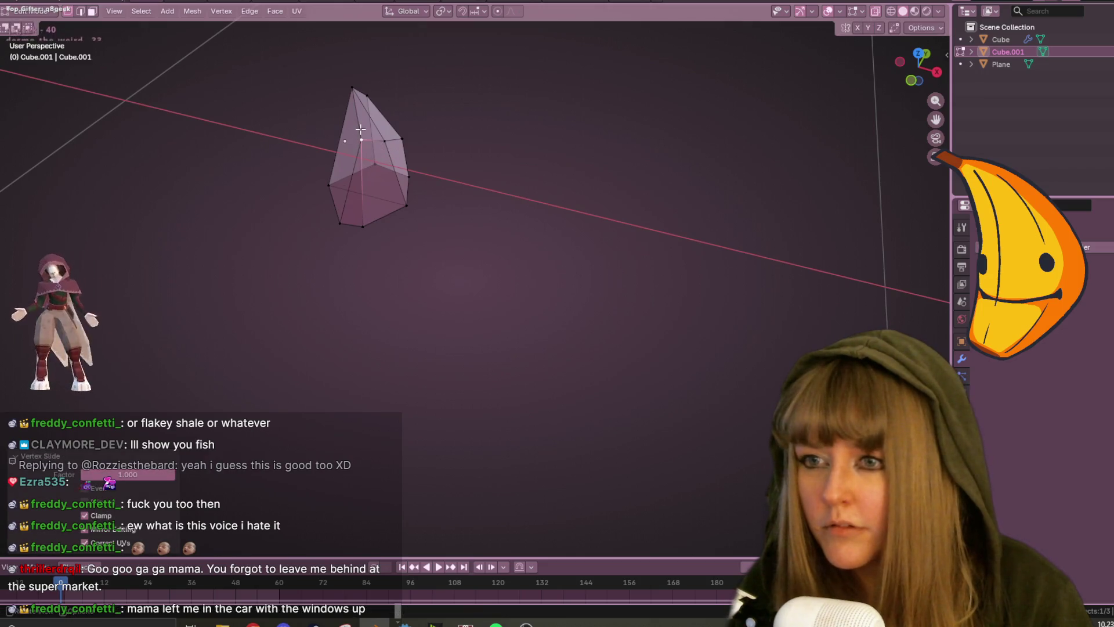
Select the whole shard and merge its duplicate vertices by distance.
{"action": "key", "text": "a"}
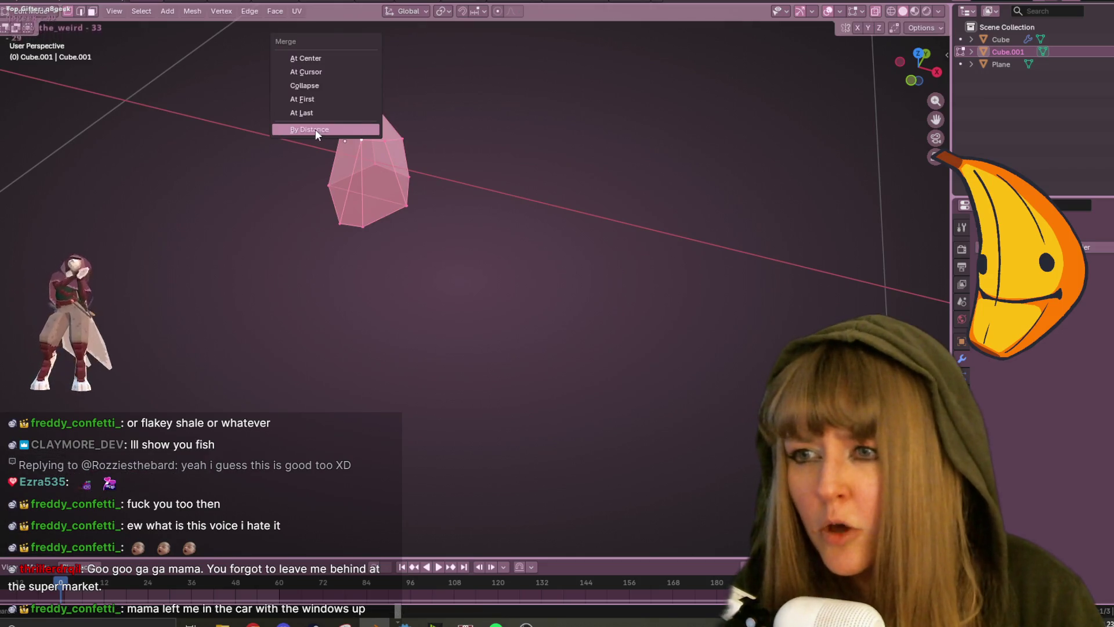
{"action": "left_click", "coordinate": [315, 130]}
{"action": "mouse_move", "coordinate": [364, 149]}
{"action": "middle_mouse_down"}
{"action": "mouse_move", "coordinate": [532, 159]}
{"action": "mouse_move", "coordinate": [346, 96]}
{"action": "mouse_move", "coordinate": [480, 162]}
{"action": "middle_mouse_up"}
{"action": "key", "text": "a"}
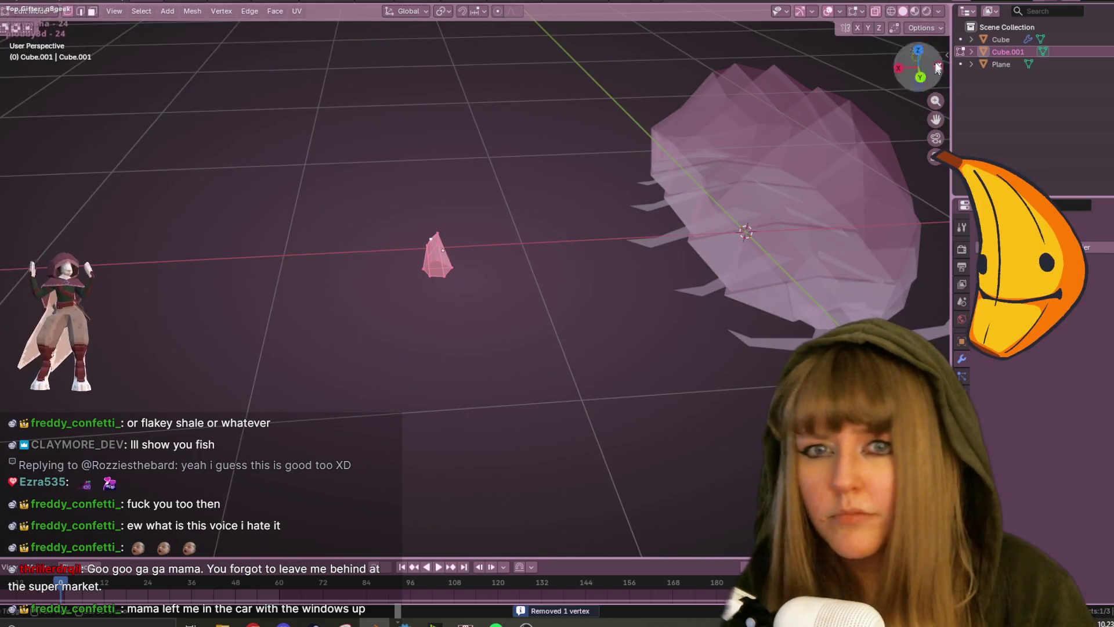
Position the shard over the bug from above, then lift it onto the back.
{"action": "mouse_move", "coordinate": [325, 243]}
{"action": "middle_mouse_down"}
{"action": "mouse_move", "coordinate": [279, 232]}
{"action": "mouse_move", "coordinate": [348, 360]}
{"action": "mouse_move", "coordinate": [179, 294]}
{"action": "mouse_move", "coordinate": [494, 400]}
{"action": "middle_mouse_up"}
{"action": "left_click", "coordinate": [919, 55]}
{"action": "key", "text": "g"}
{"action": "left_click", "coordinate": [434, 288]}
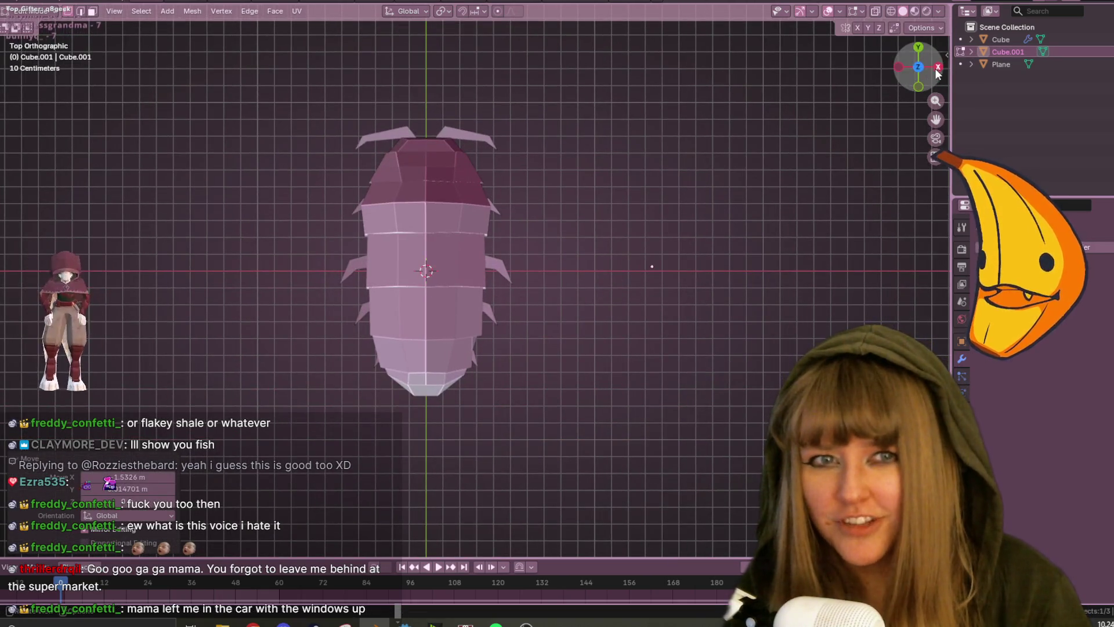
{"action": "key", "text": "KP_3"}
{"action": "key", "text": "g"}
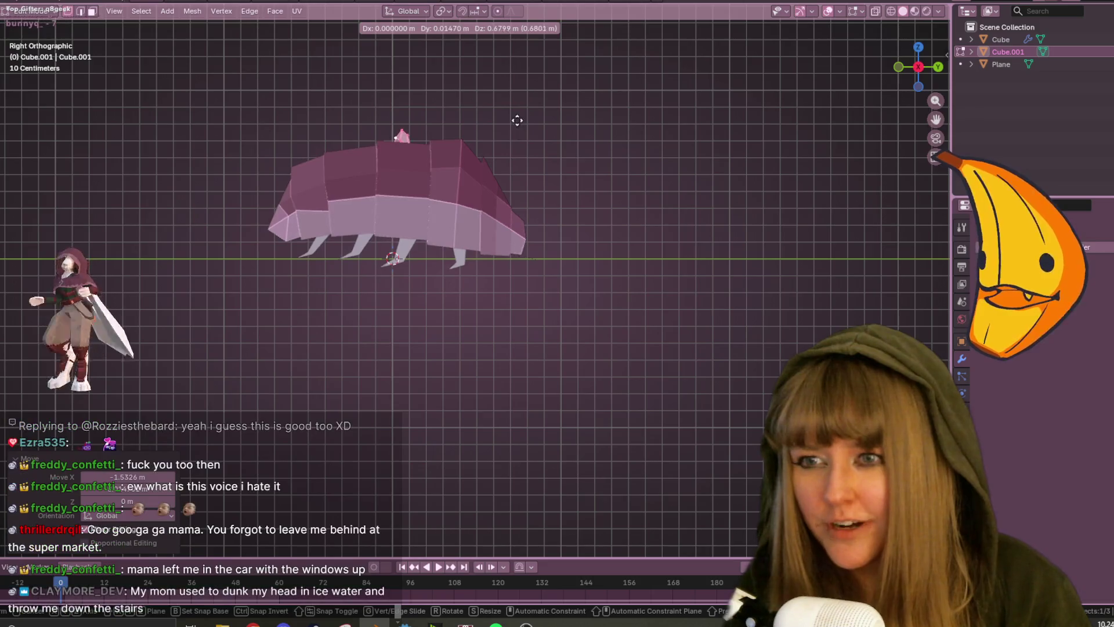
{"action": "left_click", "coordinate": [516, 117]}
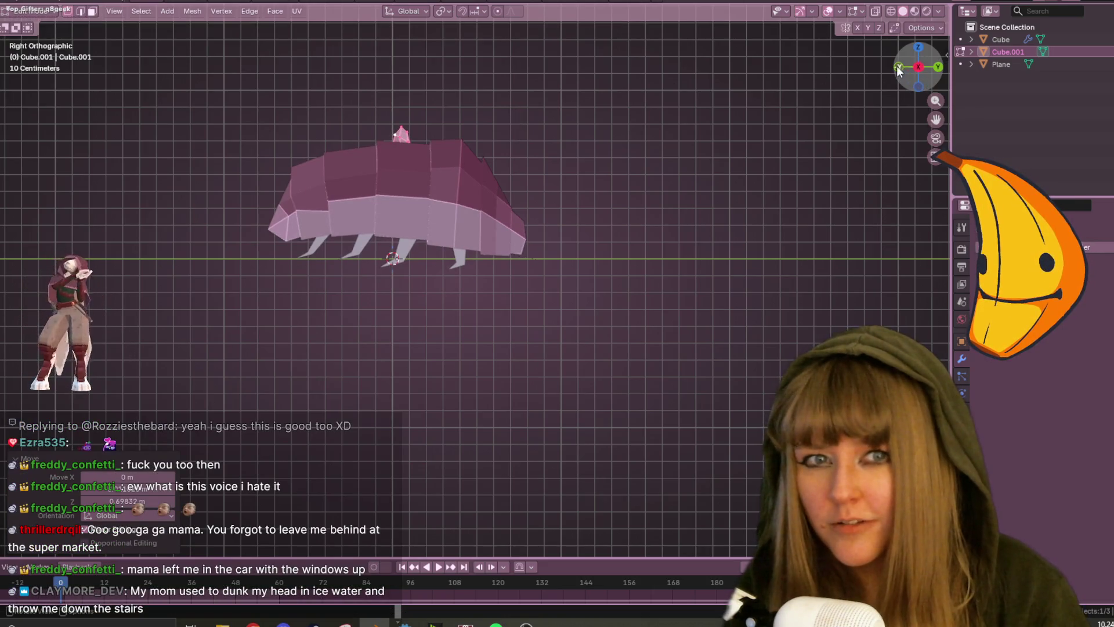
In Front view, scale the shard to 1.28, tilt it and nudge it into place.
{"action": "left_click", "coordinate": [899, 67]}
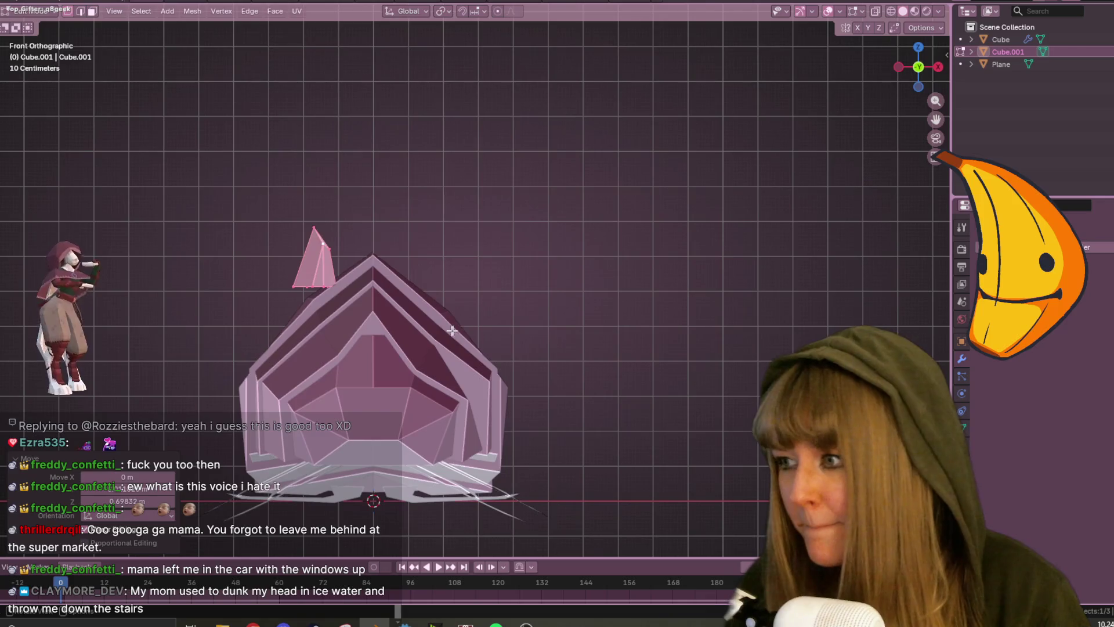
{"action": "key", "text": "s"}
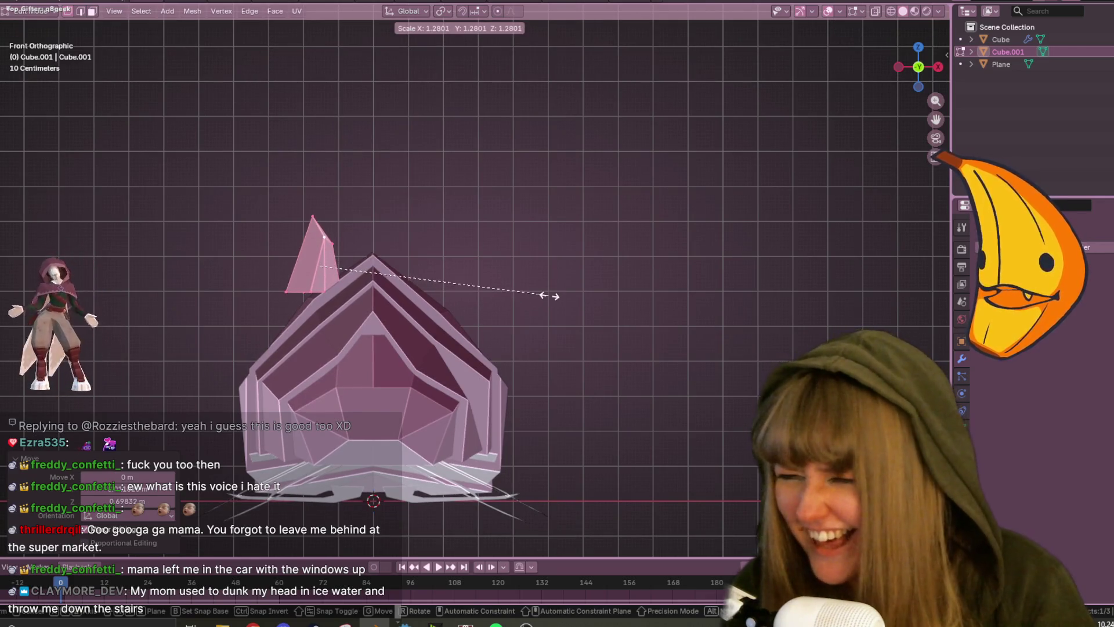
{"action": "left_click", "coordinate": [548, 296]}
{"action": "key", "text": "r"}
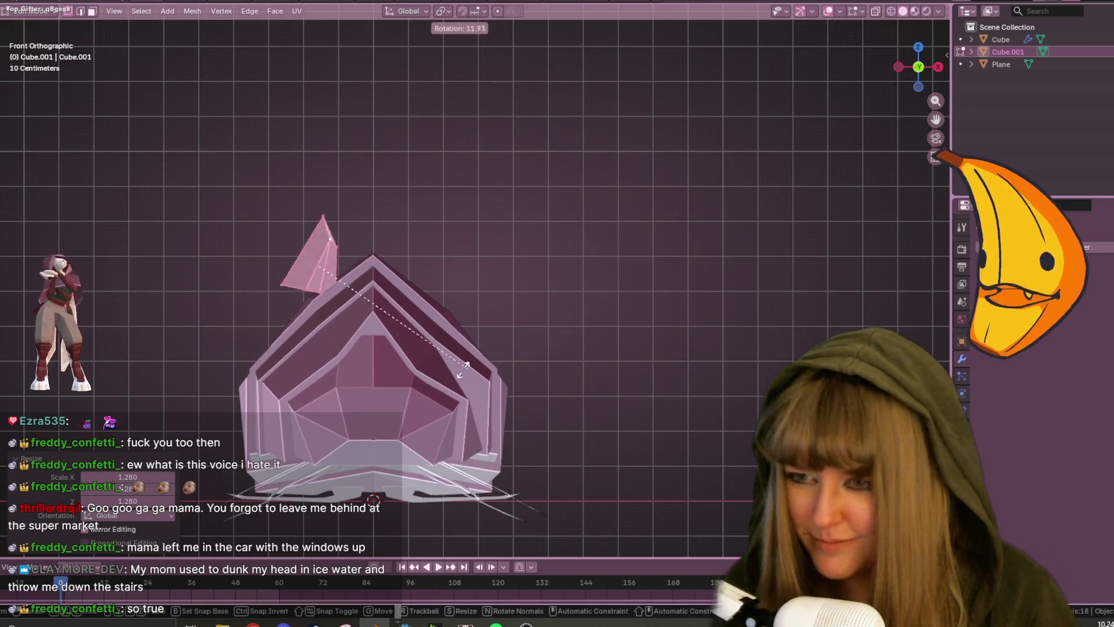
{"action": "left_click", "coordinate": [438, 360]}
{"action": "key", "text": "g"}
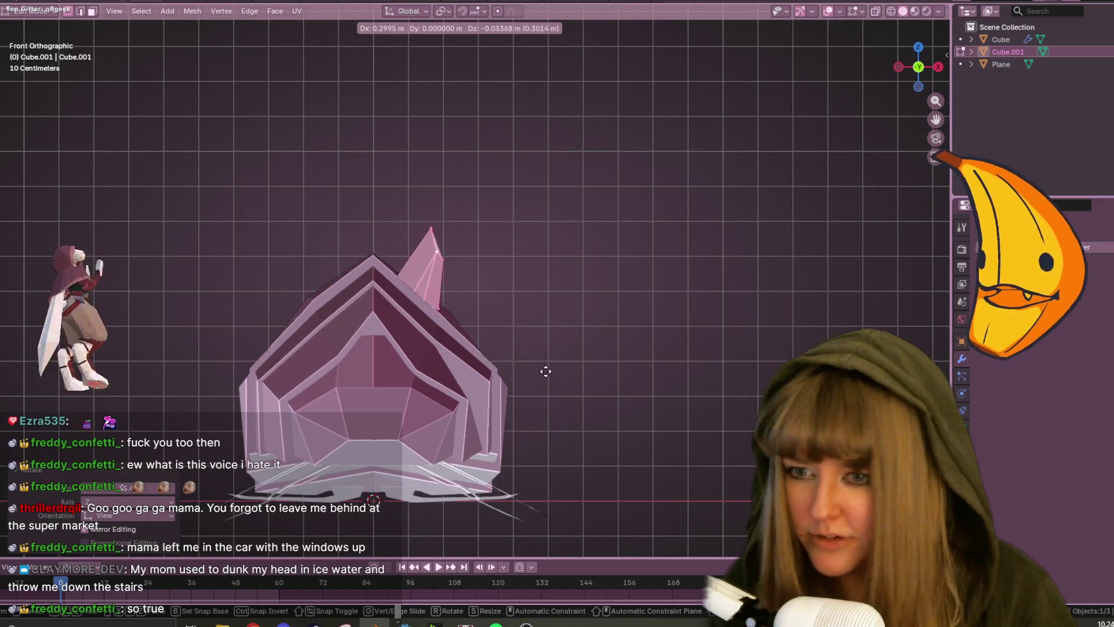
{"action": "left_click", "coordinate": [535, 376]}
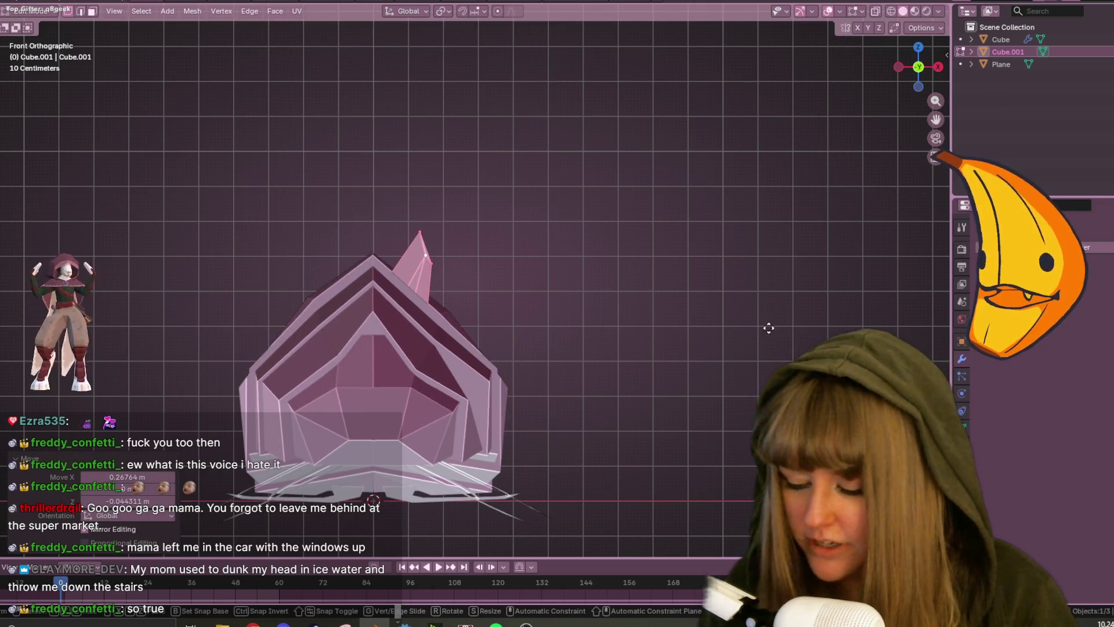
{"action": "key", "text": "r"}
{"action": "left_click", "coordinate": [820, 279]}
{"action": "key", "text": "g"}
{"action": "key", "text": "Return"}
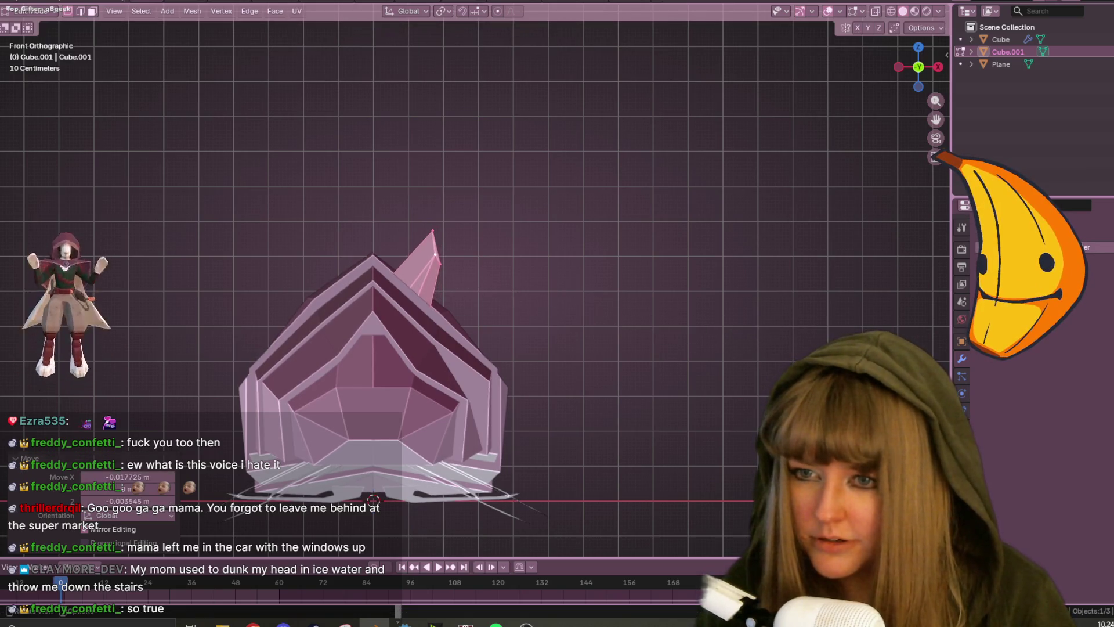
Slide the shard's tip vertex and one more vertex along their edges.
{"action": "left_click", "coordinate": [444, 224]}
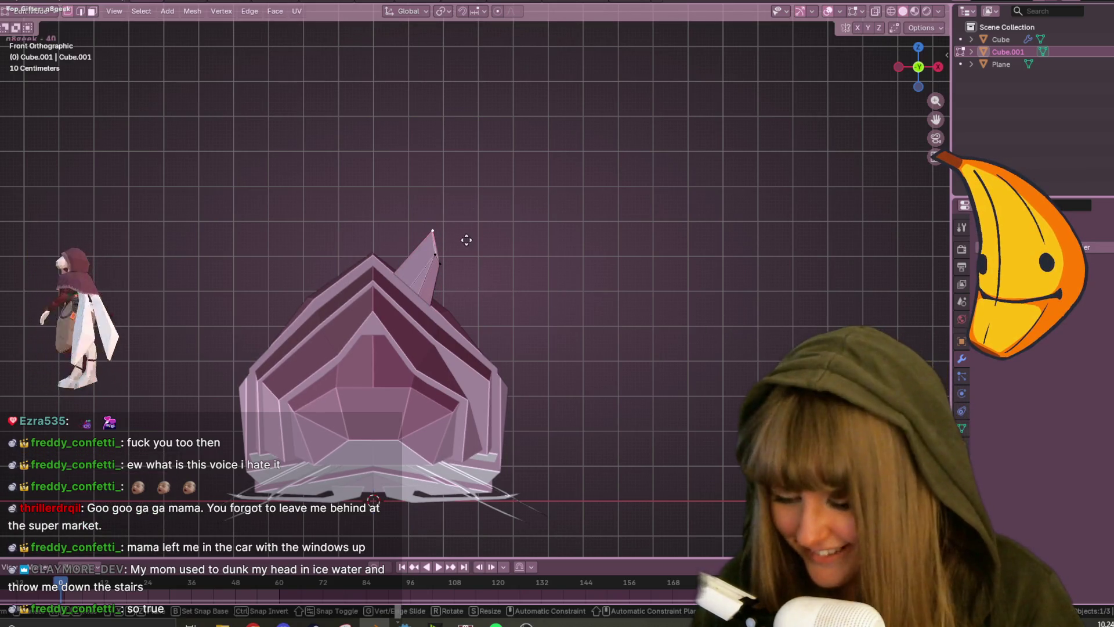
{"action": "key", "text": "g"}
{"action": "left_click", "coordinate": [436, 244]}
{"action": "key", "text": "g"}
{"action": "key", "text": "g"}
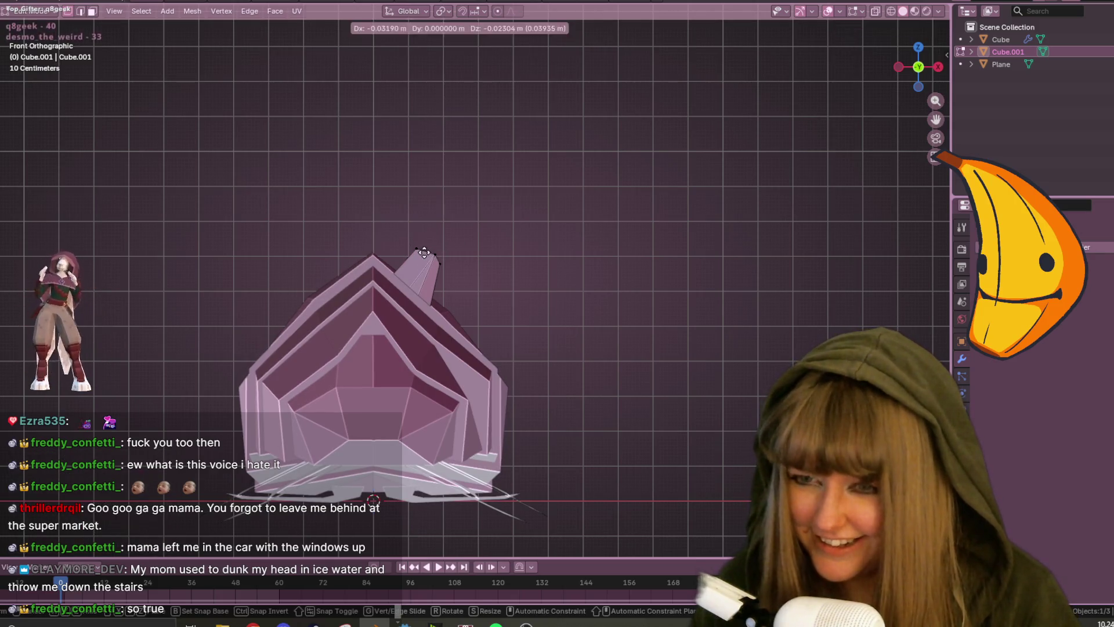
{"action": "left_click", "coordinate": [659, 229]}
{"action": "mouse_move", "coordinate": [659, 229]}
{"action": "middle_mouse_down"}
{"action": "mouse_move", "coordinate": [453, 268]}
{"action": "mouse_move", "coordinate": [431, 251]}
{"action": "middle_mouse_up"}
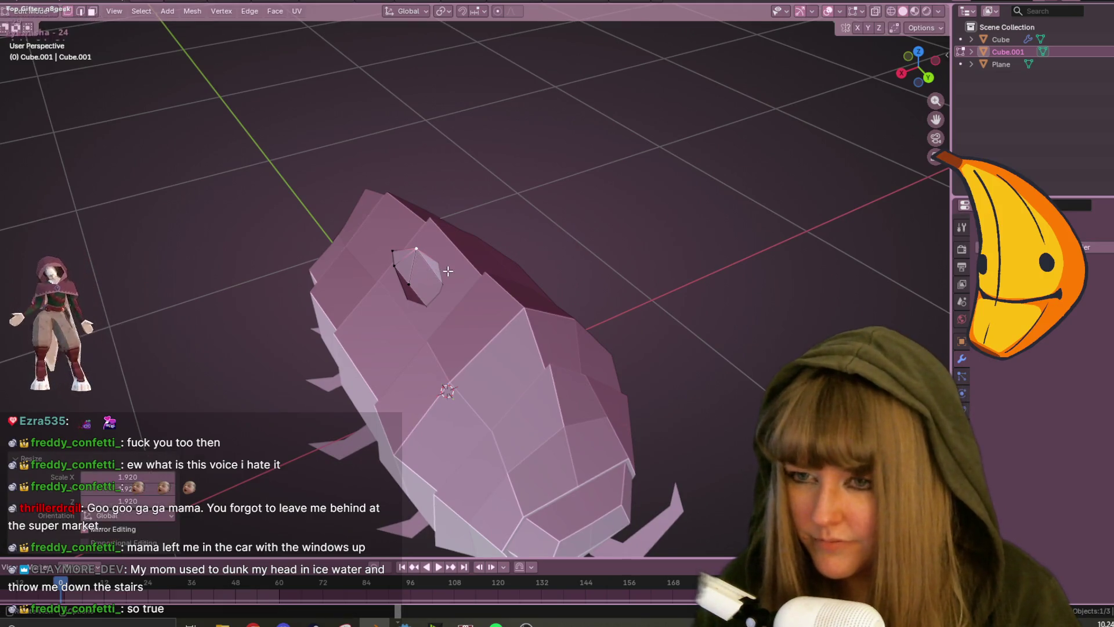
Merge the shard's overlapping vertices by distance, shrink it to 0.929 and nudge it.
{"action": "key", "text": "m"}
{"action": "left_click", "coordinate": [437, 270]}
{"action": "middle_click_drag", "start_coordinate": [437, 270], "coordinate": [569, 276]}
{"action": "key", "text": "s"}
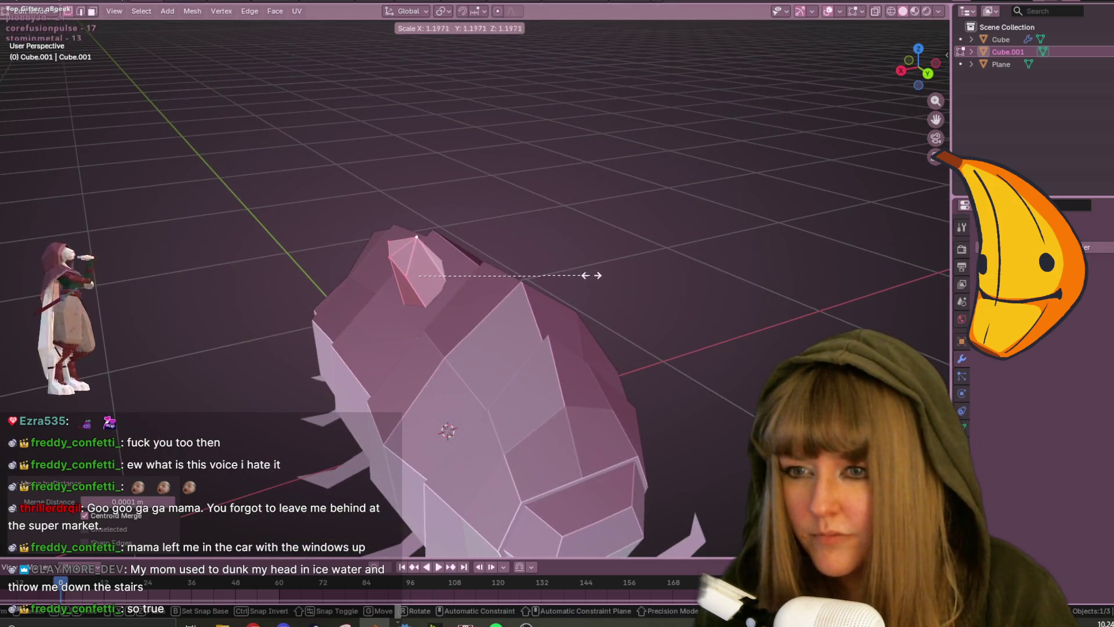
{"action": "left_click", "coordinate": [557, 281]}
{"action": "mouse_move", "coordinate": [552, 281]}
{"action": "middle_mouse_down"}
{"action": "mouse_move", "coordinate": [708, 318]}
{"action": "mouse_move", "coordinate": [749, 381]}
{"action": "mouse_move", "coordinate": [621, 373]}
{"action": "mouse_move", "coordinate": [530, 341]}
{"action": "mouse_move", "coordinate": [512, 387]}
{"action": "mouse_move", "coordinate": [698, 371]}
{"action": "middle_mouse_up"}
{"action": "key", "text": "g"}
{"action": "left_click", "coordinate": [577, 311]}
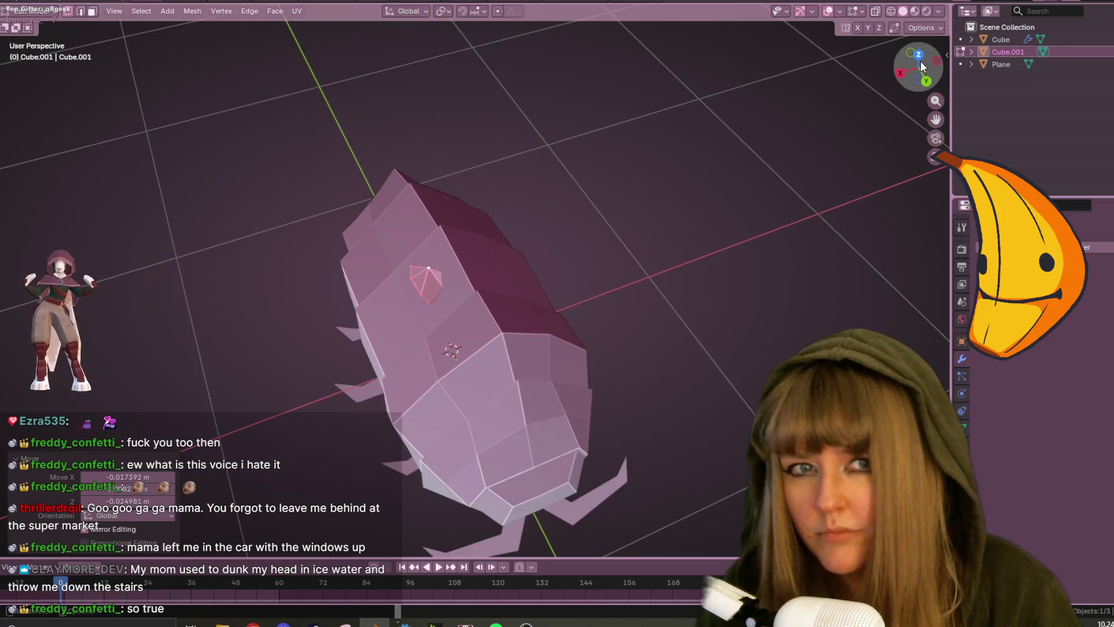
In Top view, stretch the shard 2.182 along the X axis.
{"action": "left_click", "coordinate": [919, 55]}
{"action": "key", "text": "s"}
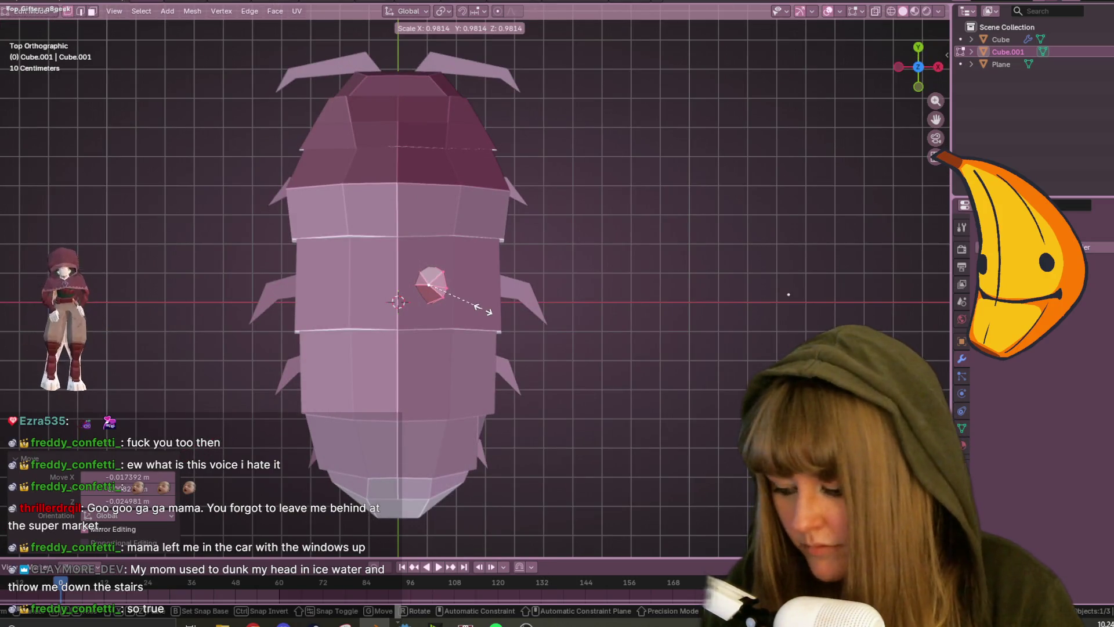
{"action": "key", "text": "z"}
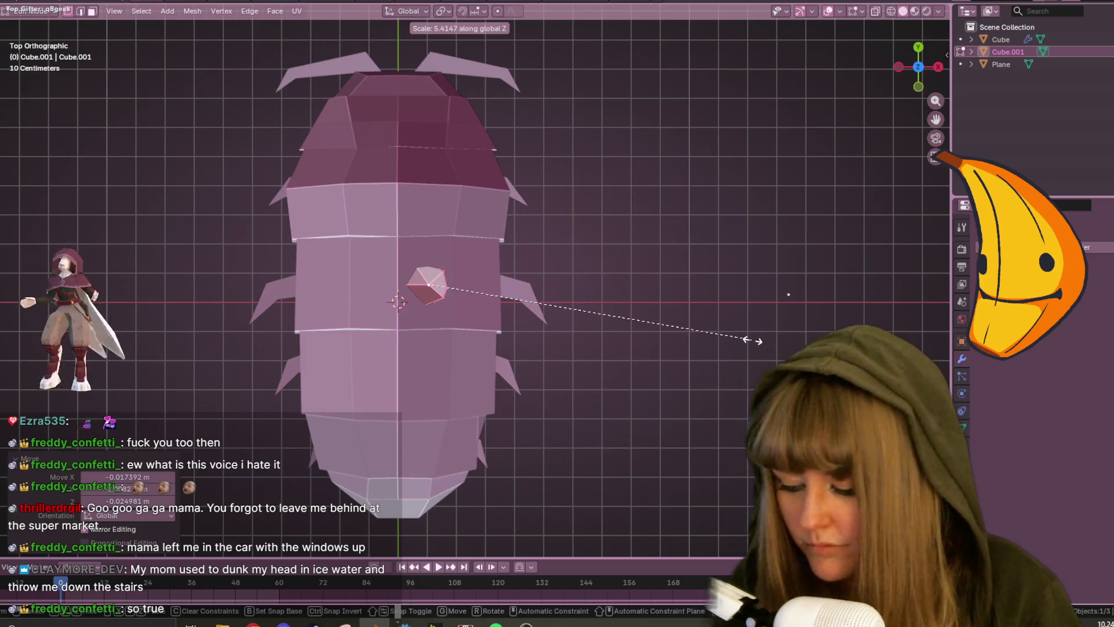
{"action": "key", "text": "x"}
{"action": "left_click", "coordinate": [548, 335]}
{"action": "mouse_move", "coordinate": [549, 336]}
{"action": "middle_mouse_down"}
{"action": "mouse_move", "coordinate": [577, 296]}
{"action": "mouse_move", "coordinate": [418, 209]}
{"action": "mouse_move", "coordinate": [378, 219]}
{"action": "mouse_move", "coordinate": [451, 220]}
{"action": "mouse_move", "coordinate": [475, 206]}
{"action": "mouse_move", "coordinate": [557, 286]}
{"action": "mouse_move", "coordinate": [602, 304]}
{"action": "mouse_move", "coordinate": [663, 219]}
{"action": "mouse_move", "coordinate": [743, 283]}
{"action": "mouse_move", "coordinate": [733, 322]}
{"action": "middle_mouse_up"}
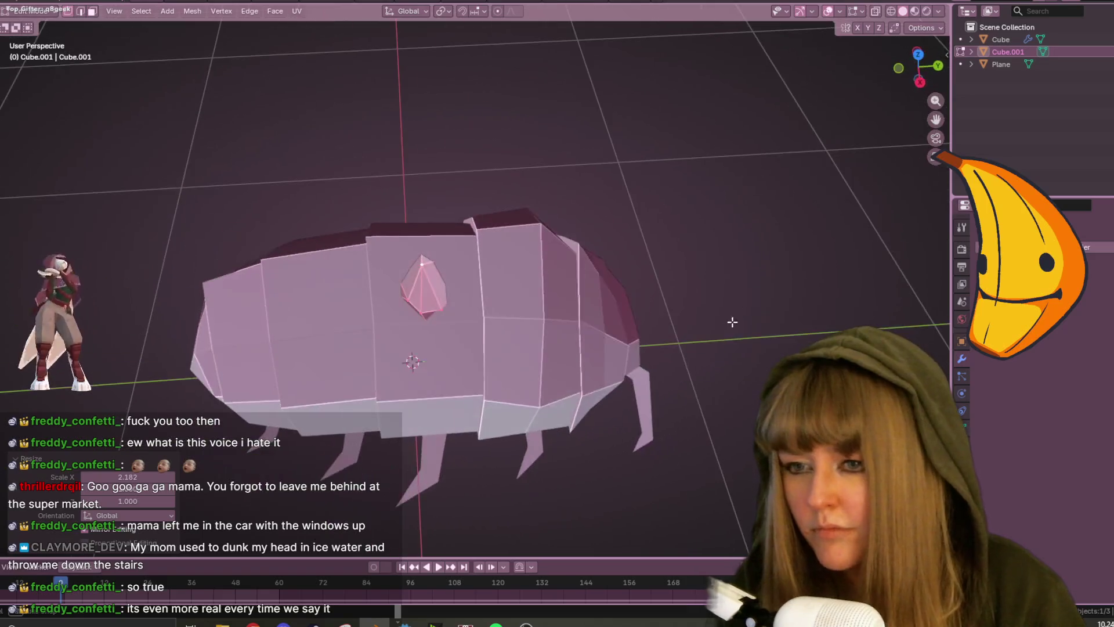
Reposition the shard's corner vertices, raising the right one and nudging the lower one left.
{"action": "left_click", "coordinate": [405, 286]}
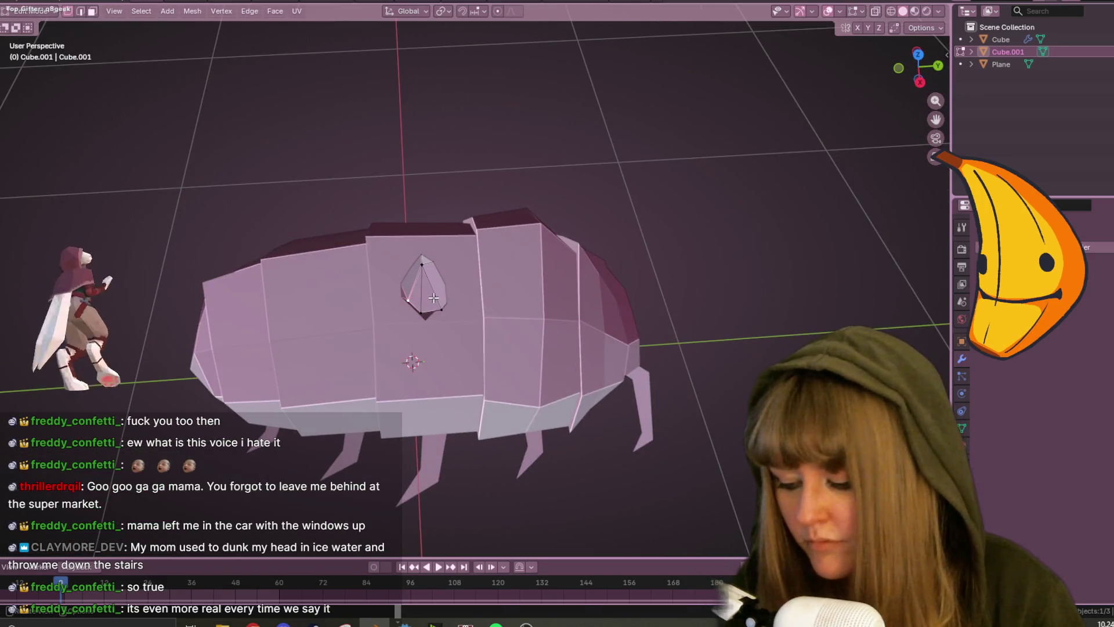
{"action": "left_click_drag", "start_coordinate": [422, 265], "coordinate": [448, 253]}
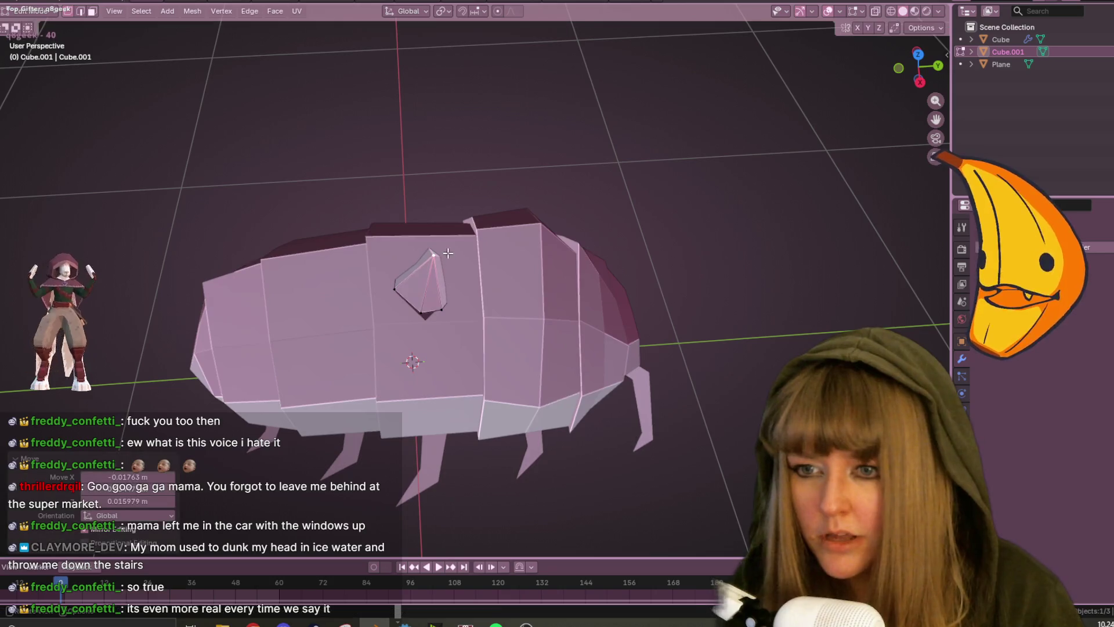
{"action": "left_click_drag", "start_coordinate": [442, 310], "coordinate": [455, 285]}
{"action": "key", "text": "KP_7"}
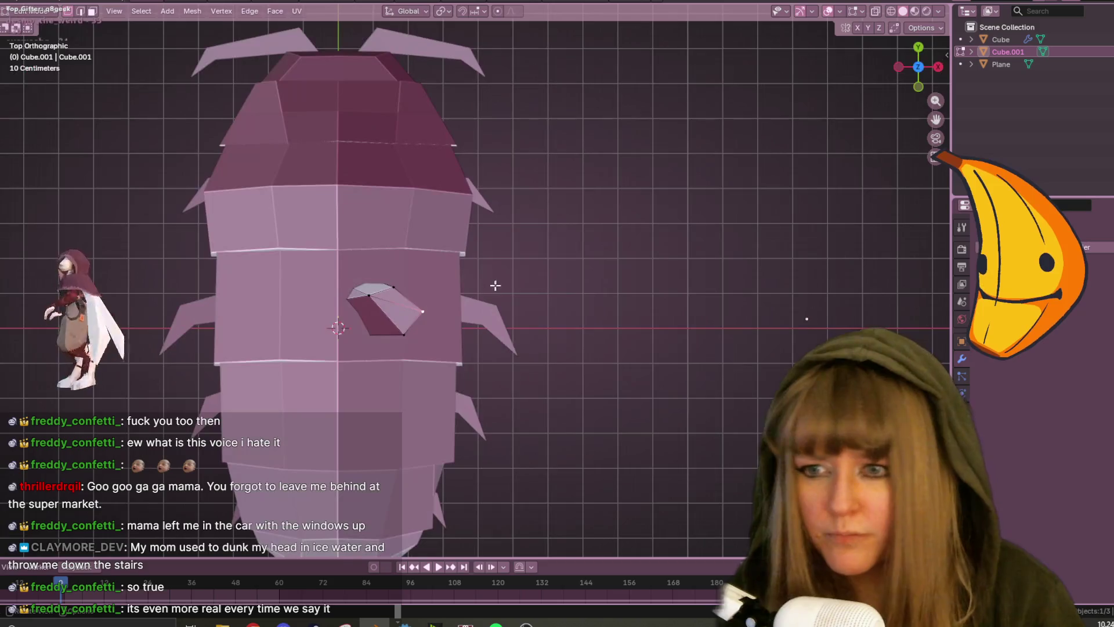
{"action": "left_click_drag", "start_coordinate": [404, 334], "coordinate": [400, 332]}
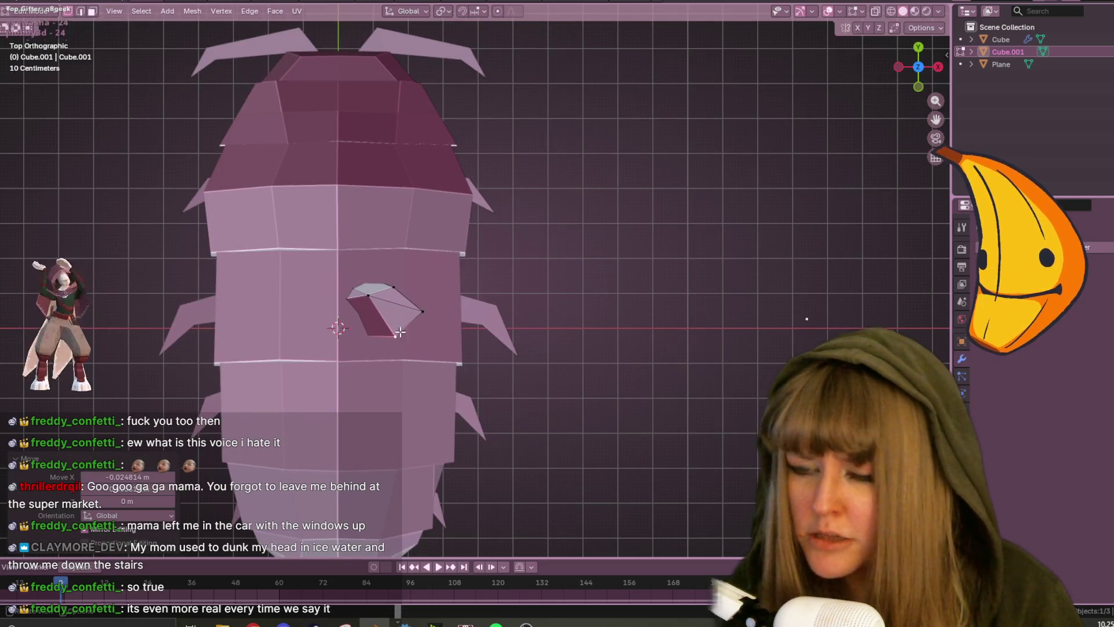
Subdivide two shard edges and move the lower-right vertex outward.
{"action": "right_click", "coordinate": [469, 298]}
{"action": "left_click", "coordinate": [496, 308]}
{"action": "left_click_drag", "start_coordinate": [418, 324], "coordinate": [423, 326]}
{"action": "mouse_move", "coordinate": [427, 313]}
{"action": "middle_mouse_down"}
{"action": "mouse_move", "coordinate": [501, 328]}
{"action": "mouse_move", "coordinate": [413, 203]}
{"action": "mouse_move", "coordinate": [439, 310]}
{"action": "middle_mouse_up"}
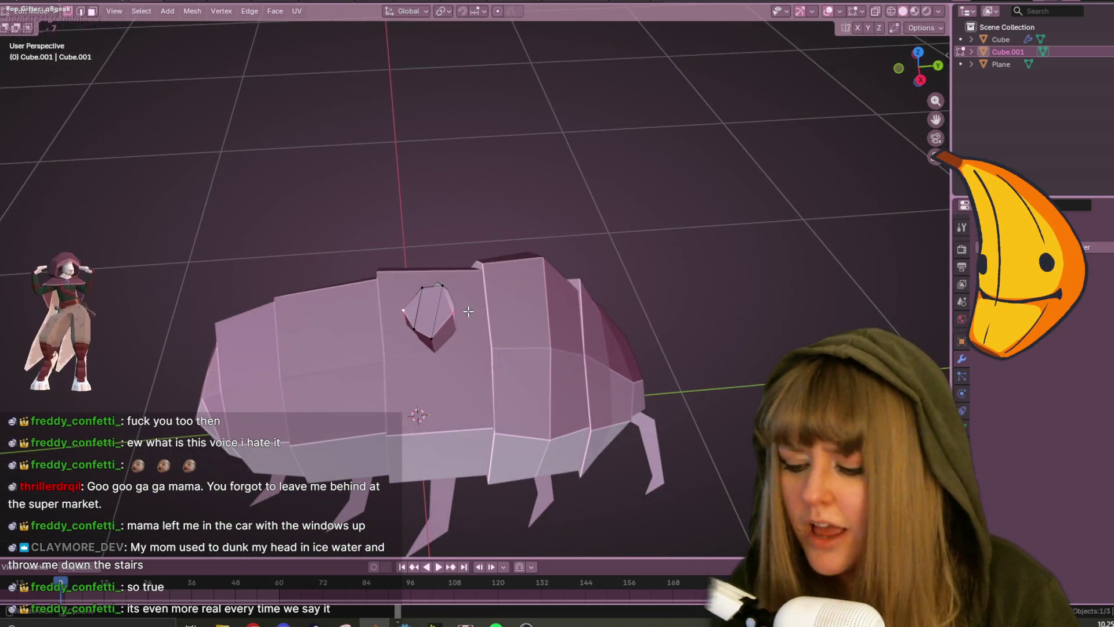
{"action": "mouse_move", "coordinate": [464, 316]}
{"action": "middle_mouse_down"}
{"action": "mouse_move", "coordinate": [517, 290]}
{"action": "mouse_move", "coordinate": [539, 299]}
{"action": "mouse_move", "coordinate": [511, 313]}
{"action": "middle_mouse_up"}
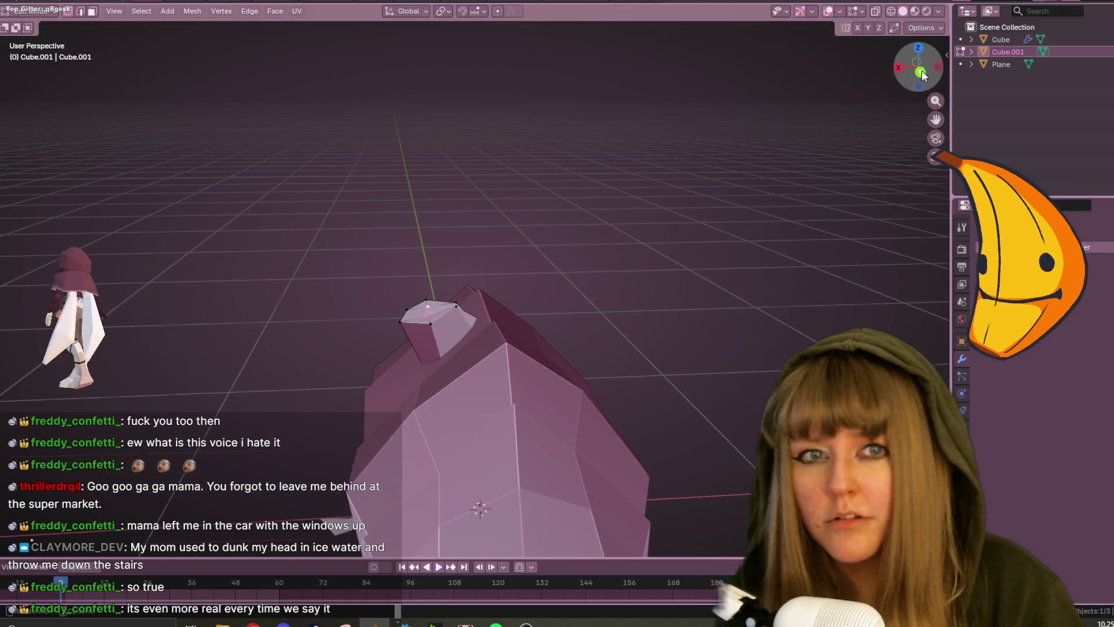
{"action": "key", "text": "ctrl+KP_1"}
Move one shard vertex up and left and slide the tip vertex along its edge.
{"action": "key", "text": "g"}
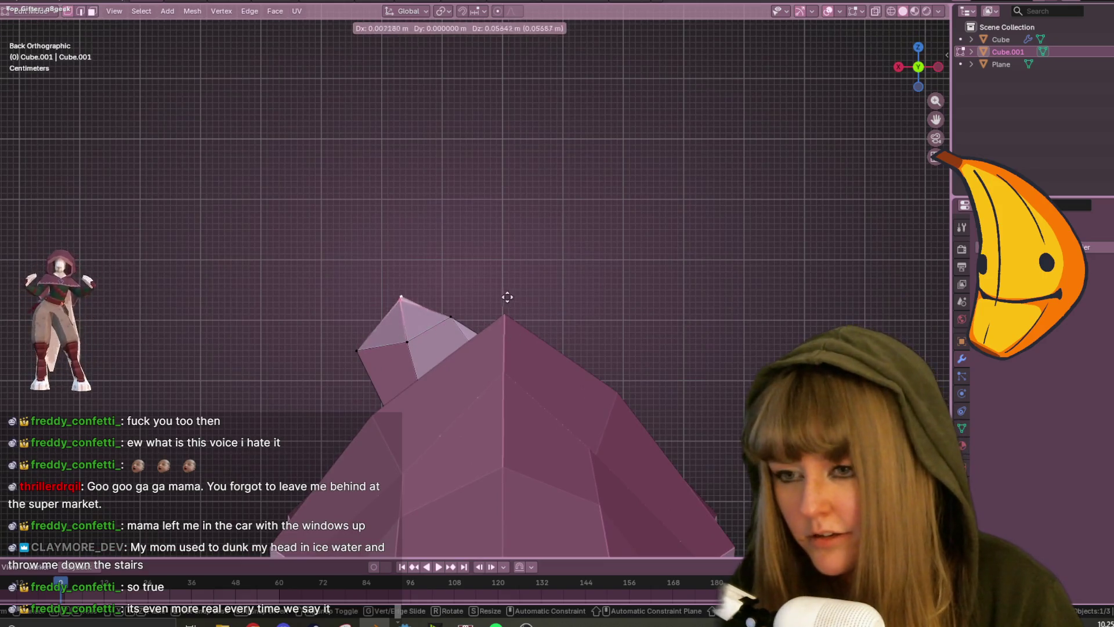
{"action": "left_click", "coordinate": [497, 293]}
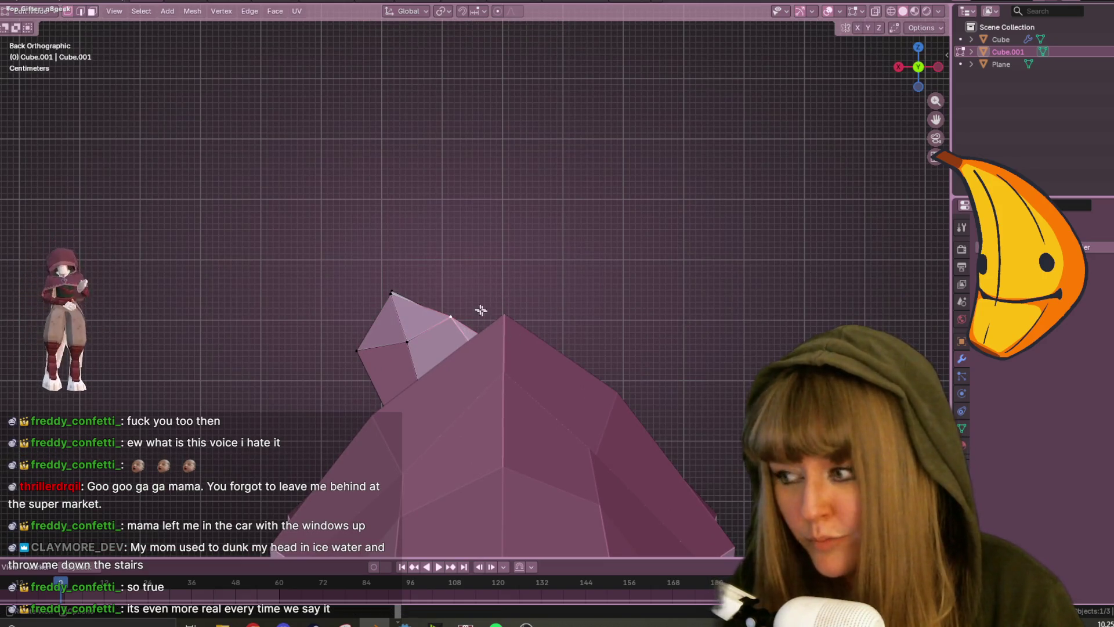
{"action": "key", "text": "g"}
{"action": "key", "text": "g"}
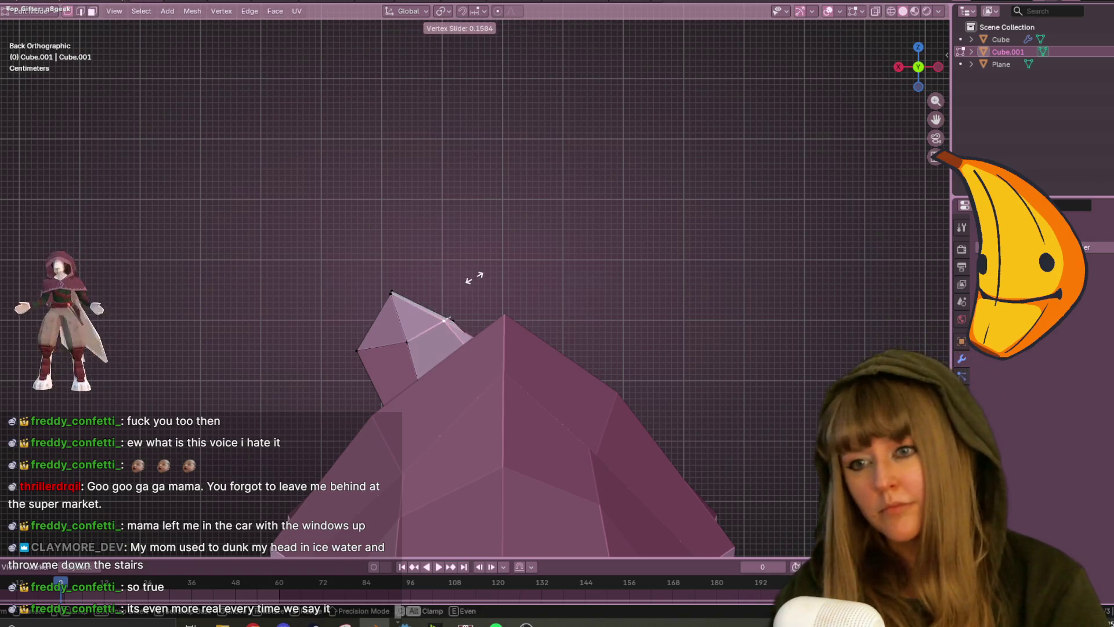
{"action": "left_click", "coordinate": [463, 286]}
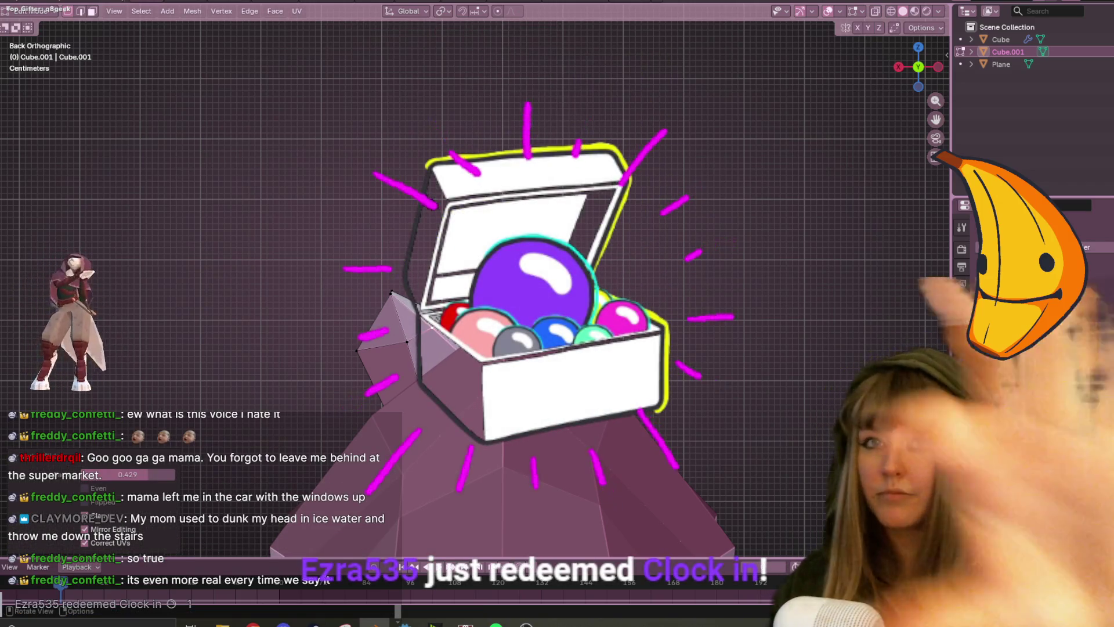
{"action": "middle_click_drag", "start_coordinate": [525, 267], "coordinate": [617, 124]}
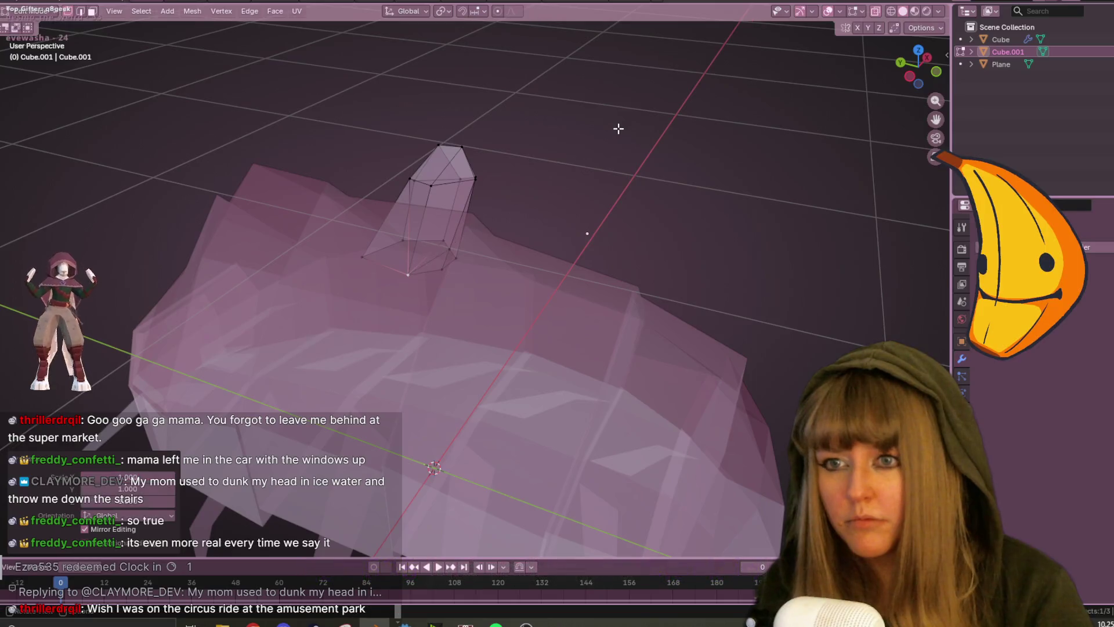
Merge away the stray vertex by distance and return to Object Mode.
{"action": "key", "text": "m"}
{"action": "left_click", "coordinate": [525, 270]}
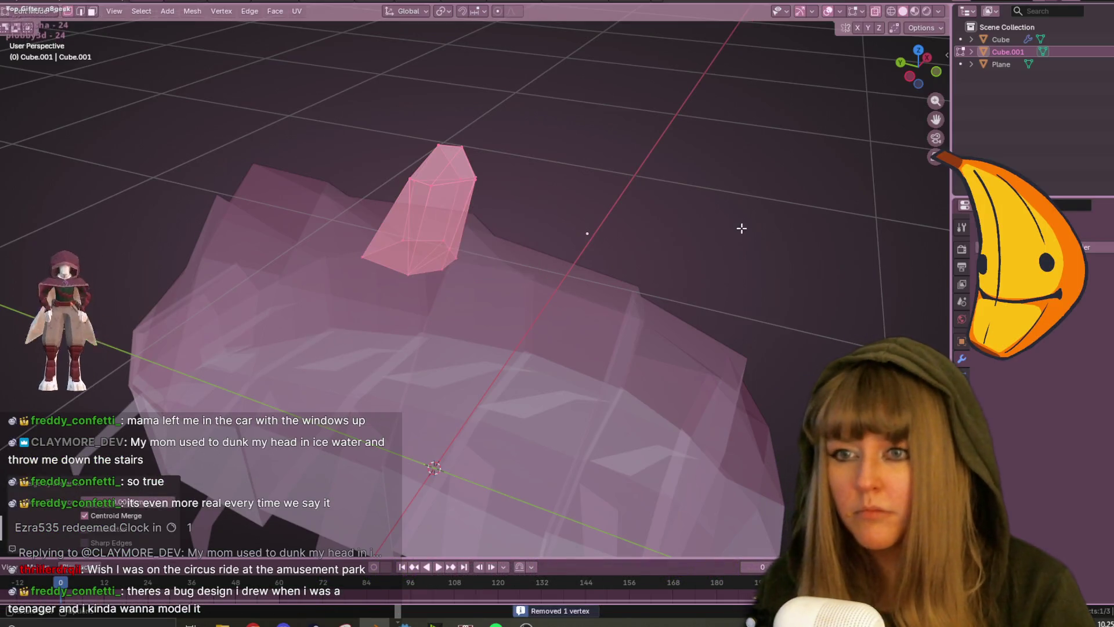
{"action": "key", "text": "Tab"}
{"action": "mouse_move", "coordinate": [523, 174]}
{"action": "middle_mouse_down"}
{"action": "mouse_move", "coordinate": [440, 75]}
{"action": "mouse_move", "coordinate": [380, 102]}
{"action": "mouse_move", "coordinate": [165, 112]}
{"action": "mouse_move", "coordinate": [568, 174]}
{"action": "middle_mouse_up"}
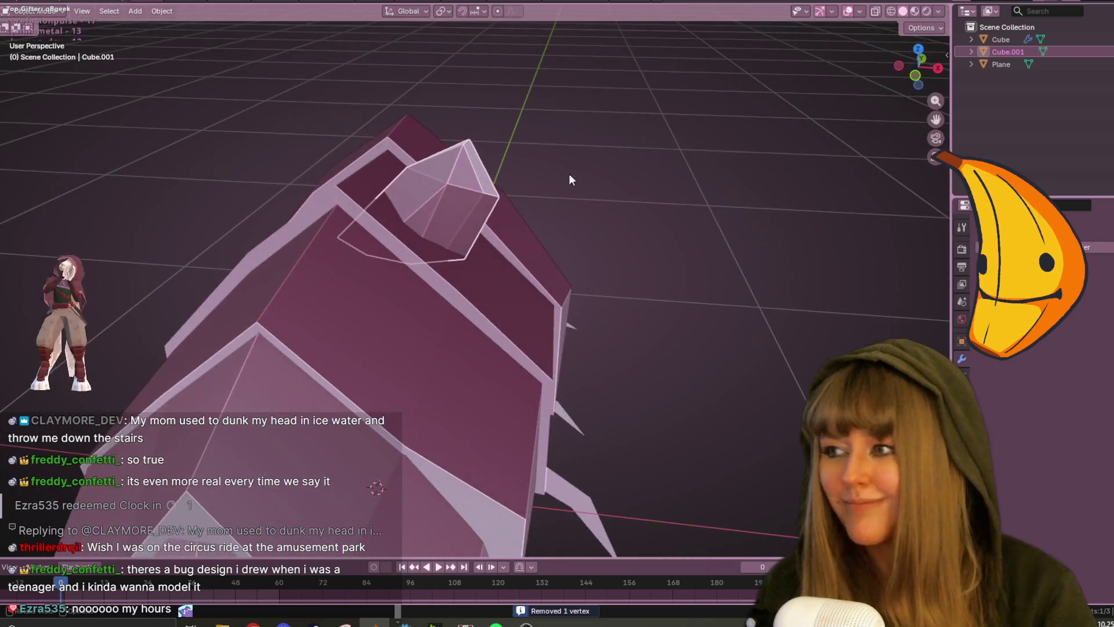
In Front view, rotate the shard object on the bug's back.
{"action": "left_click", "coordinate": [915, 77]}
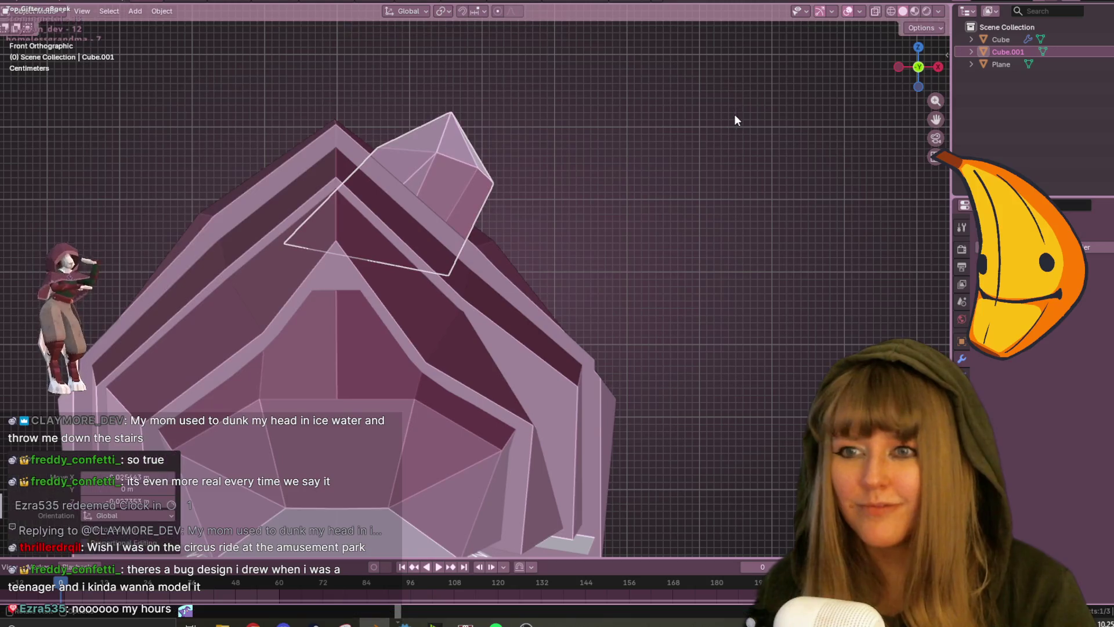
{"action": "middle_click_drag", "start_coordinate": [660, 157], "coordinate": [708, 203], "text": "shift"}
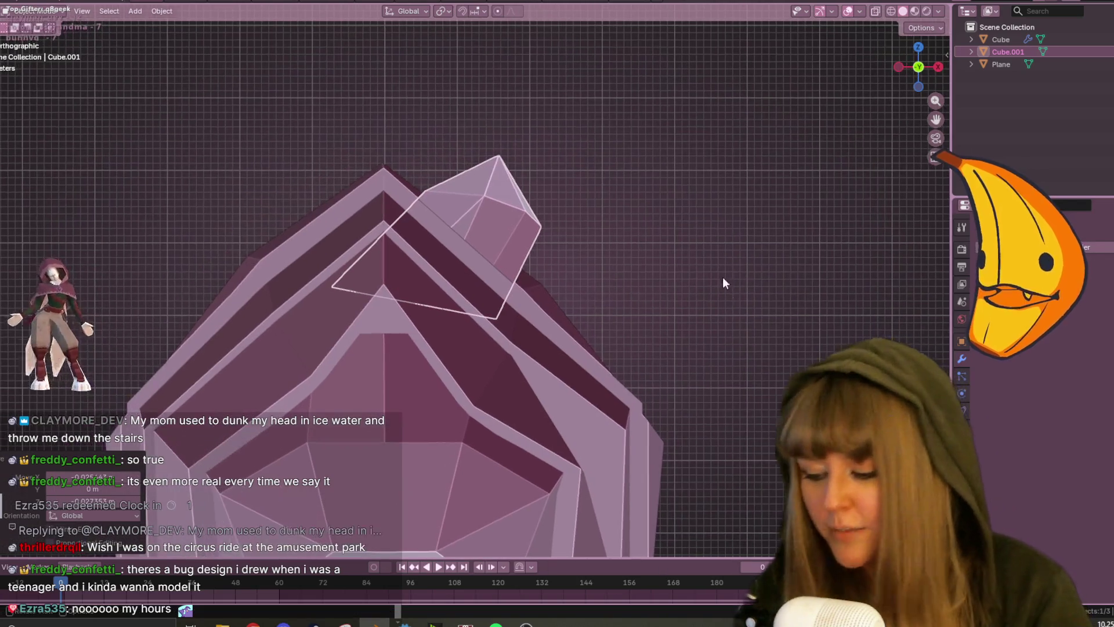
{"action": "mouse_move", "coordinate": [687, 294]}
{"action": "middle_mouse_down", "text": "shift"}
{"action": "mouse_move", "coordinate": [747, 312]}
{"action": "mouse_move", "coordinate": [760, 290]}
{"action": "mouse_move", "coordinate": [674, 360]}
{"action": "mouse_move", "coordinate": [432, 340]}
{"action": "mouse_move", "coordinate": [524, 296]}
{"action": "mouse_move", "coordinate": [438, 385]}
{"action": "middle_mouse_up", "text": "shift"}
{"action": "key", "text": "r"}
{"action": "left_click", "coordinate": [748, 292]}
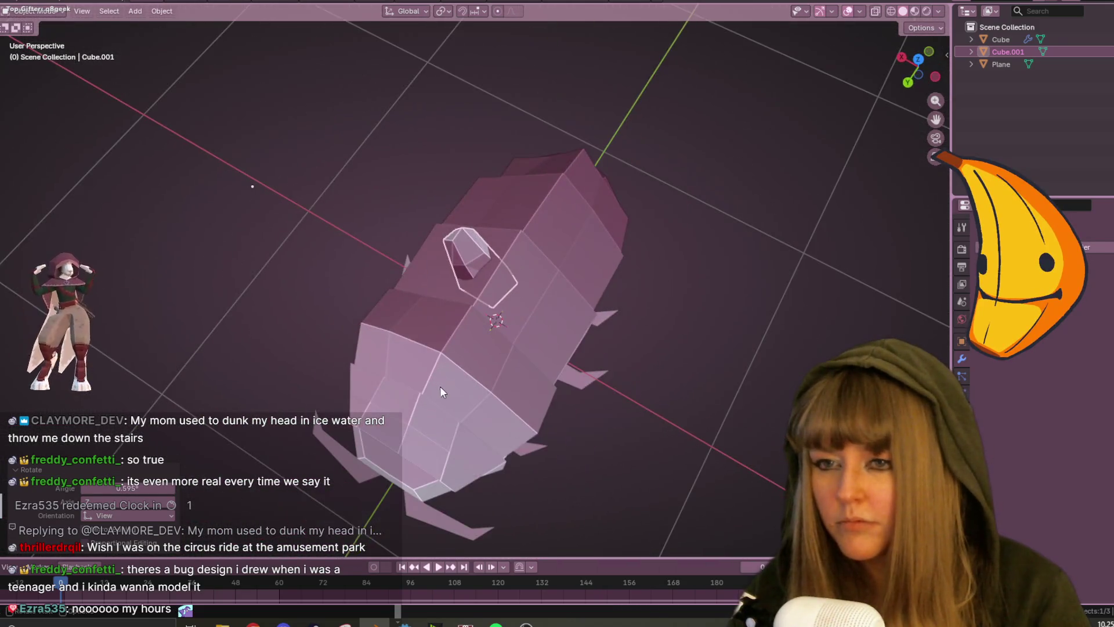
Set the shard's origin to its geometry.
{"action": "right_click", "coordinate": [455, 277]}
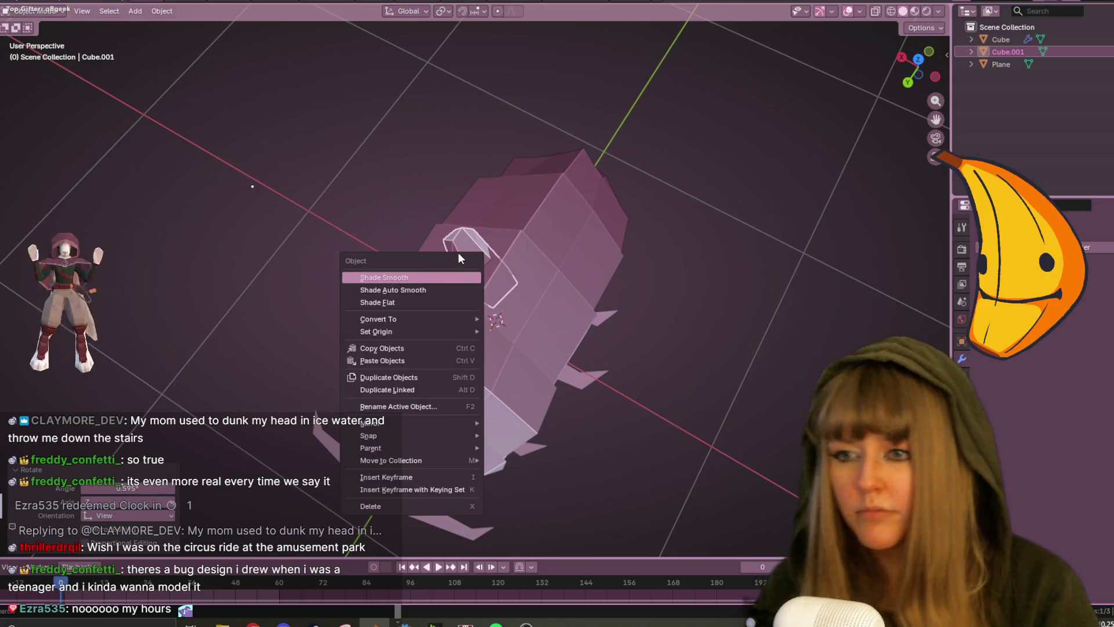
{"action": "mouse_move", "coordinate": [435, 325]}
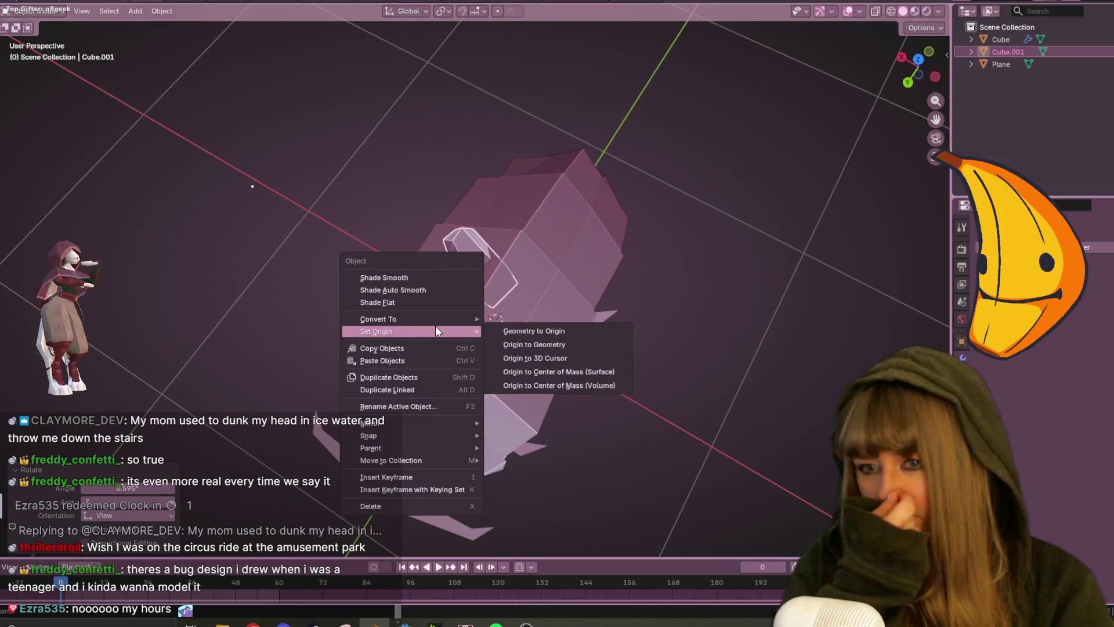
{"action": "left_click", "coordinate": [555, 346]}
From the back orthographic view, tilt the shard about 10 degrees.
{"action": "key", "text": "ctrl+KP_1"}
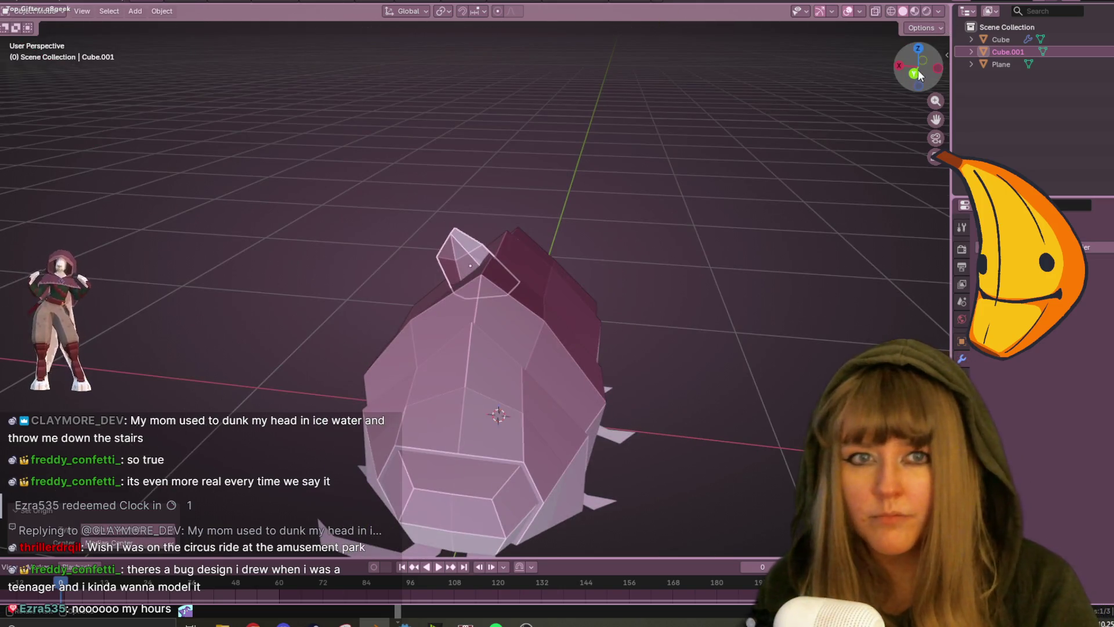
{"action": "key", "text": "KP_5"}
{"action": "key", "text": "r"}
{"action": "left_click", "coordinate": [550, 281]}
Orbit around the bug to check the upright shard on its back.
{"action": "mouse_move", "coordinate": [550, 281]}
{"action": "middle_mouse_down"}
{"action": "mouse_move", "coordinate": [754, 317]}
{"action": "mouse_move", "coordinate": [902, 291]}
{"action": "mouse_move", "coordinate": [599, 226]}
{"action": "mouse_move", "coordinate": [135, 361]}
{"action": "mouse_move", "coordinate": [81, 272]}
{"action": "mouse_move", "coordinate": [378, 269]}
{"action": "mouse_move", "coordinate": [585, 346]}
{"action": "mouse_move", "coordinate": [458, 296]}
{"action": "middle_mouse_up"}
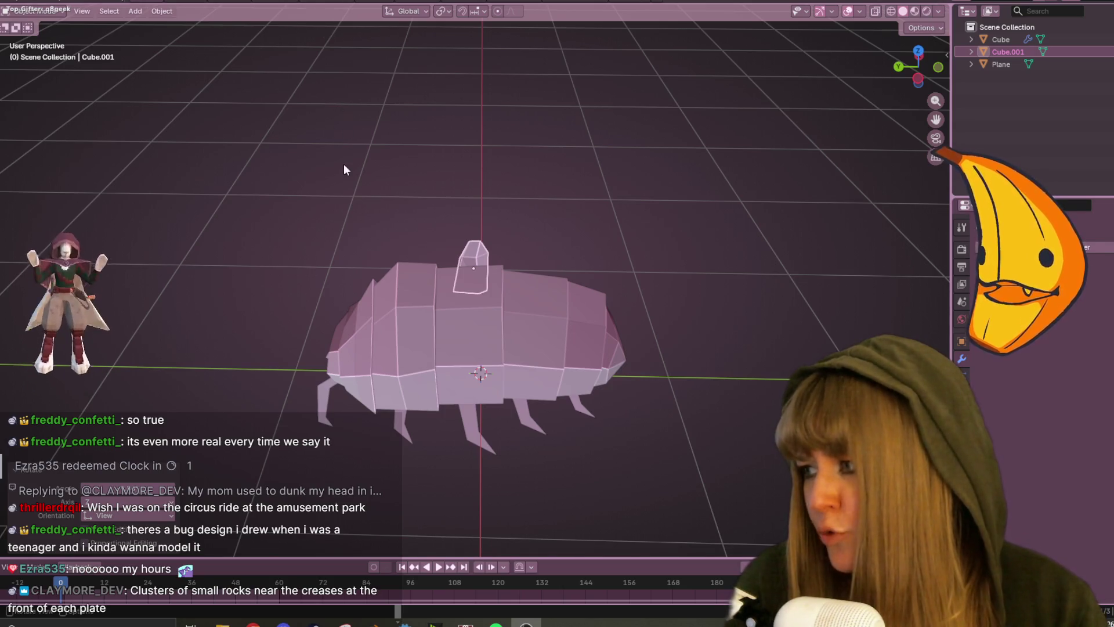
In Right view, rotate, shrink and reposition the rock shard on the bug's back.
{"action": "scroll", "coordinate": [553, 285], "scroll_direction": "up", "scroll_amount": 3}
{"action": "mouse_move", "coordinate": [588, 291]}
{"action": "middle_mouse_down"}
{"action": "mouse_move", "coordinate": [596, 276]}
{"action": "mouse_move", "coordinate": [280, 245]}
{"action": "middle_mouse_up"}
{"action": "key", "text": "KP_3"}
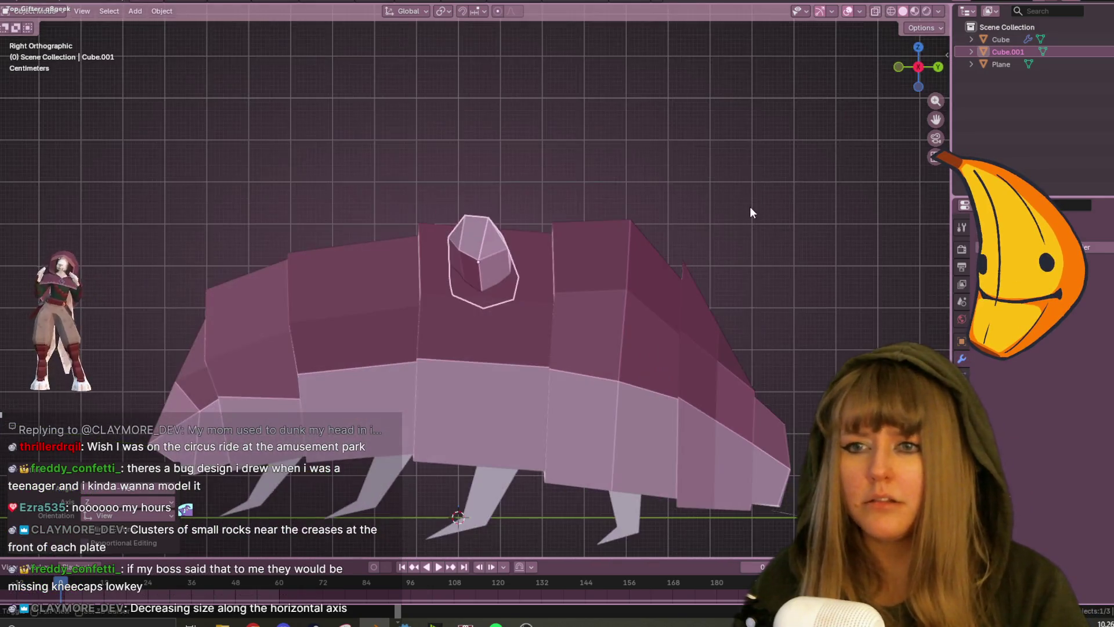
{"action": "middle_click_drag", "start_coordinate": [751, 212], "coordinate": [680, 212], "text": "shift"}
{"action": "key", "text": "r"}
{"action": "left_click", "coordinate": [542, 315]}
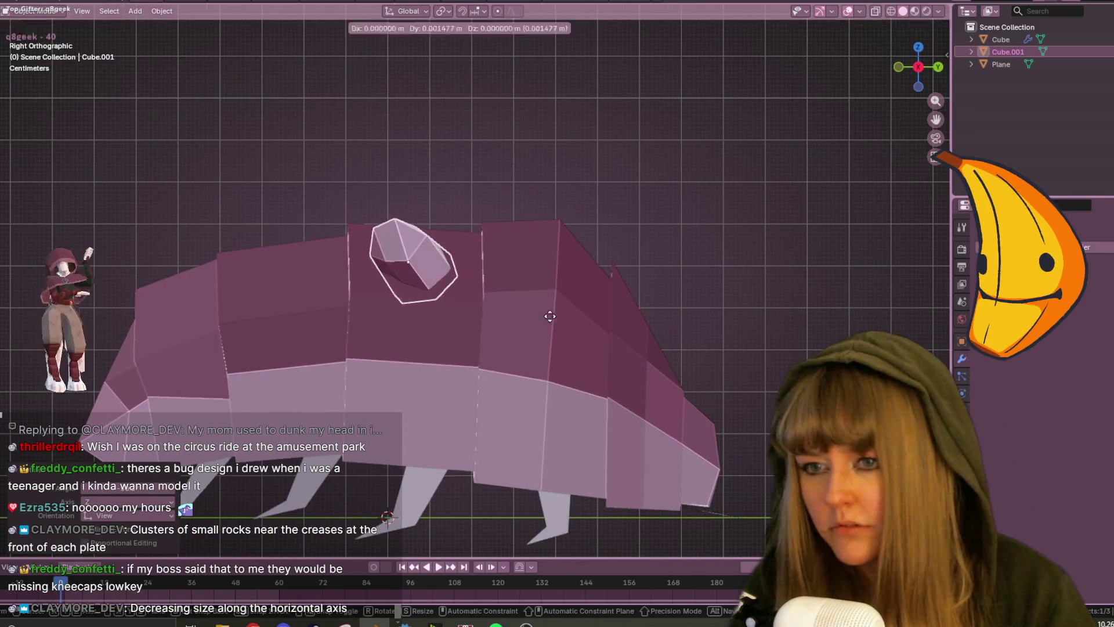
{"action": "key", "text": "g"}
{"action": "left_click", "coordinate": [609, 303]}
{"action": "key", "text": "s"}
{"action": "left_click", "coordinate": [599, 285]}
{"action": "key", "text": "g"}
{"action": "left_click", "coordinate": [527, 273]}
From Top view, enlarge the rock to 1.259 and begin moving it across the back.
{"action": "mouse_move", "coordinate": [527, 273]}
{"action": "middle_mouse_down"}
{"action": "mouse_move", "coordinate": [608, 304]}
{"action": "mouse_move", "coordinate": [732, 274]}
{"action": "middle_mouse_up"}
{"action": "left_click", "coordinate": [913, 61]}
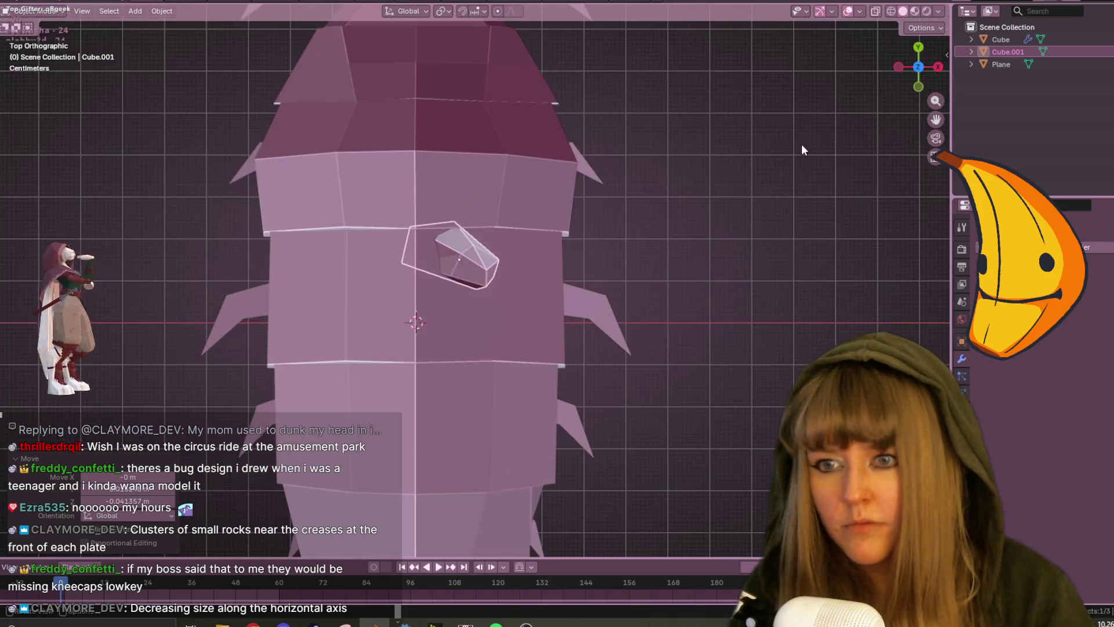
{"action": "key", "text": "s"}
{"action": "left_click", "coordinate": [846, 145]}
{"action": "key", "text": "g"}
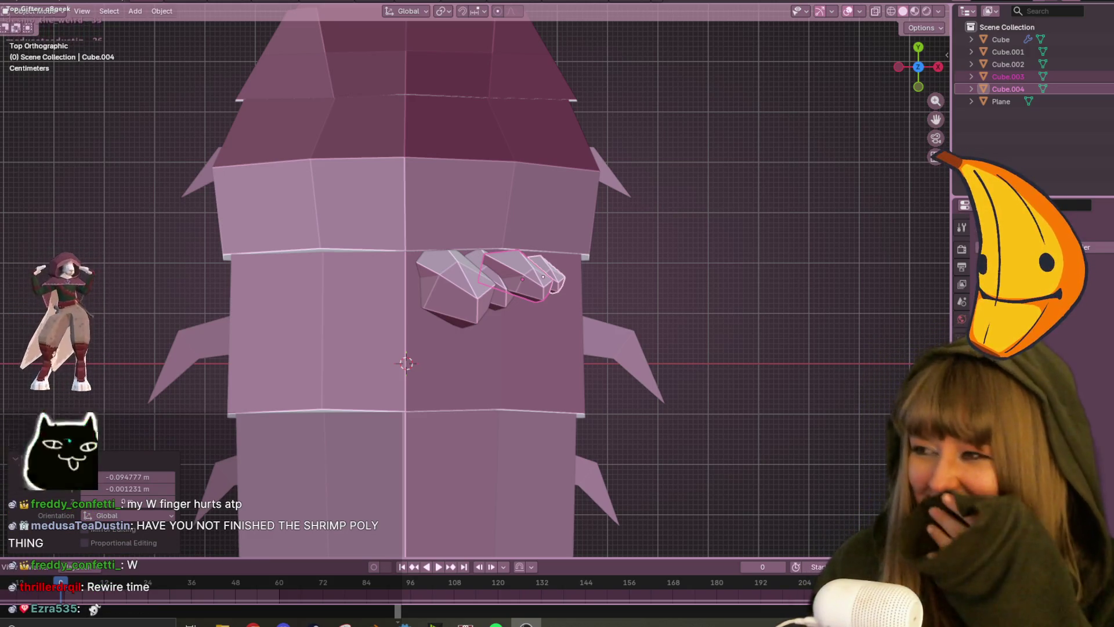
From the back view, scale the shard to 1.161, rotate it -14.2° and move it.
{"action": "middle_click_drag", "start_coordinate": [558, 257], "coordinate": [446, 141]}
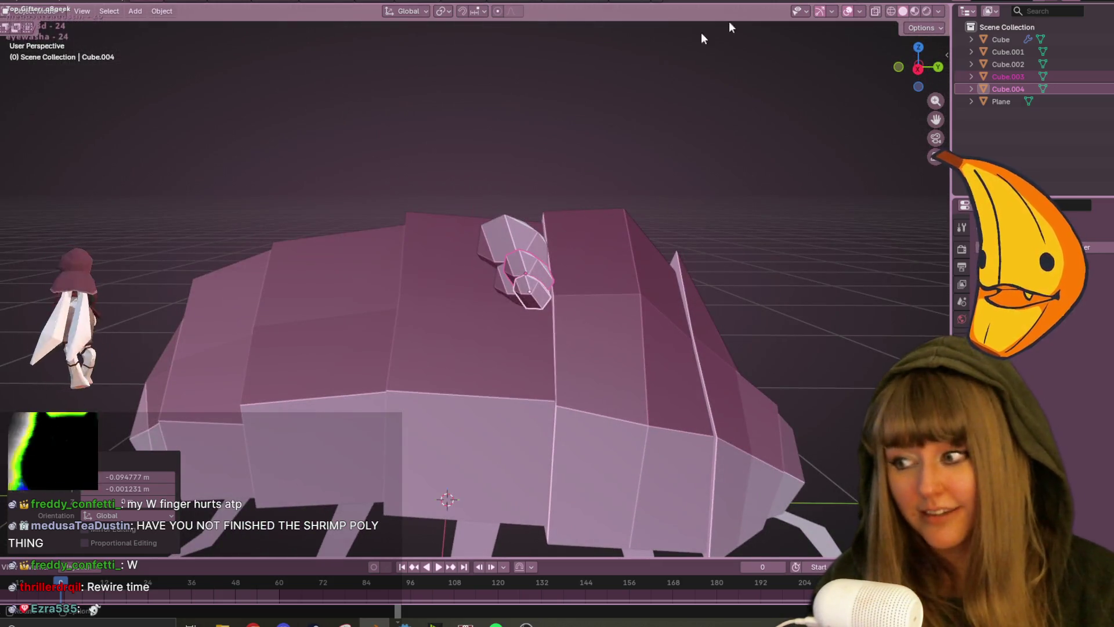
{"action": "key", "text": "KP_3"}
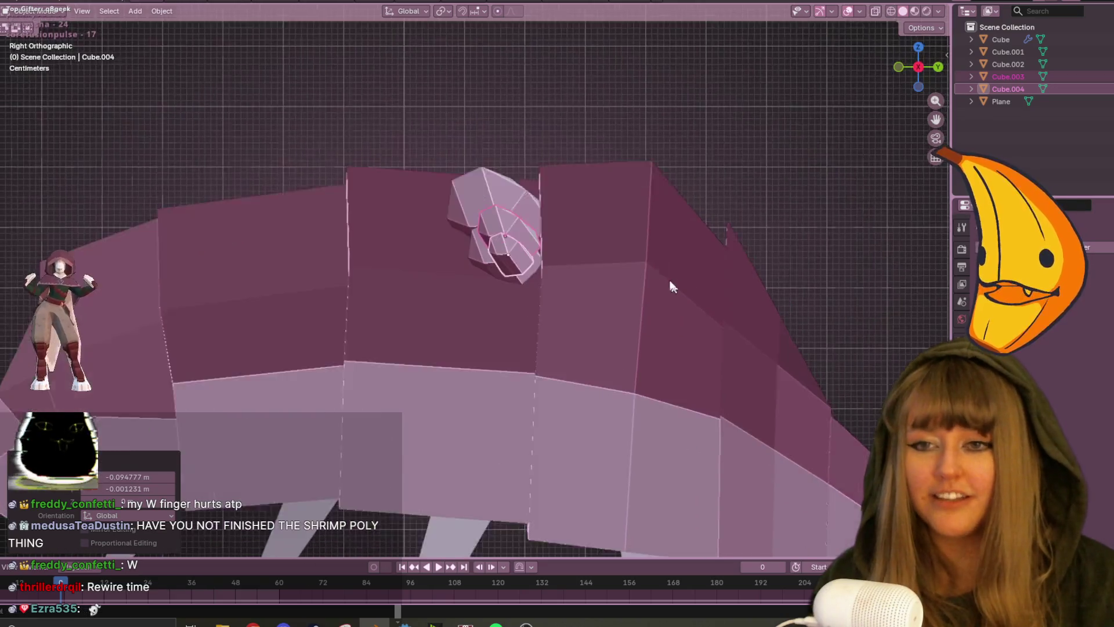
{"action": "middle_click_drag", "start_coordinate": [686, 302], "coordinate": [567, 174], "text": "shift"}
{"action": "key", "text": "e"}
{"action": "left_click", "coordinate": [524, 149]}
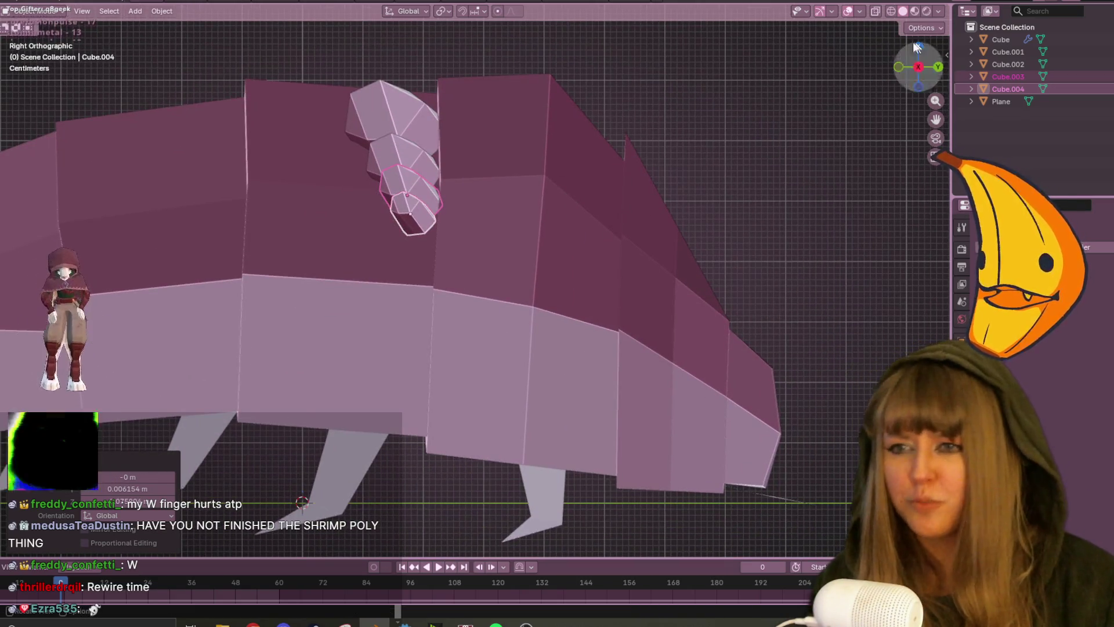
{"action": "left_click", "coordinate": [935, 66]}
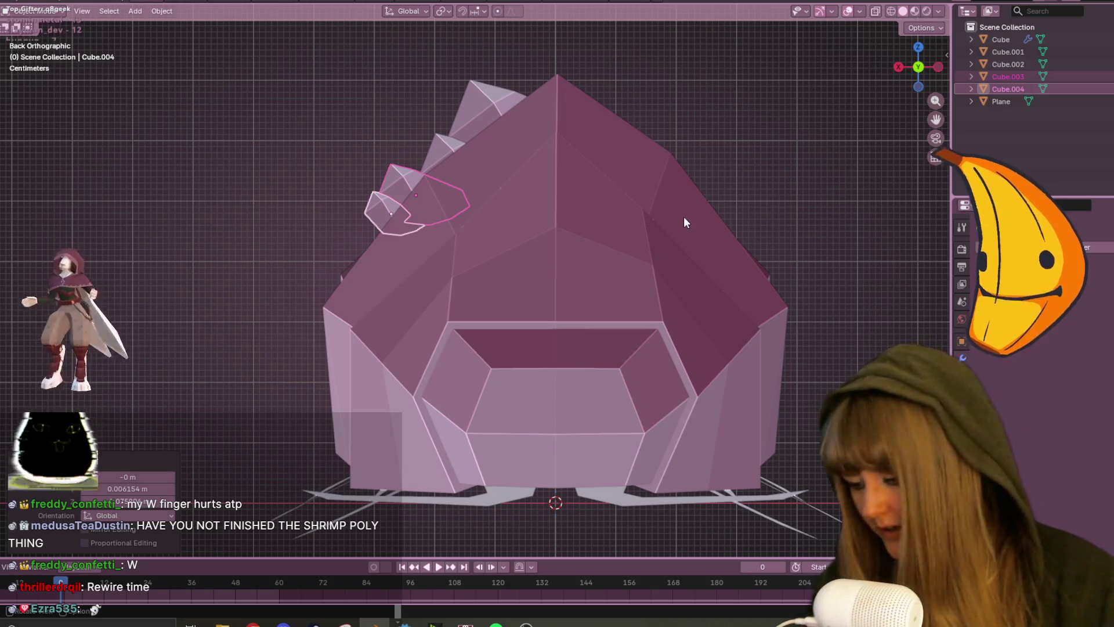
{"action": "key", "text": "s"}
{"action": "left_click", "coordinate": [719, 232]}
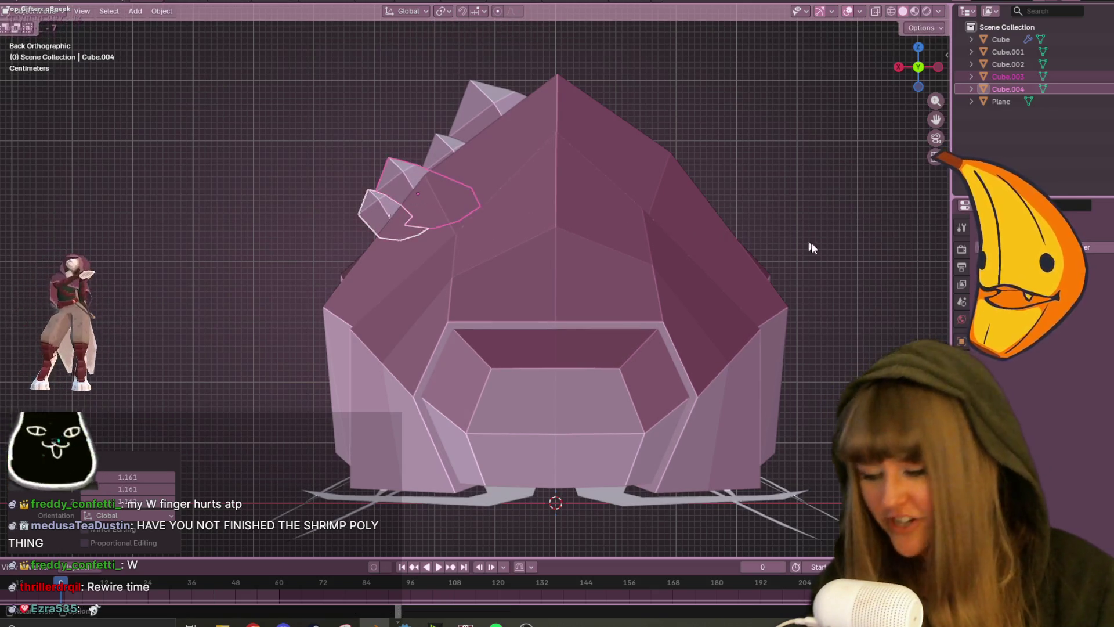
{"action": "key", "text": "r"}
{"action": "left_click", "coordinate": [809, 176]}
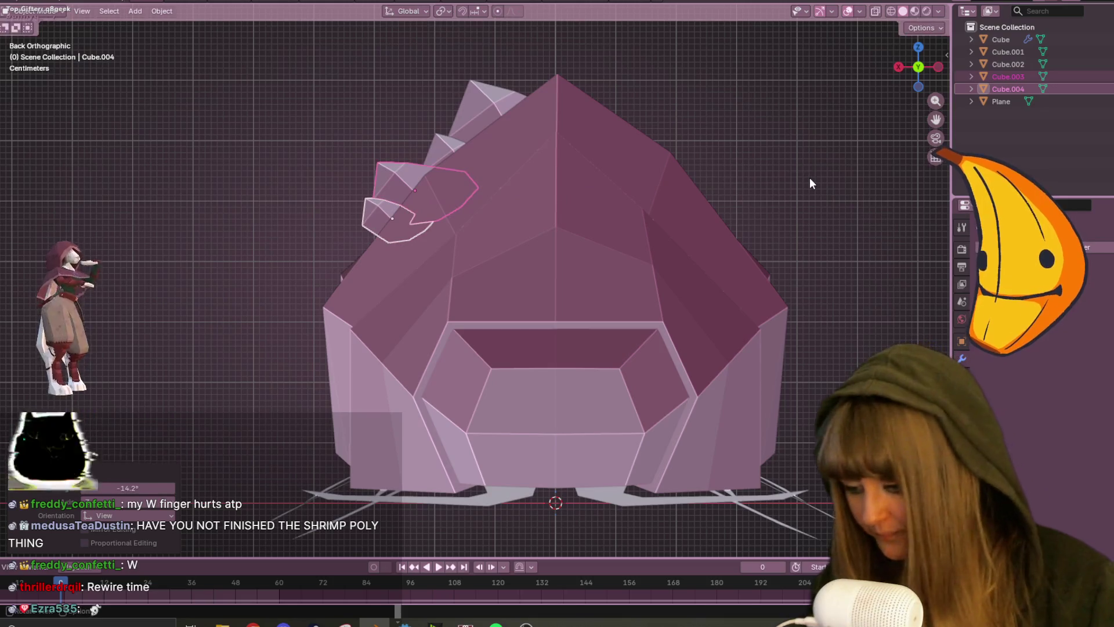
{"action": "key", "text": "g"}
{"action": "left_click", "coordinate": [810, 204]}
Orbit and zoom out to view the whole creature from the front.
{"action": "mouse_move", "coordinate": [809, 204]}
{"action": "middle_mouse_down"}
{"action": "mouse_move", "coordinate": [754, 217]}
{"action": "mouse_move", "coordinate": [859, 274]}
{"action": "mouse_move", "coordinate": [864, 204]}
{"action": "mouse_move", "coordinate": [600, 265]}
{"action": "middle_mouse_up"}
{"action": "scroll", "coordinate": [841, 200], "scroll_direction": "down", "scroll_amount": 5}
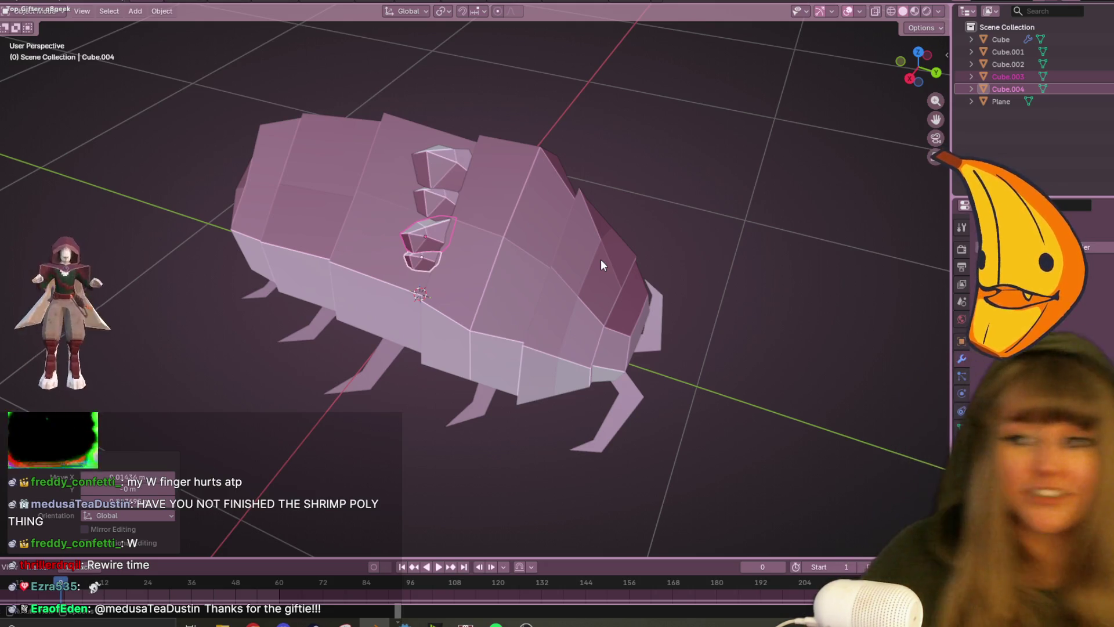
{"action": "mouse_move", "coordinate": [575, 240]}
{"action": "middle_mouse_down"}
{"action": "mouse_move", "coordinate": [593, 193]}
{"action": "mouse_move", "coordinate": [504, 201]}
{"action": "middle_mouse_up"}
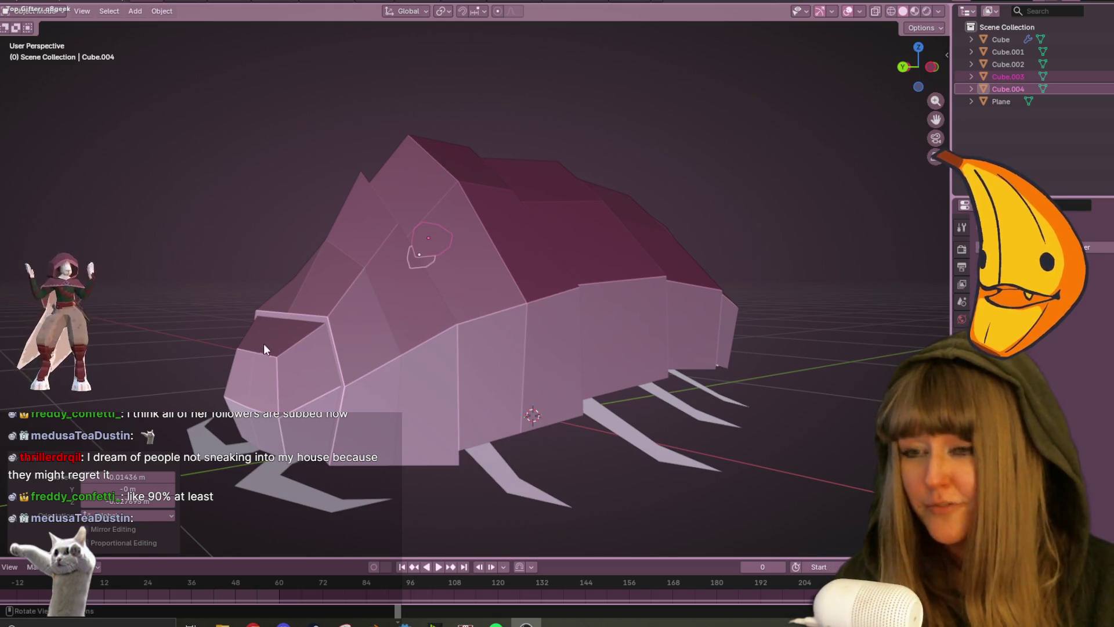
Select rock shards Cube.002, Cube.004 and Cube.001 together as one group.
{"action": "middle_click_drag", "start_coordinate": [266, 343], "coordinate": [432, 336]}
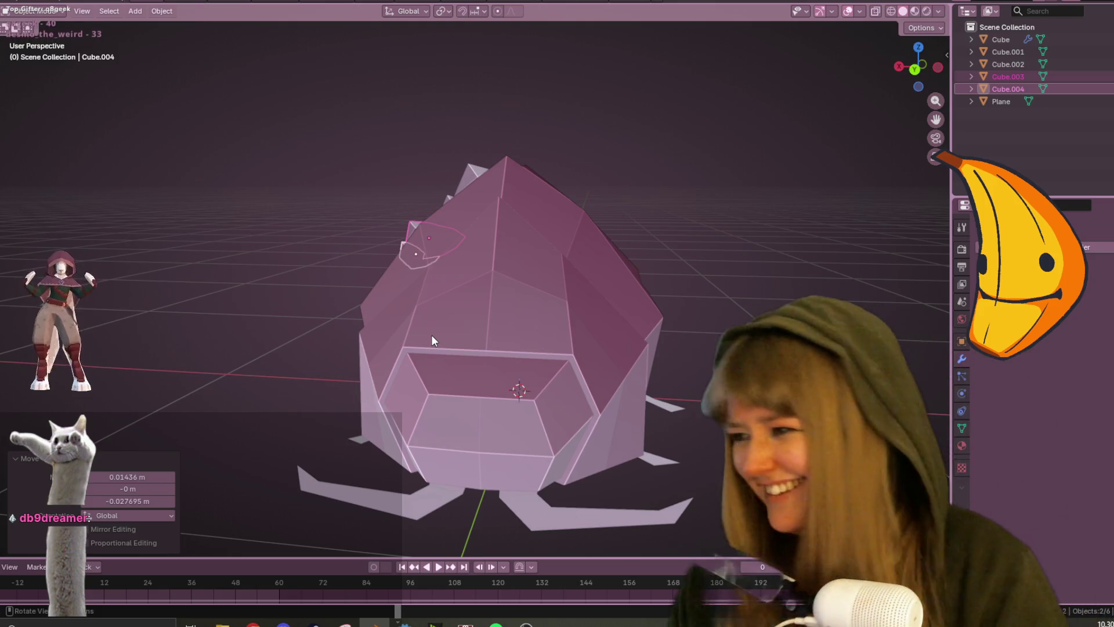
{"action": "mouse_move", "coordinate": [211, 215]}
{"action": "middle_mouse_down"}
{"action": "mouse_move", "coordinate": [579, 218]}
{"action": "mouse_move", "coordinate": [560, 192]}
{"action": "mouse_move", "coordinate": [444, 247]}
{"action": "mouse_move", "coordinate": [578, 301]}
{"action": "middle_mouse_up"}
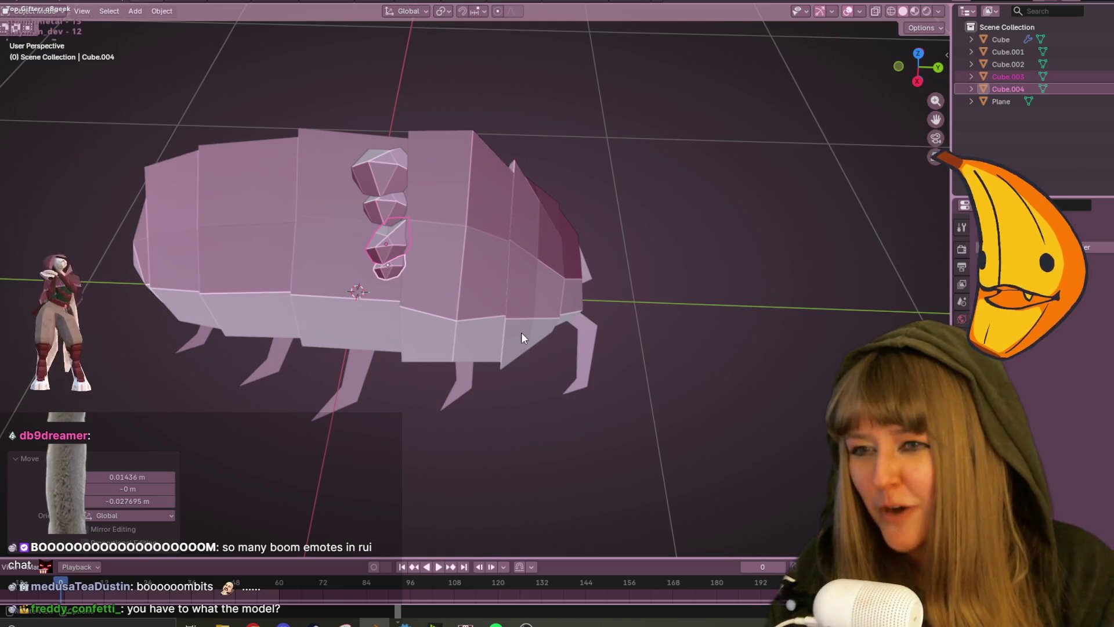
{"action": "mouse_move", "coordinate": [400, 251]}
{"action": "middle_mouse_down"}
{"action": "mouse_move", "coordinate": [493, 182]}
{"action": "mouse_move", "coordinate": [562, 169]}
{"action": "mouse_move", "coordinate": [561, 243]}
{"action": "mouse_move", "coordinate": [458, 175]}
{"action": "mouse_move", "coordinate": [506, 221]}
{"action": "mouse_move", "coordinate": [409, 175]}
{"action": "mouse_move", "coordinate": [652, 92]}
{"action": "mouse_move", "coordinate": [639, 68]}
{"action": "mouse_move", "coordinate": [441, 220]}
{"action": "mouse_move", "coordinate": [548, 238]}
{"action": "middle_mouse_up"}
{"action": "left_click", "coordinate": [408, 210]}
{"action": "left_click", "coordinate": [414, 246], "text": "shift"}
{"action": "left_click", "coordinate": [383, 145], "text": "shift"}
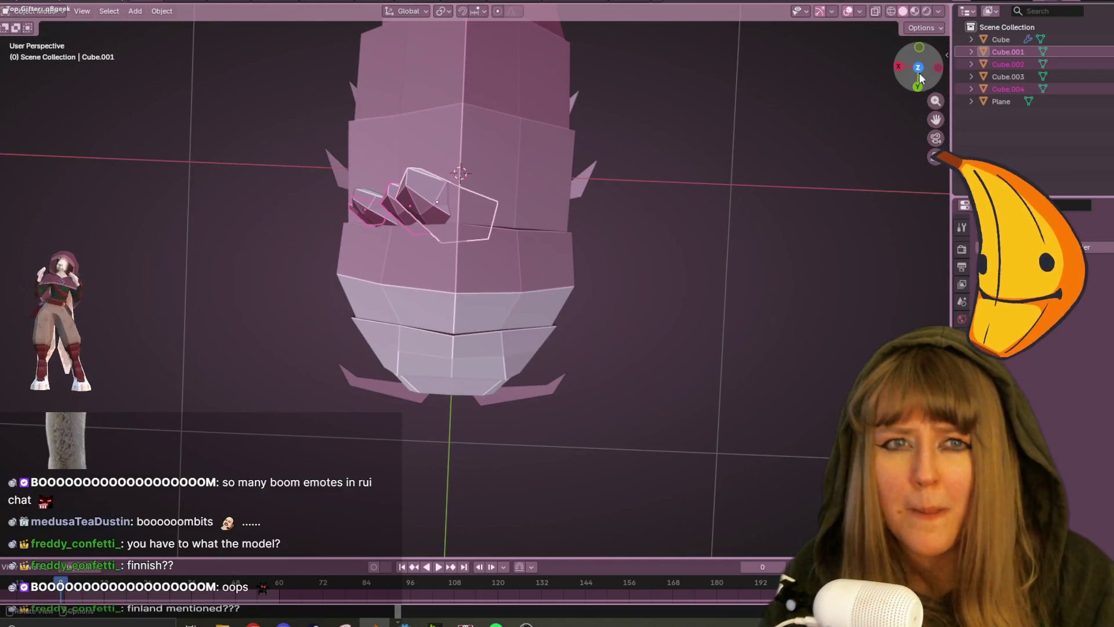
In top view, move all the rock shards off beside the pillbug.
{"action": "key", "text": "KP_7"}
{"action": "middle_click_drag", "start_coordinate": [659, 194], "coordinate": [447, 257], "text": "shift"}
{"action": "scroll", "coordinate": [294, 284], "scroll_direction": "down", "scroll_amount": 3}
{"action": "key", "text": "g"}
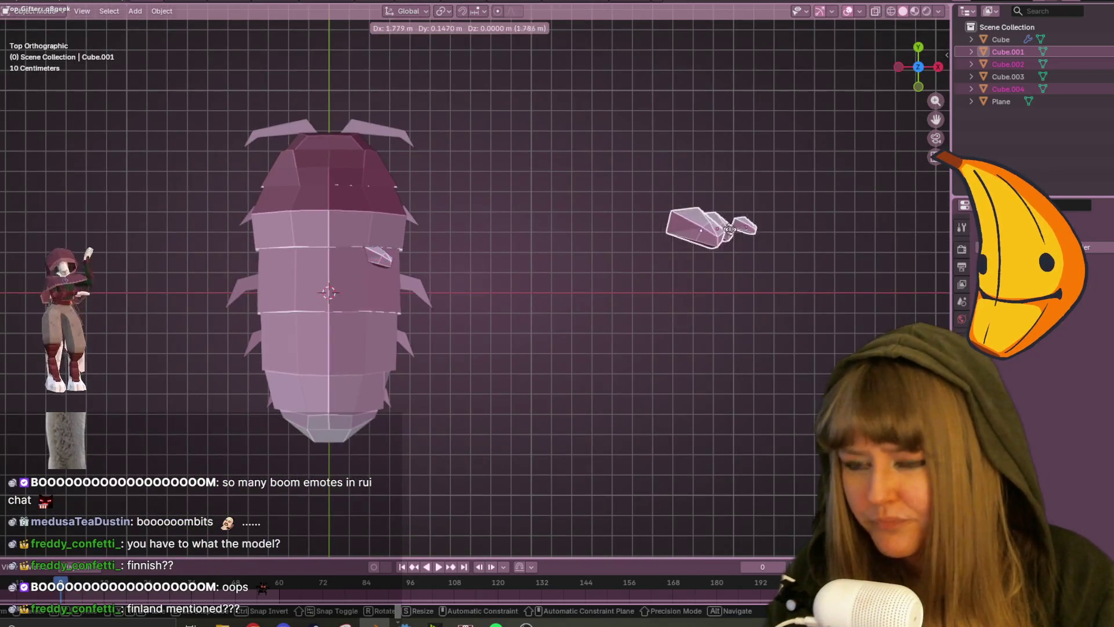
{"action": "left_click", "coordinate": [667, 255]}
{"action": "left_click", "coordinate": [382, 258]}
{"action": "key", "text": "g"}
{"action": "left_click", "coordinate": [764, 239]}
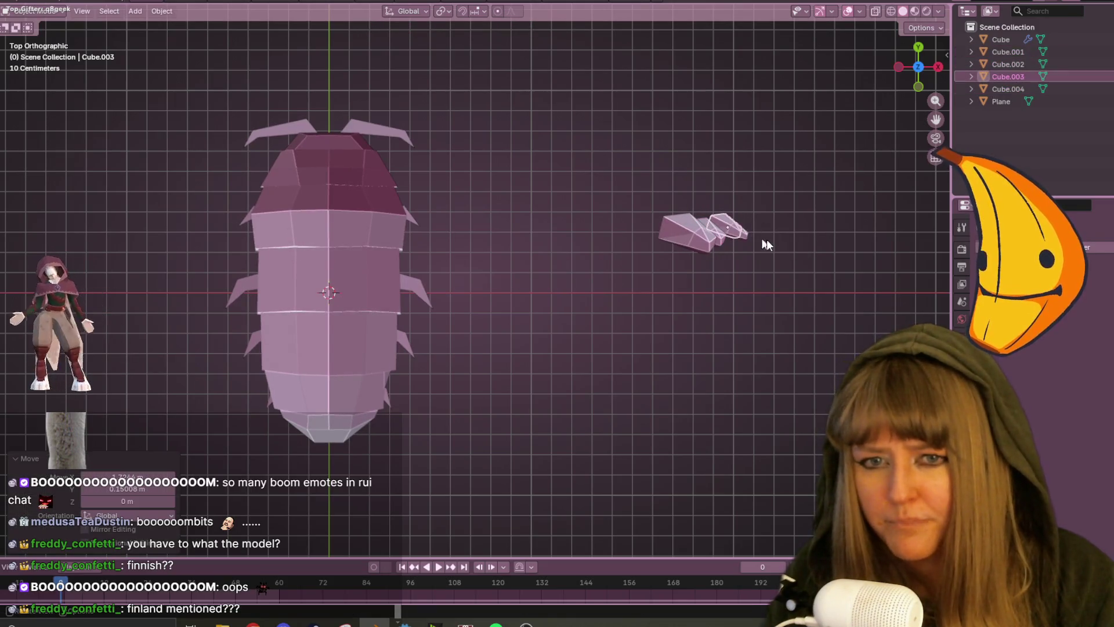
Add an edge loop across the pillbug body mesh in Edit Mode.
{"action": "left_click", "coordinate": [385, 241]}
{"action": "key", "text": "Tab"}
{"action": "mouse_move", "coordinate": [433, 306]}
{"action": "middle_mouse_down"}
{"action": "mouse_move", "coordinate": [621, 326]}
{"action": "mouse_move", "coordinate": [480, 305]}
{"action": "middle_mouse_up"}
{"action": "key", "text": "ctrl+r"}
{"action": "left_click", "coordinate": [322, 251]}
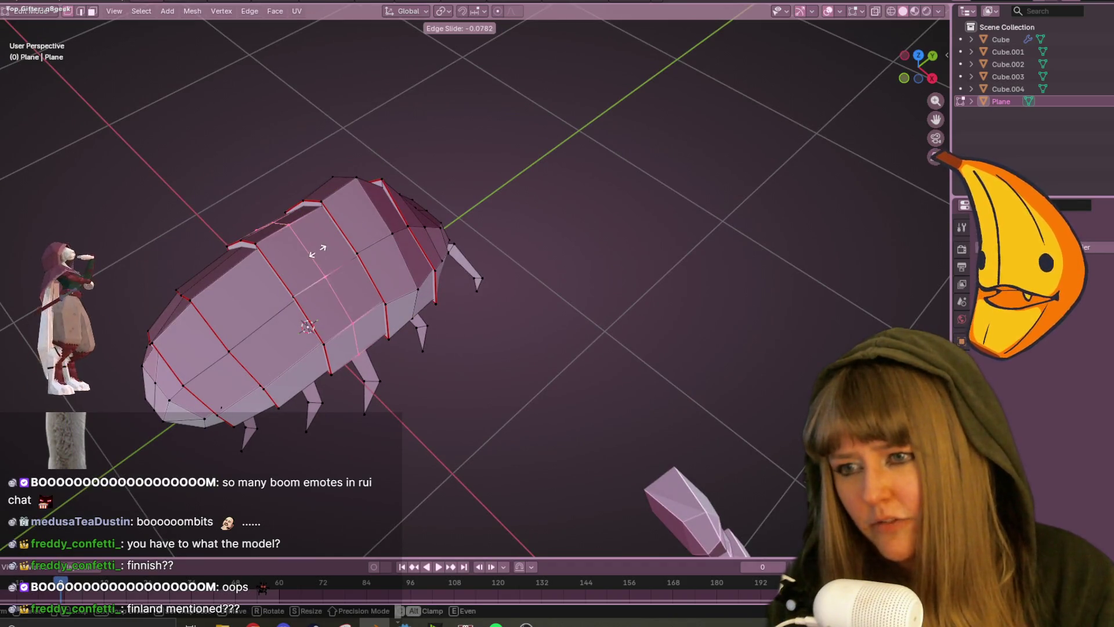
{"action": "left_click", "coordinate": [328, 247]}
Hide the shards and raise a top vertex into a peak on the back ridge.
{"action": "mouse_move", "coordinate": [441, 272]}
{"action": "middle_mouse_down"}
{"action": "mouse_move", "coordinate": [383, 258]}
{"action": "mouse_move", "coordinate": [365, 221]}
{"action": "mouse_move", "coordinate": [499, 197]}
{"action": "middle_mouse_up"}
{"action": "key", "text": "KP_3"}
{"action": "scroll", "coordinate": [486, 277], "scroll_direction": "up", "scroll_amount": 5}
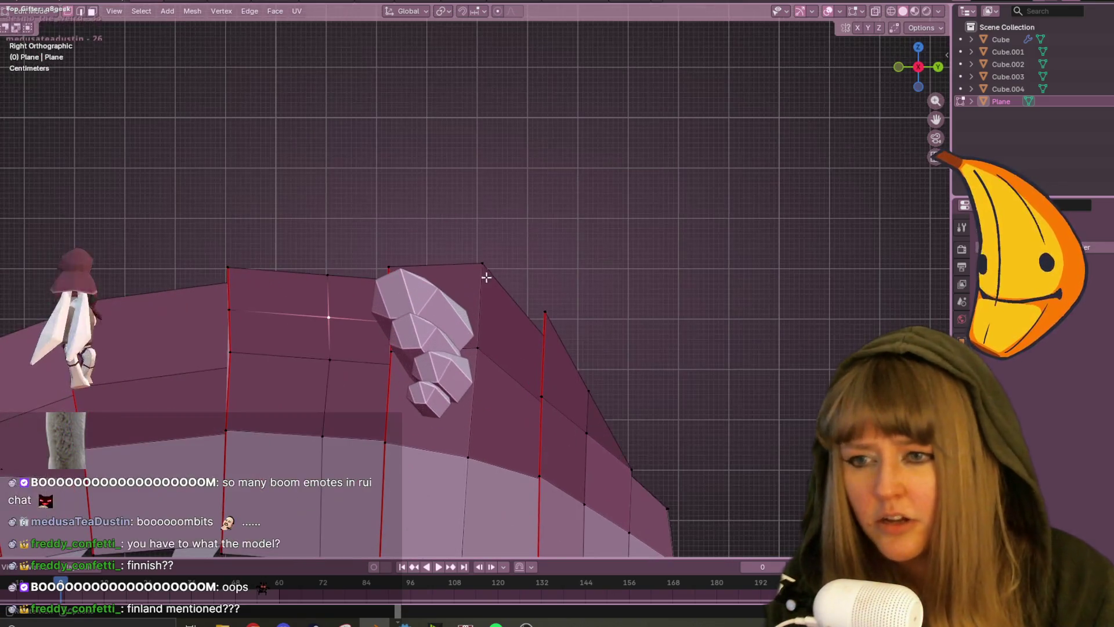
{"action": "left_click_drag", "start_coordinate": [1112, 39], "coordinate": [1111, 89]}
{"action": "key", "text": "k"}
{"action": "key", "text": "g"}
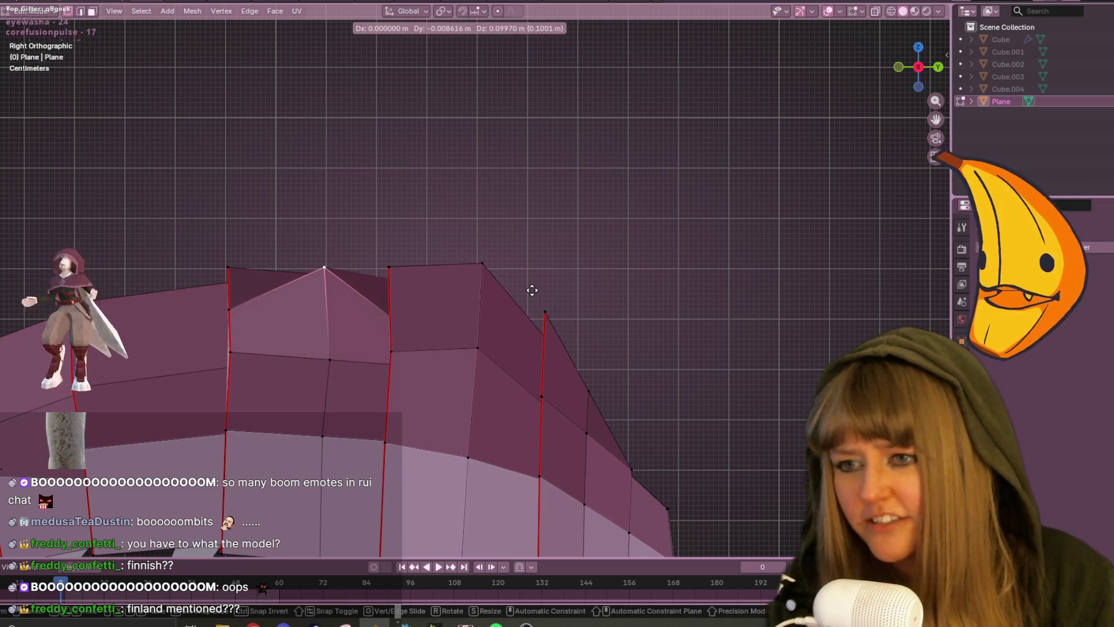
{"action": "left_click", "coordinate": [529, 288]}
{"action": "mouse_move", "coordinate": [403, 162]}
{"action": "middle_mouse_down"}
{"action": "mouse_move", "coordinate": [355, 234]}
{"action": "mouse_move", "coordinate": [386, 241]}
{"action": "mouse_move", "coordinate": [452, 209]}
{"action": "middle_mouse_up"}
{"action": "key", "text": "Escape"}
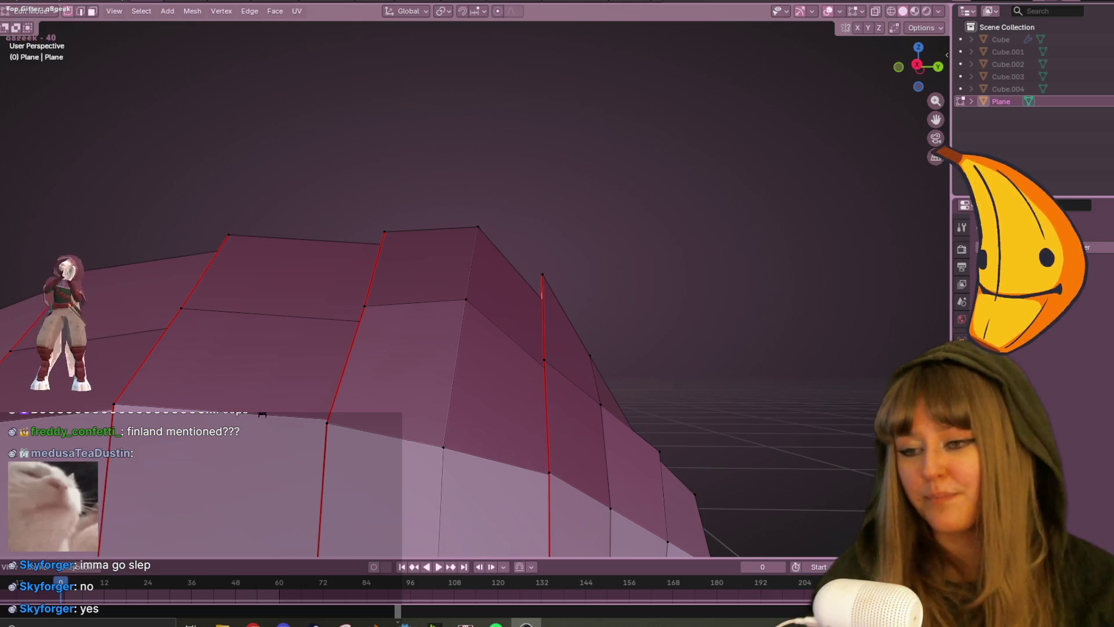
In Right view, lower a top vertex on the pillbug's back slightly.
{"action": "scroll", "coordinate": [611, 252], "scroll_direction": "down", "scroll_amount": 4}
{"action": "middle_click_drag", "start_coordinate": [612, 251], "coordinate": [493, 264]}
{"action": "left_click", "coordinate": [466, 267]}
{"action": "left_click", "coordinate": [913, 75]}
{"action": "scroll", "coordinate": [594, 287], "scroll_direction": "up", "scroll_amount": 3}
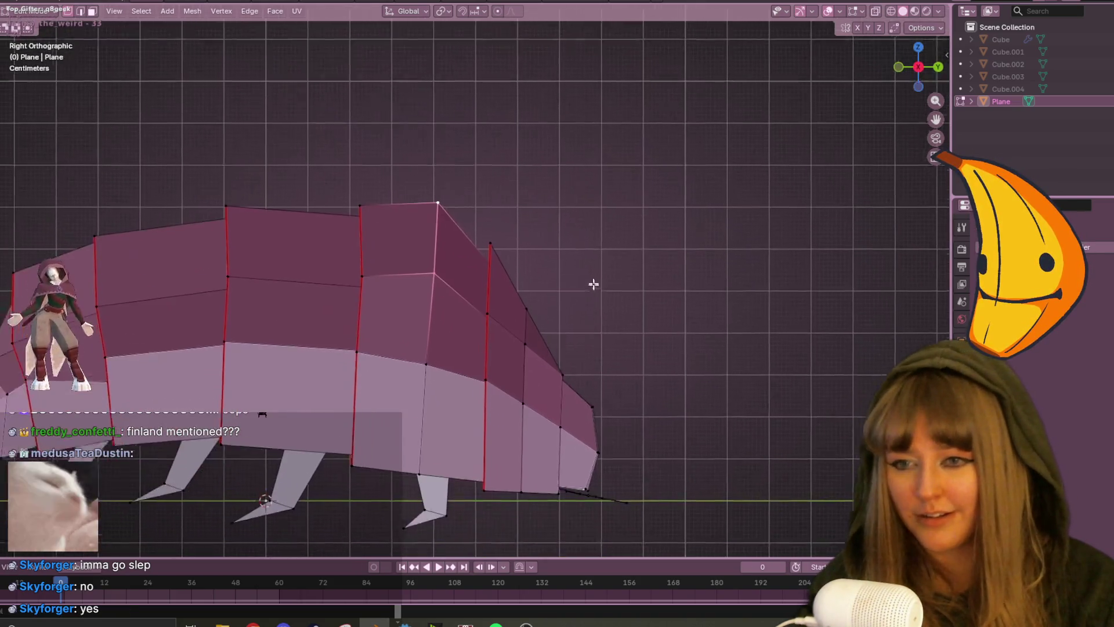
{"action": "key", "text": "g"}
{"action": "left_click", "coordinate": [487, 199]}
{"action": "left_click", "coordinate": [413, 365]}
{"action": "scroll", "coordinate": [592, 305], "scroll_direction": "down", "scroll_amount": 5}
{"action": "mouse_move", "coordinate": [768, 217]}
{"action": "middle_mouse_down"}
{"action": "mouse_move", "coordinate": [694, 276]}
{"action": "mouse_move", "coordinate": [597, 184]}
{"action": "mouse_move", "coordinate": [579, 134]}
{"action": "mouse_move", "coordinate": [604, 237]}
{"action": "mouse_move", "coordinate": [712, 269]}
{"action": "mouse_move", "coordinate": [693, 281]}
{"action": "mouse_move", "coordinate": [704, 286]}
{"action": "mouse_move", "coordinate": [714, 277]}
{"action": "middle_mouse_up"}
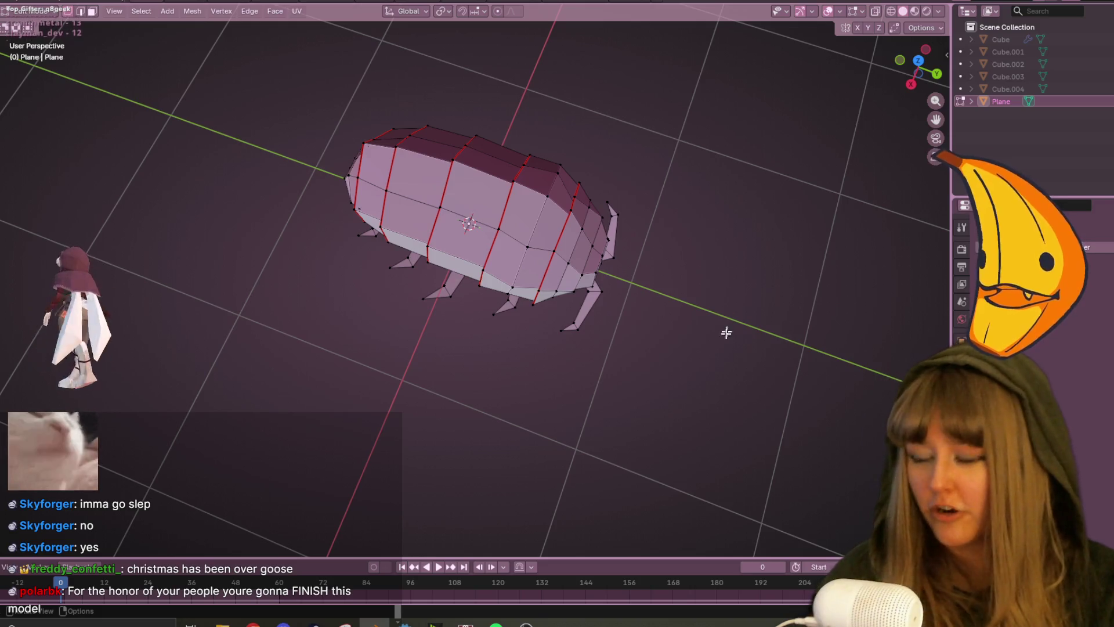
Return to Object Mode and add a new mesh cube, Cube.005.
{"action": "key", "text": "Tab"}
{"action": "middle_click_drag", "start_coordinate": [698, 486], "coordinate": [730, 397]}
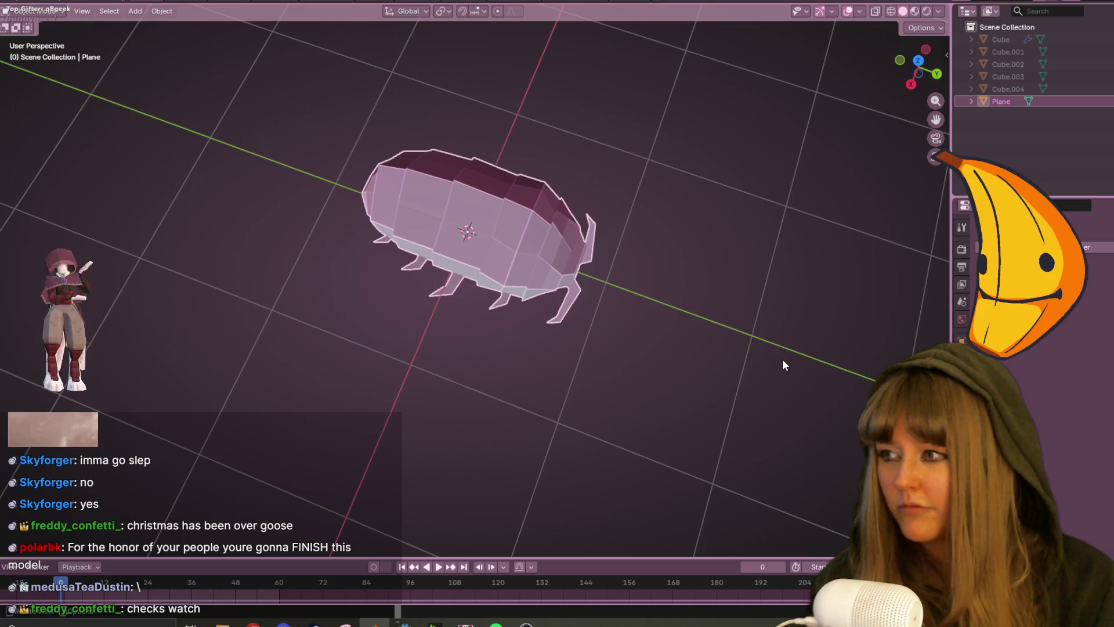
{"action": "key", "text": "shift+s"}
{"action": "key", "text": "Escape"}
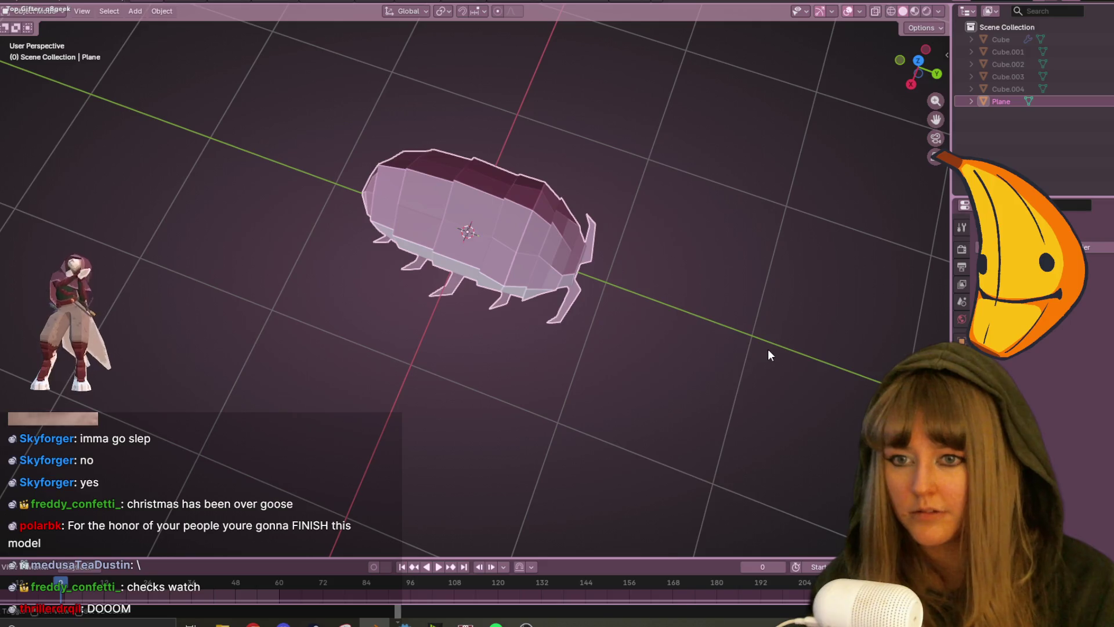
{"action": "key", "text": "shift+a"}
{"action": "mouse_move", "coordinate": [769, 355]}
{"action": "left_click", "coordinate": [818, 361]}
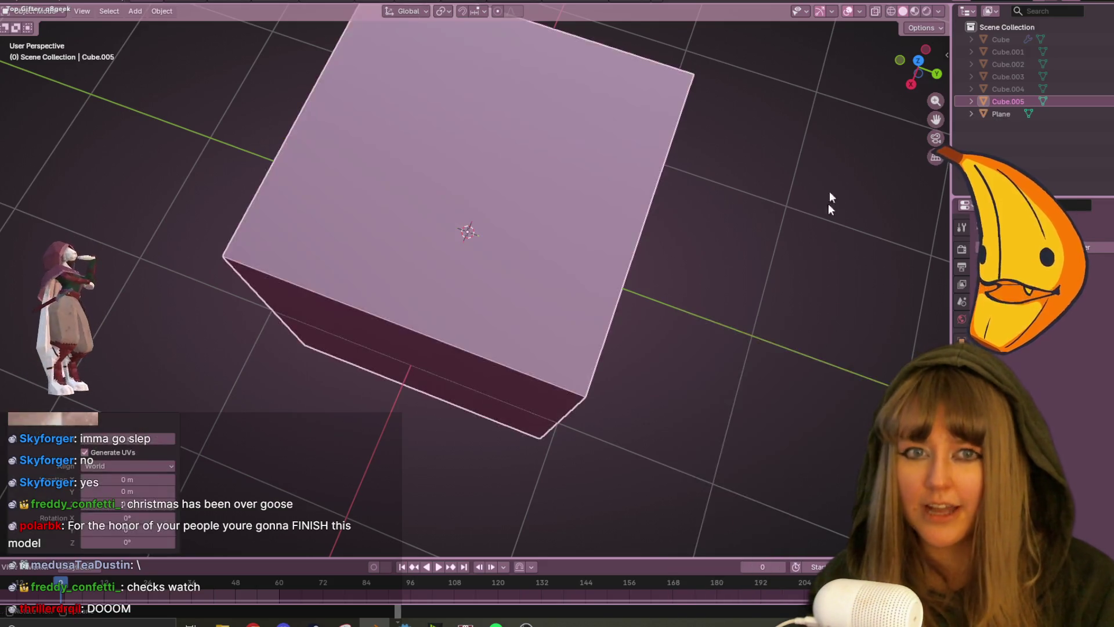
Scale Cube.005 to 0.294 and move it beside the bug, checking in side view.
{"action": "key", "text": "s"}
{"action": "left_click", "coordinate": [564, 228]}
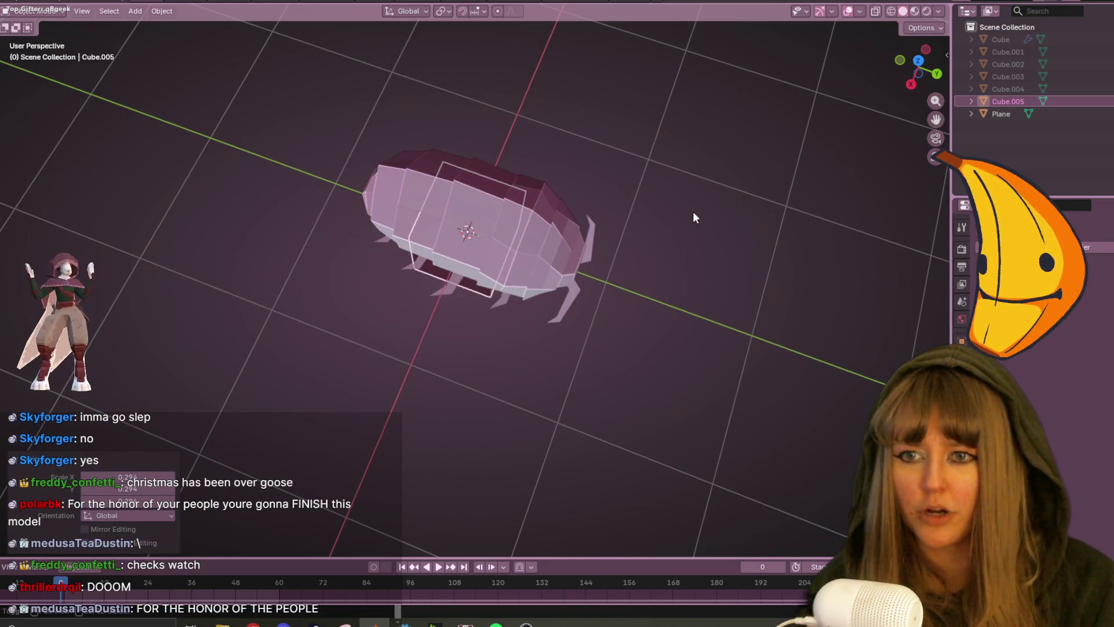
{"action": "middle_click_drag", "start_coordinate": [693, 211], "coordinate": [664, 157], "text": "shift"}
{"action": "key", "text": "g"}
{"action": "left_click", "coordinate": [552, 388]}
{"action": "mouse_move", "coordinate": [552, 388]}
{"action": "middle_mouse_down"}
{"action": "mouse_move", "coordinate": [659, 324]}
{"action": "mouse_move", "coordinate": [728, 343]}
{"action": "middle_mouse_up"}
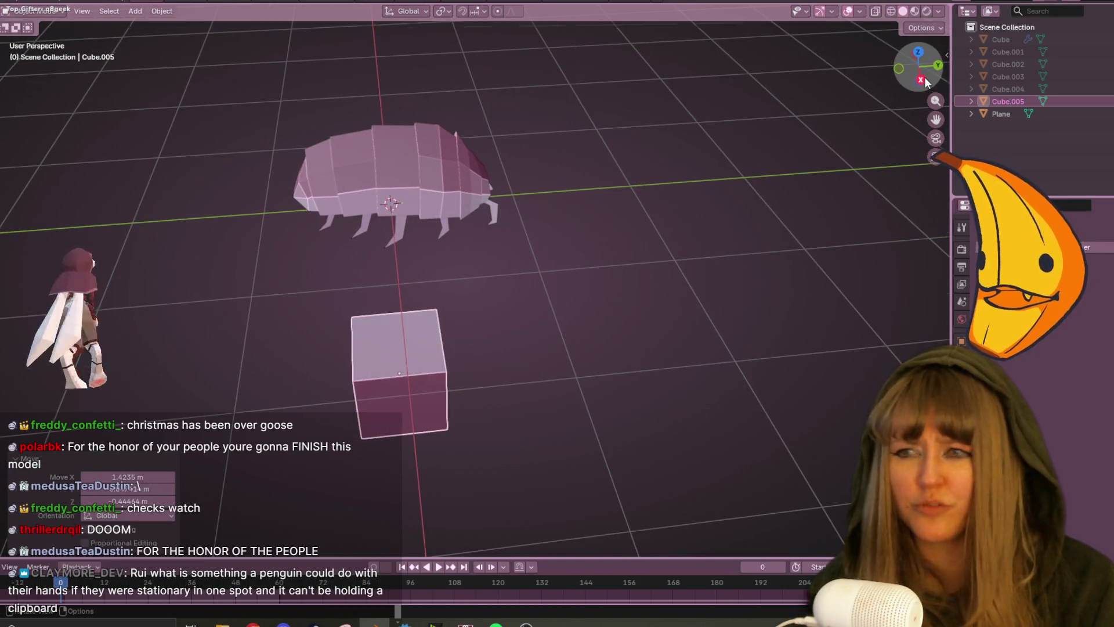
{"action": "key", "text": "KP_3"}
{"action": "mouse_move", "coordinate": [638, 333]}
{"action": "middle_mouse_down", "text": "shift"}
{"action": "mouse_move", "coordinate": [659, 168]}
{"action": "mouse_move", "coordinate": [655, 227]}
{"action": "mouse_move", "coordinate": [661, 189]}
{"action": "middle_mouse_up", "text": "shift"}
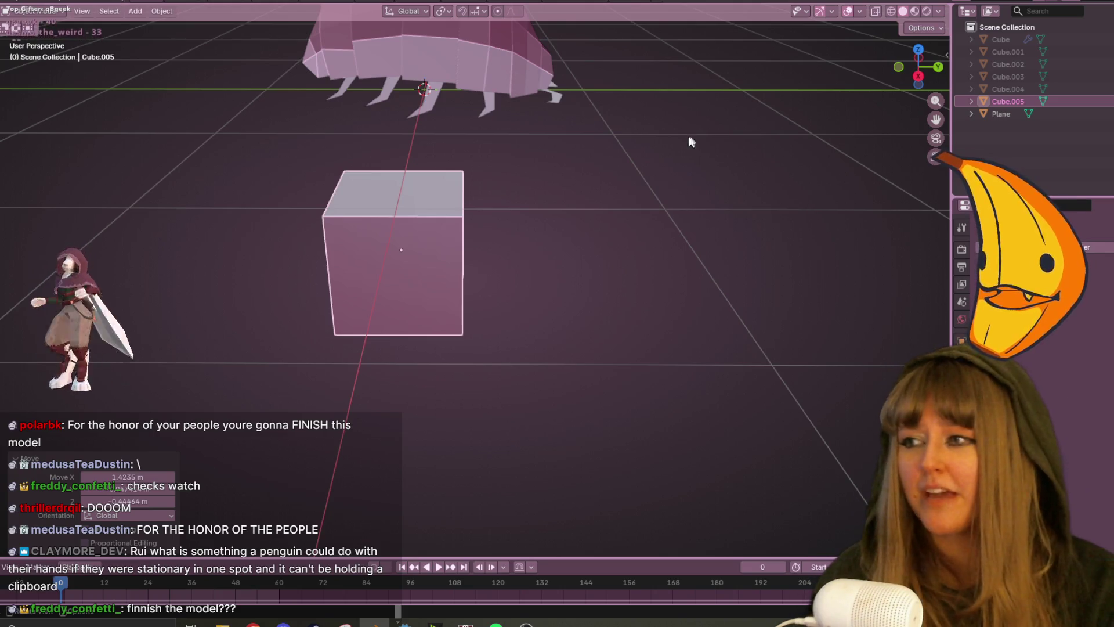
{"action": "left_click", "coordinate": [964, 227]}
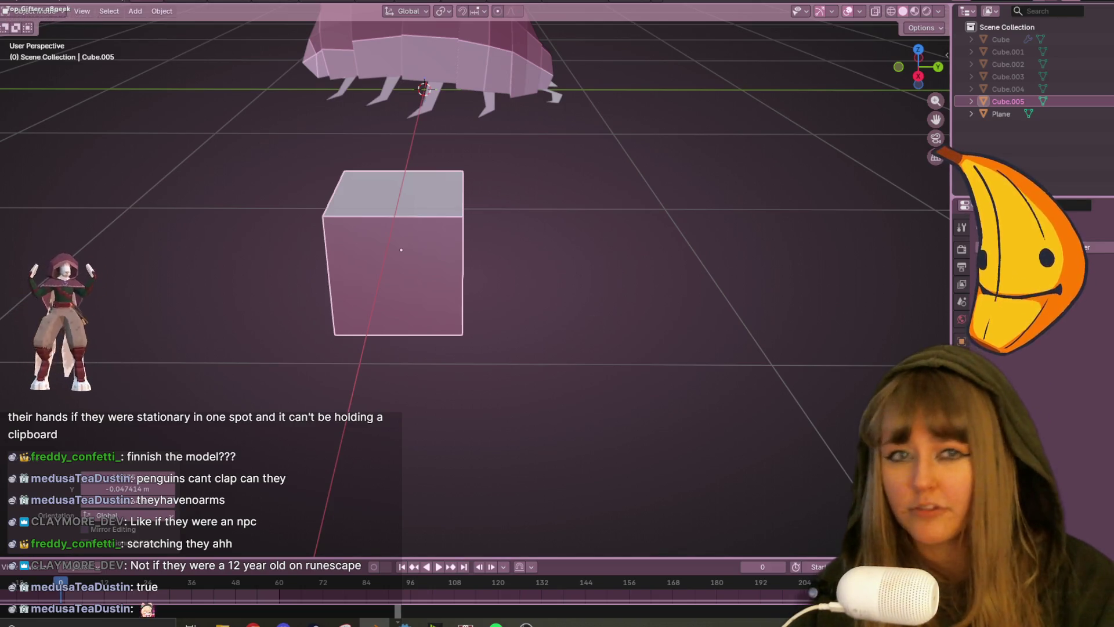
{"action": "key", "text": "KP_3"}
{"action": "mouse_move", "coordinate": [462, 203]}
{"action": "middle_mouse_down", "text": "shift"}
{"action": "mouse_move", "coordinate": [557, 401]}
{"action": "mouse_move", "coordinate": [542, 341]}
{"action": "mouse_move", "coordinate": [551, 336]}
{"action": "middle_mouse_up", "text": "shift"}
In Edit Mode on Cube.005, vertex-slide one corner along its edge.
{"action": "scroll", "coordinate": [549, 420], "scroll_direction": "down", "scroll_amount": 2}
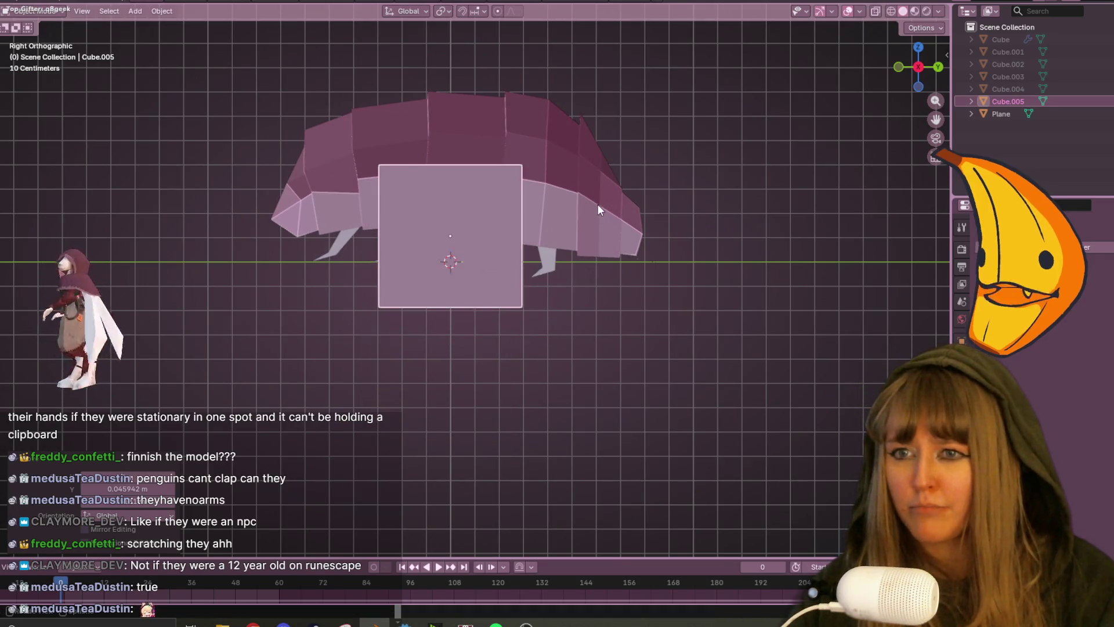
{"action": "mouse_move", "coordinate": [619, 200]}
{"action": "middle_mouse_down"}
{"action": "mouse_move", "coordinate": [552, 227]}
{"action": "mouse_move", "coordinate": [494, 362]}
{"action": "mouse_move", "coordinate": [463, 241]}
{"action": "mouse_move", "coordinate": [518, 278]}
{"action": "middle_mouse_up"}
{"action": "key", "text": "Tab"}
{"action": "left_click", "coordinate": [409, 267]}
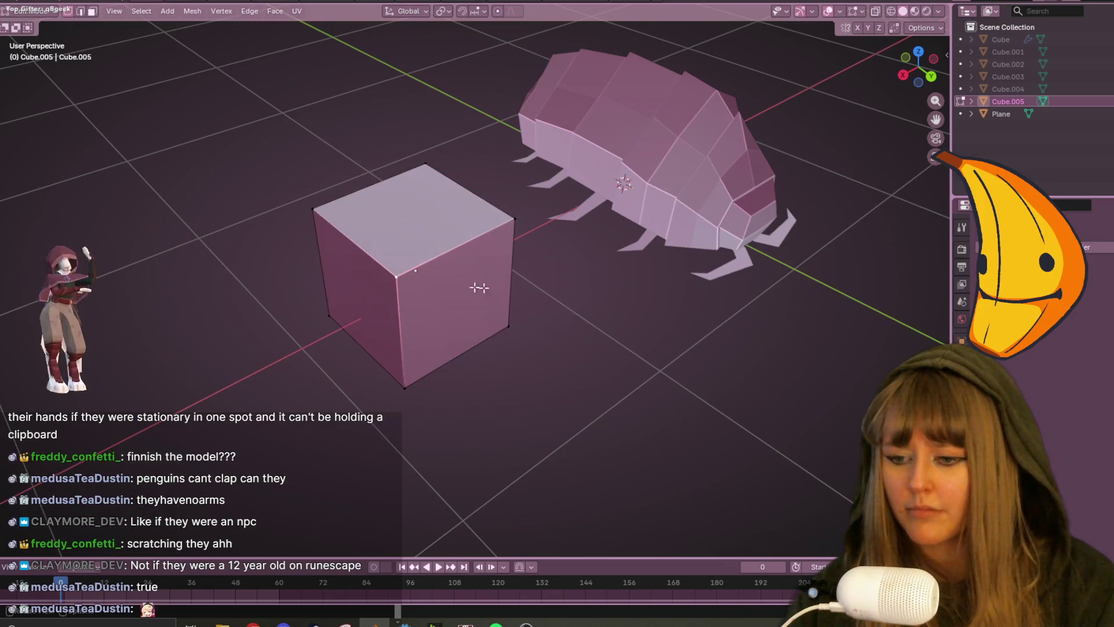
{"action": "key", "text": "shift+v"}
{"action": "left_click", "coordinate": [632, 294]}
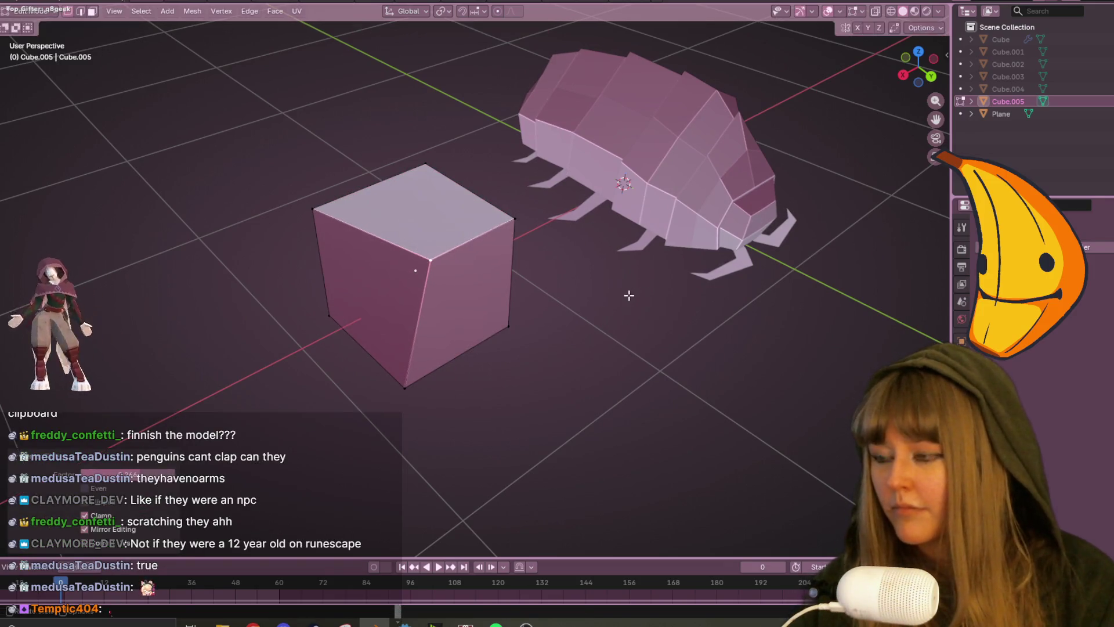
From top view, shrink and raise the cube's inner face.
{"action": "left_click", "coordinate": [919, 52]}
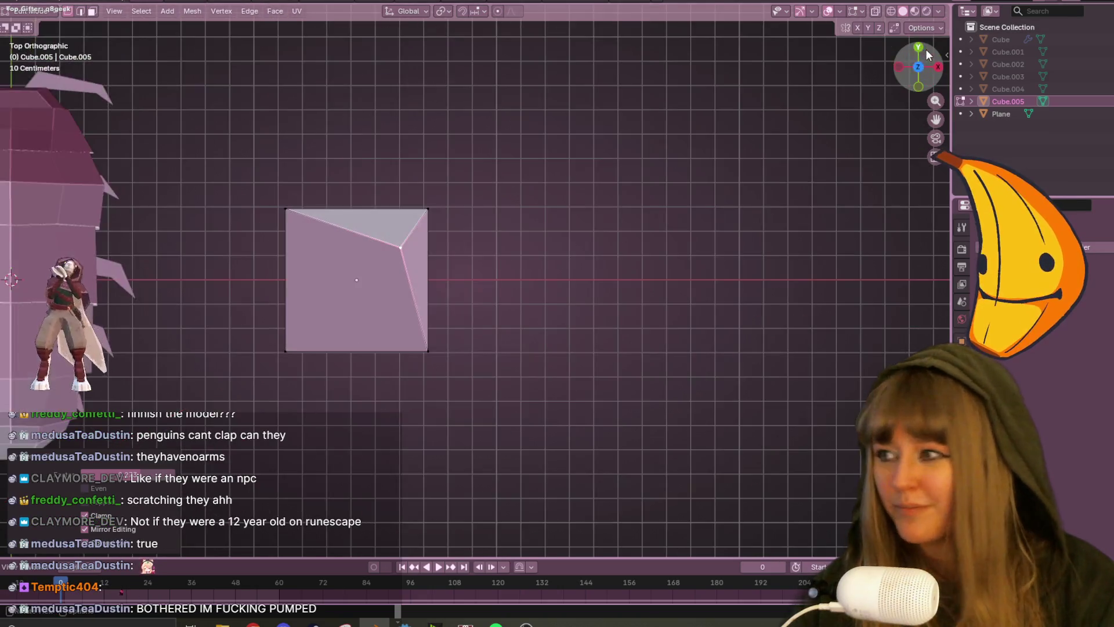
{"action": "middle_click_drag", "start_coordinate": [527, 174], "coordinate": [797, 219], "text": "shift"}
{"action": "scroll", "coordinate": [568, 123], "scroll_direction": "up", "scroll_amount": 2}
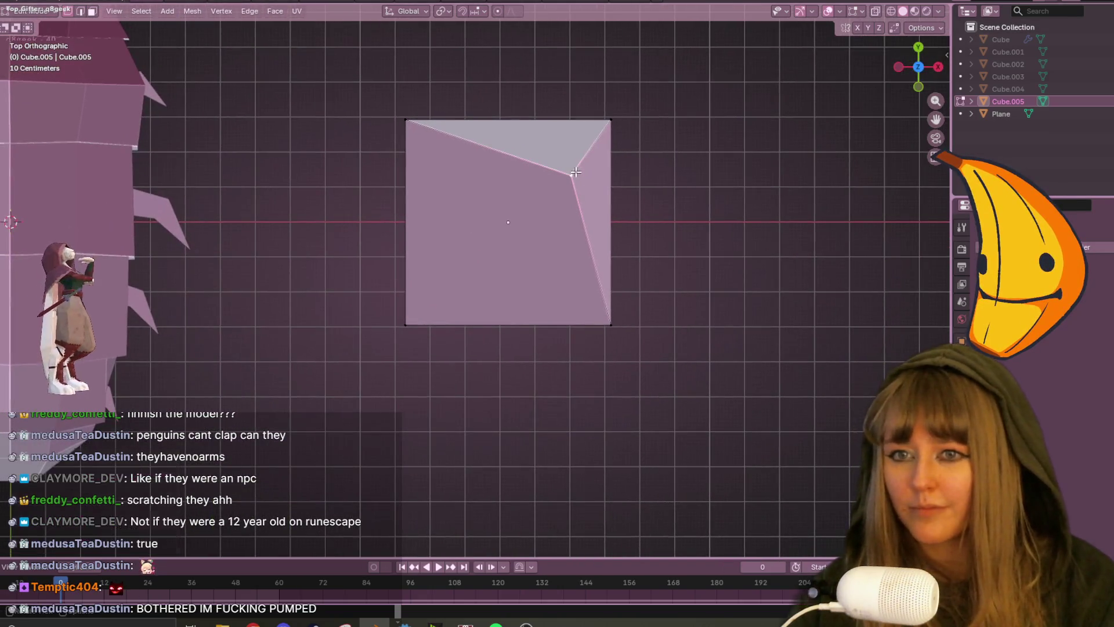
{"action": "scroll", "coordinate": [658, 199], "scroll_direction": "down", "scroll_amount": 3}
{"action": "middle_click_drag", "start_coordinate": [658, 210], "coordinate": [656, 264]}
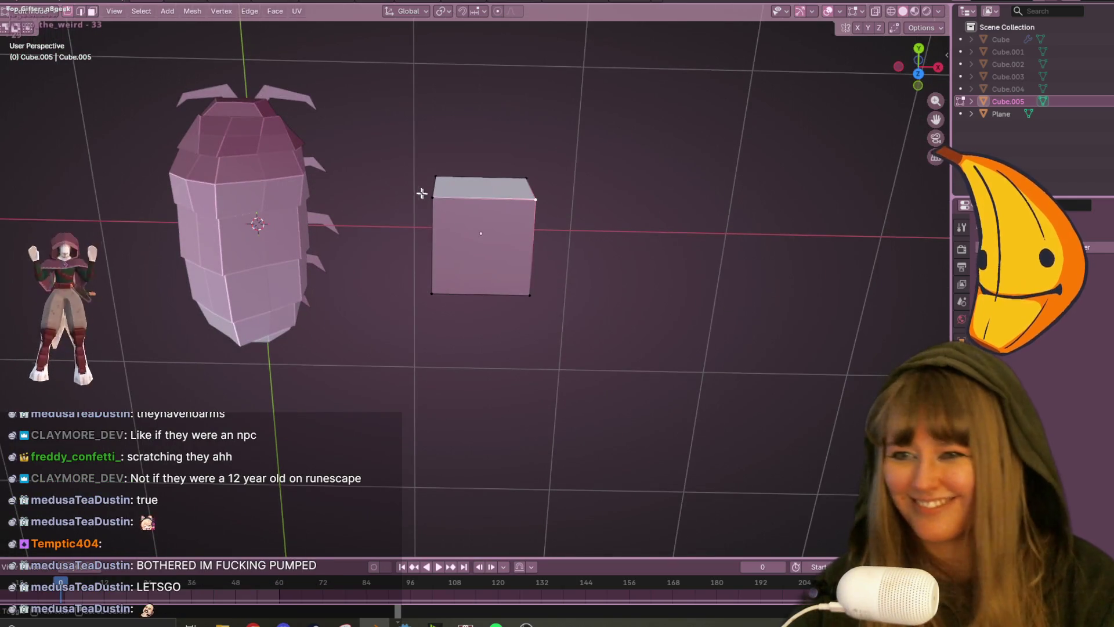
{"action": "left_click", "coordinate": [530, 281], "text": "shift"}
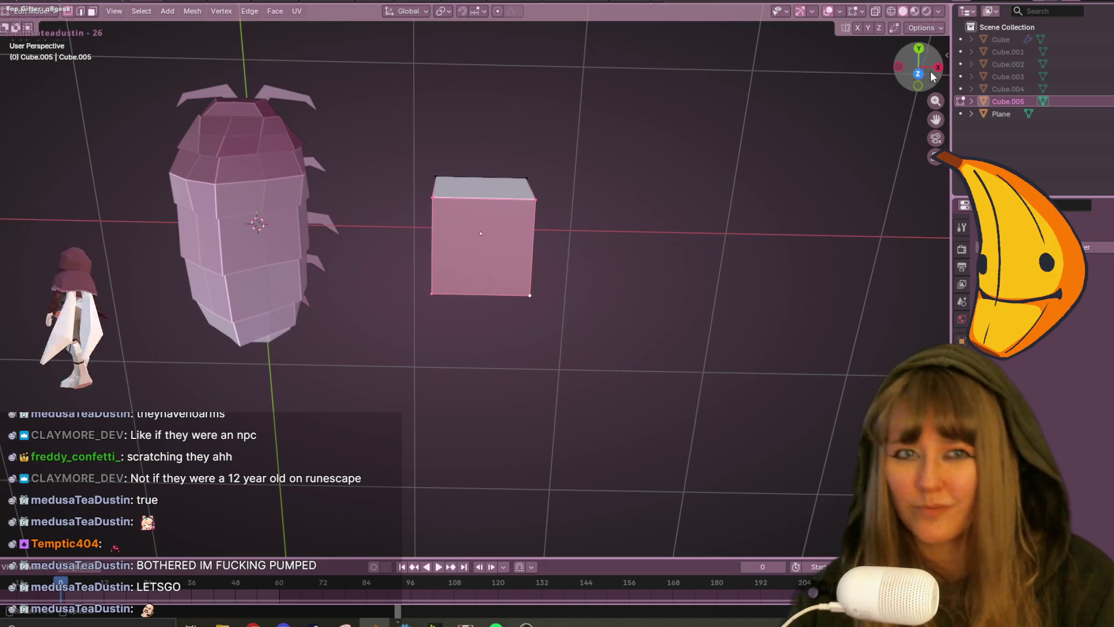
{"action": "left_click", "coordinate": [918, 74]}
{"action": "key", "text": "s"}
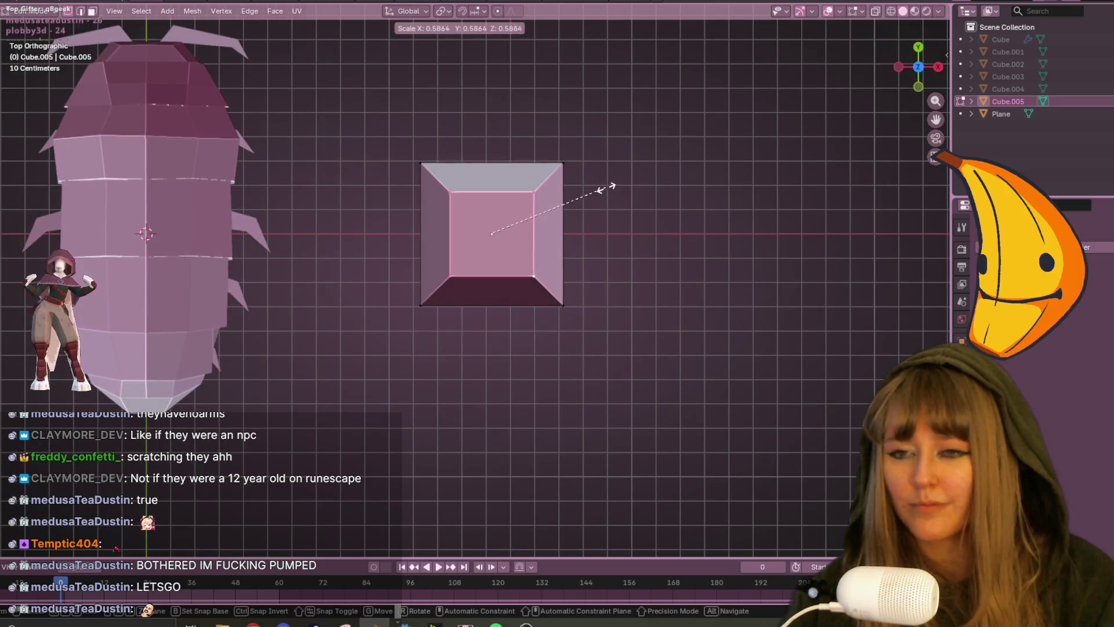
{"action": "left_click", "coordinate": [602, 199]}
{"action": "key", "text": "g"}
{"action": "left_click", "coordinate": [658, 214]}
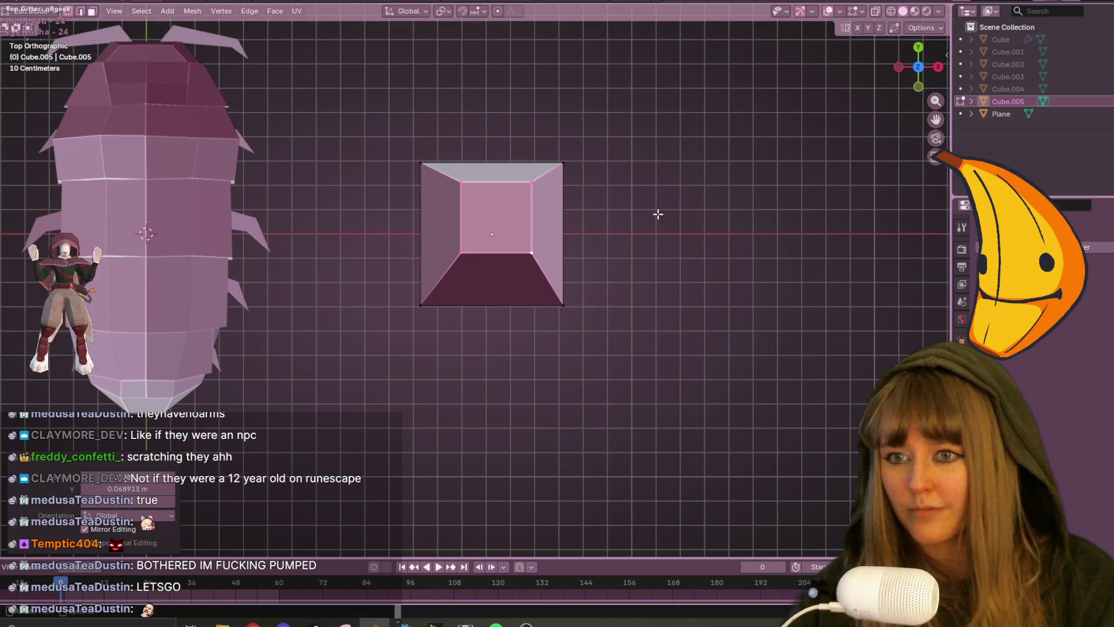
Slide both inner left vertices toward the centre and pull the bottom corners inward.
{"action": "left_click", "coordinate": [534, 186]}
{"action": "key", "text": "shift+v"}
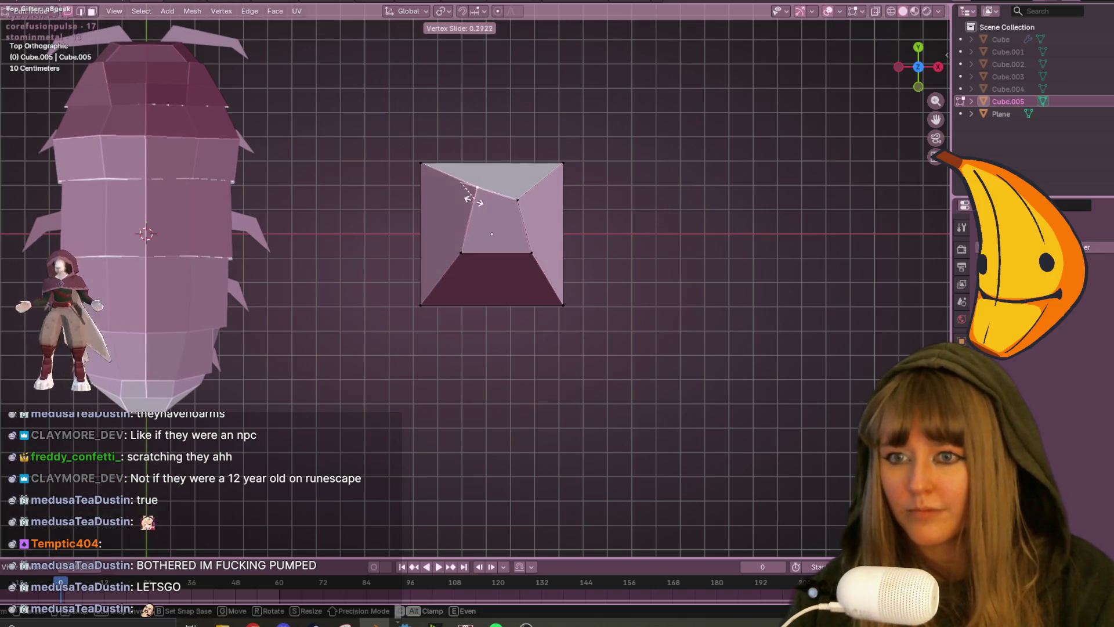
{"action": "left_click", "coordinate": [485, 192]}
{"action": "left_click", "coordinate": [460, 252]}
{"action": "key", "text": "shift+v"}
{"action": "left_click", "coordinate": [476, 281]}
{"action": "left_click", "coordinate": [425, 303]}
{"action": "key", "text": "g"}
{"action": "left_click", "coordinate": [559, 286]}
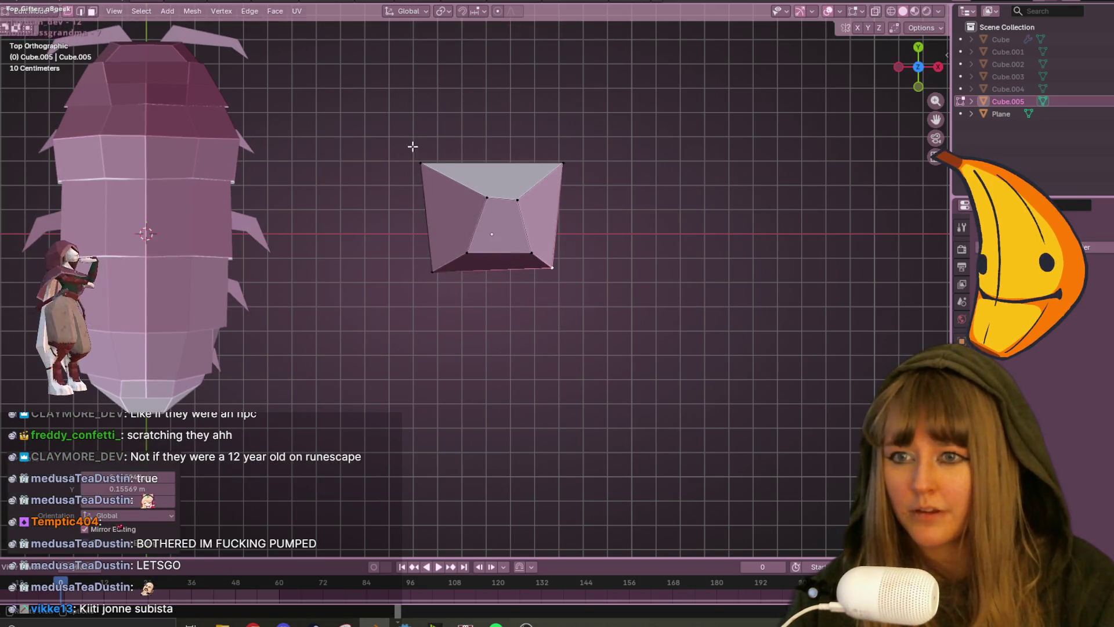
Pull the two top corners down and inward to narrow the shape.
{"action": "left_click", "coordinate": [421, 163]}
{"action": "key", "text": "g"}
{"action": "left_click", "coordinate": [472, 201]}
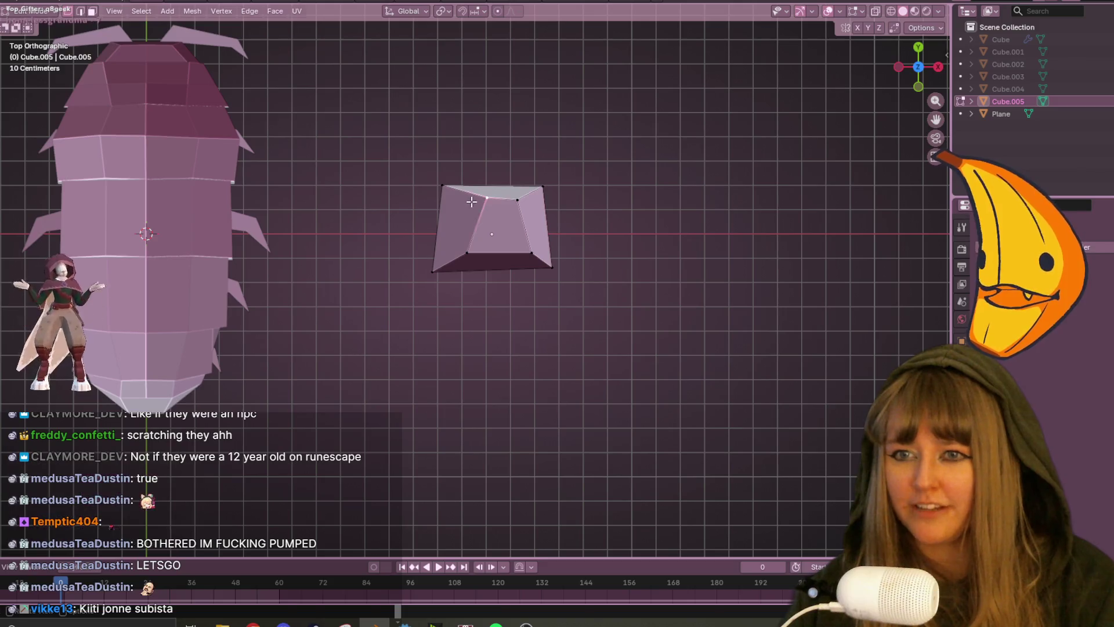
{"action": "left_click", "coordinate": [488, 202]}
{"action": "left_click", "coordinate": [938, 67]}
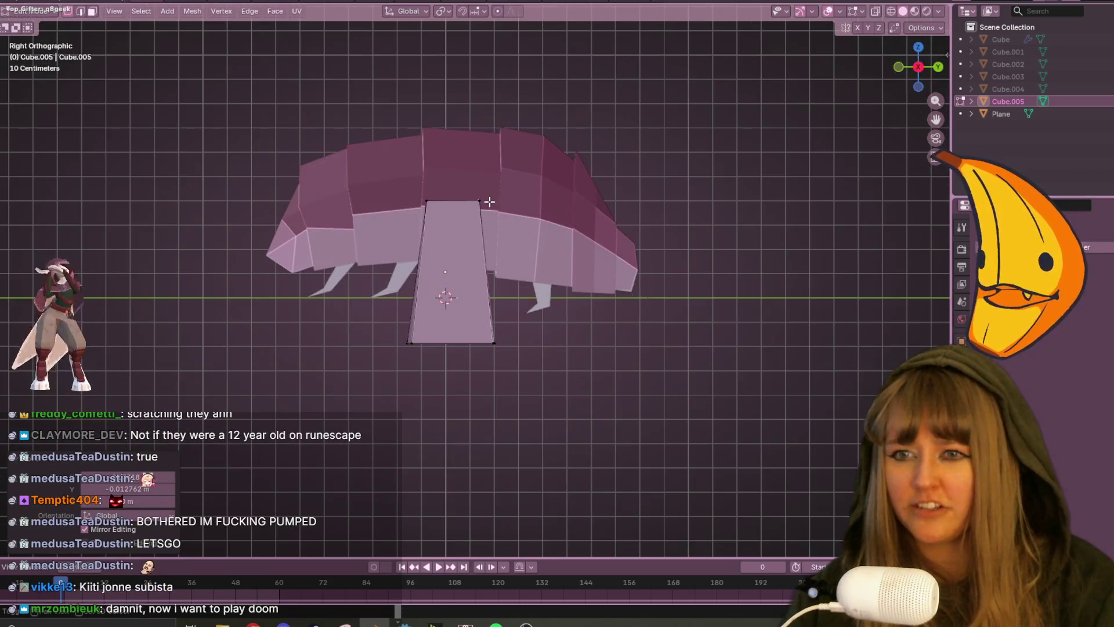
{"action": "key", "text": "shift+g"}
{"action": "key", "text": "Escape"}
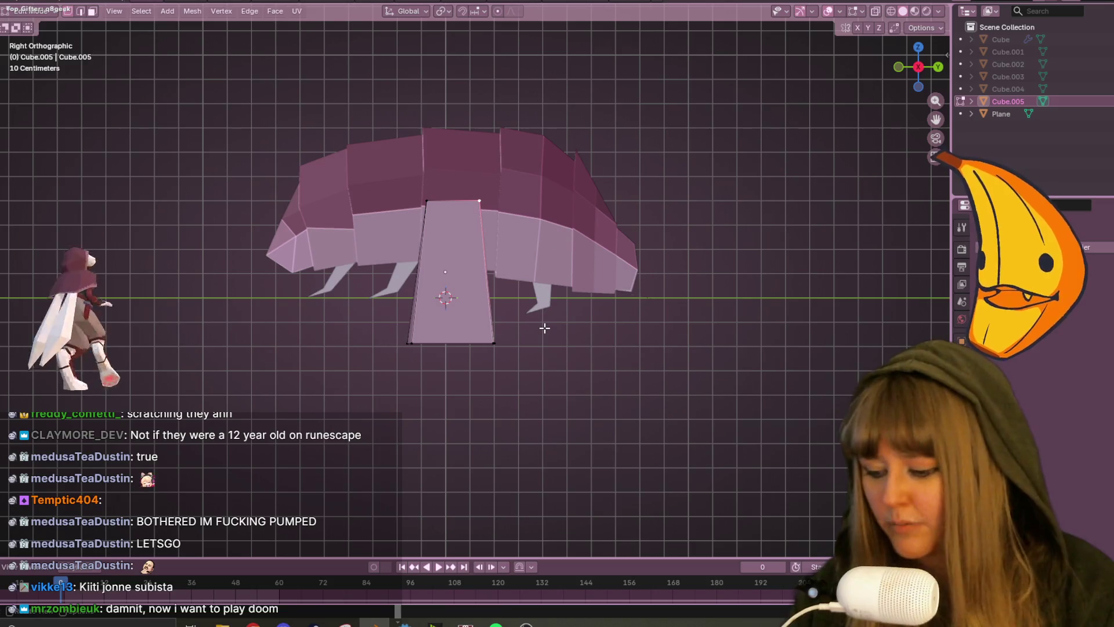
Cut a horizontal edge loop across the shard and reposition it.
{"action": "key", "text": "ctrl+r"}
{"action": "left_click", "coordinate": [534, 368]}
{"action": "middle_click_drag", "start_coordinate": [534, 368], "coordinate": [497, 308]}
{"action": "key", "text": "g"}
{"action": "left_click", "coordinate": [448, 259]}
Move the top vertices together to form the shard's pointed tip.
{"action": "middle_click_drag", "start_coordinate": [448, 259], "coordinate": [546, 247]}
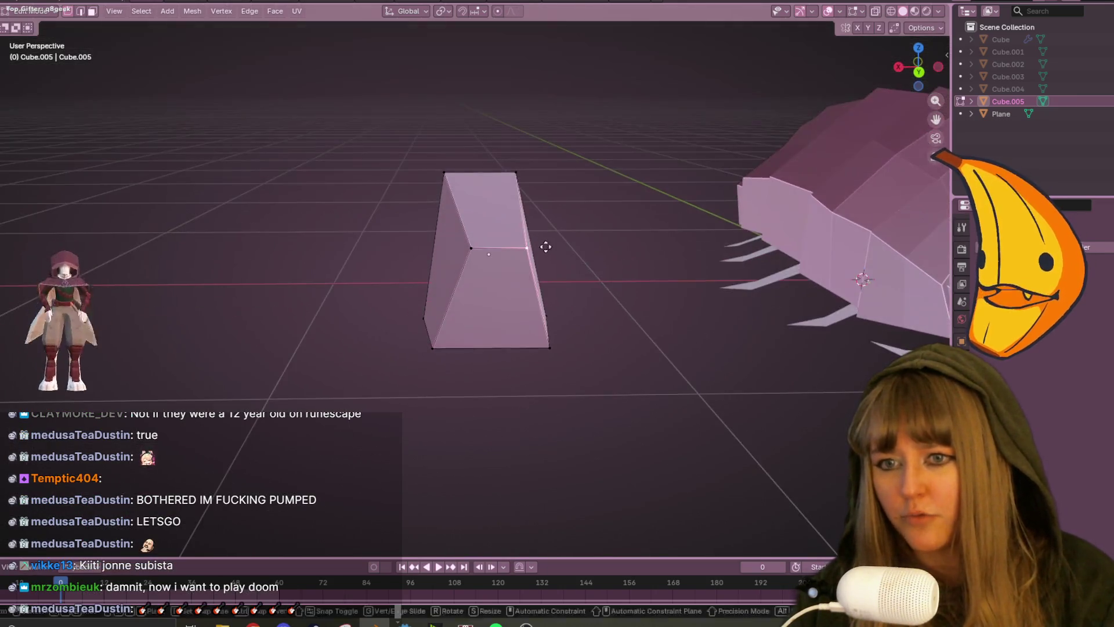
{"action": "left_click", "coordinate": [448, 166]}
{"action": "key", "text": "g"}
{"action": "left_click", "coordinate": [502, 161]}
{"action": "key", "text": "g"}
{"action": "left_click", "coordinate": [487, 166]}
{"action": "mouse_move", "coordinate": [487, 166]}
{"action": "middle_mouse_down"}
{"action": "mouse_move", "coordinate": [554, 172]}
{"action": "mouse_move", "coordinate": [625, 200]}
{"action": "mouse_move", "coordinate": [659, 237]}
{"action": "middle_mouse_up"}
Scale the whole shard to about 0.34 and lift it onto the pillbug's back.
{"action": "key", "text": "a"}
{"action": "scroll", "coordinate": [659, 236], "scroll_direction": "down", "scroll_amount": 2}
{"action": "left_click", "coordinate": [901, 69]}
{"action": "key", "text": "s"}
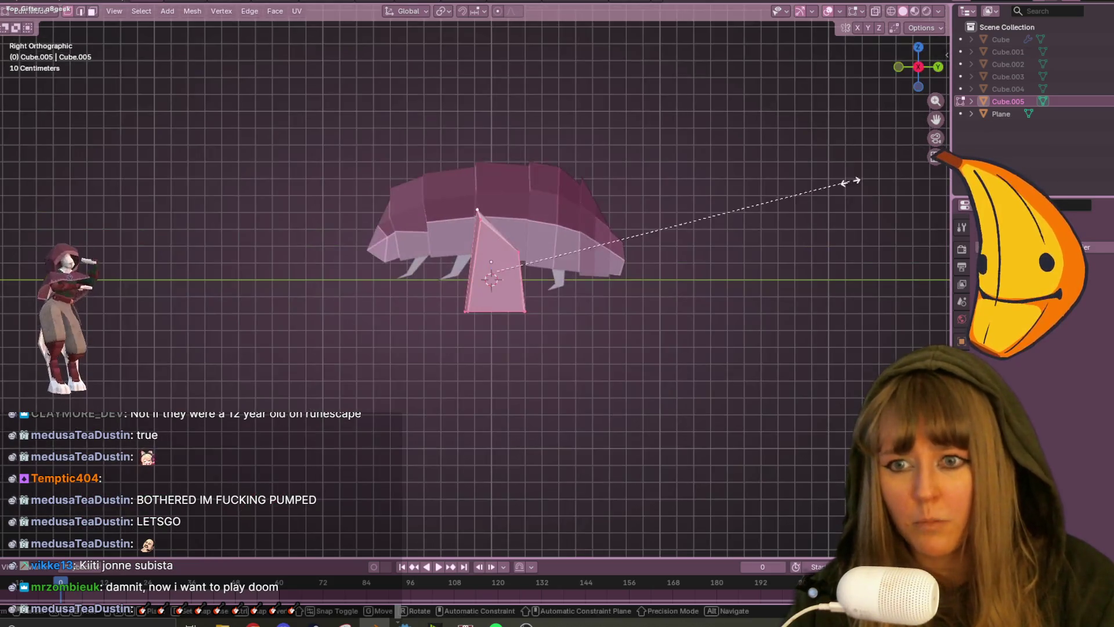
{"action": "left_click", "coordinate": [594, 206]}
{"action": "scroll", "coordinate": [644, 266], "scroll_direction": "up", "scroll_amount": 4}
{"action": "key", "text": "g"}
{"action": "left_click", "coordinate": [525, 123]}
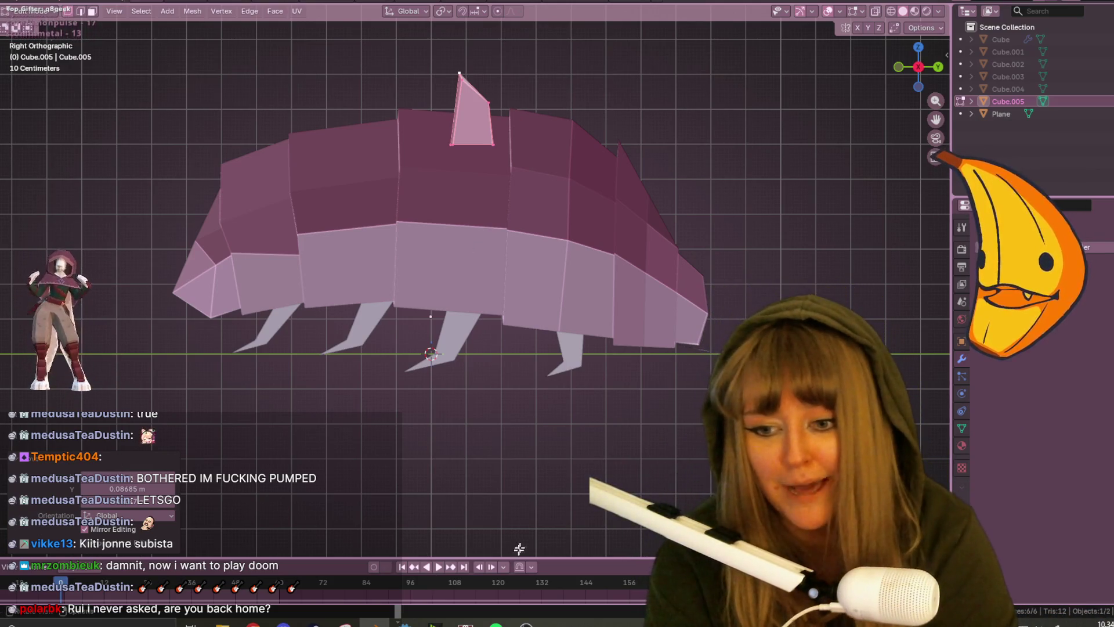
{"action": "left_click", "coordinate": [432, 623]}
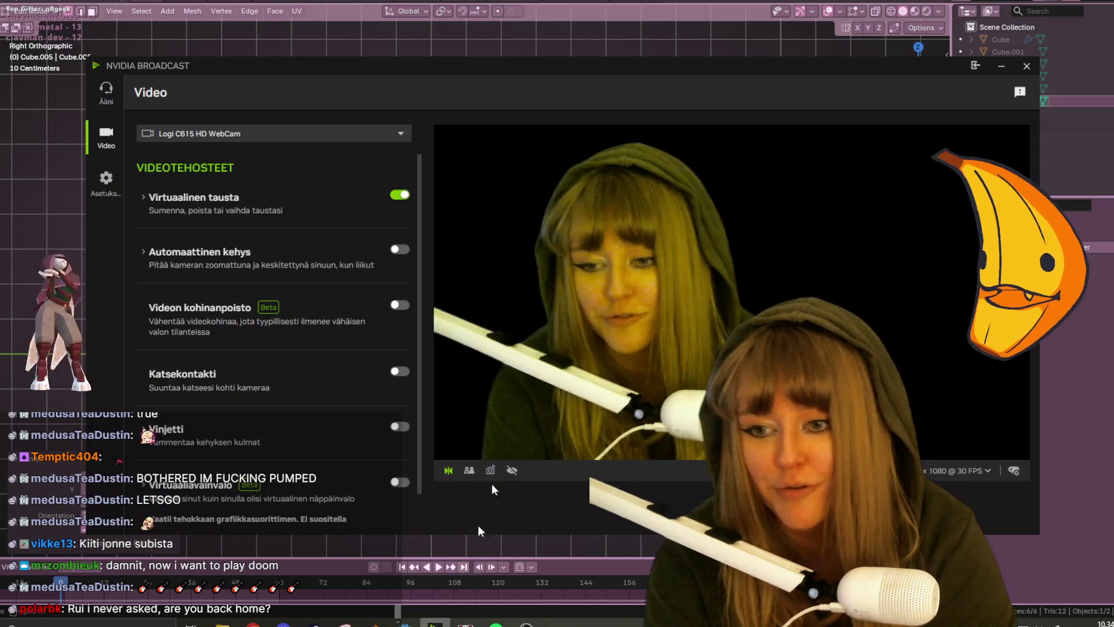
{"action": "left_click", "coordinate": [402, 198]}
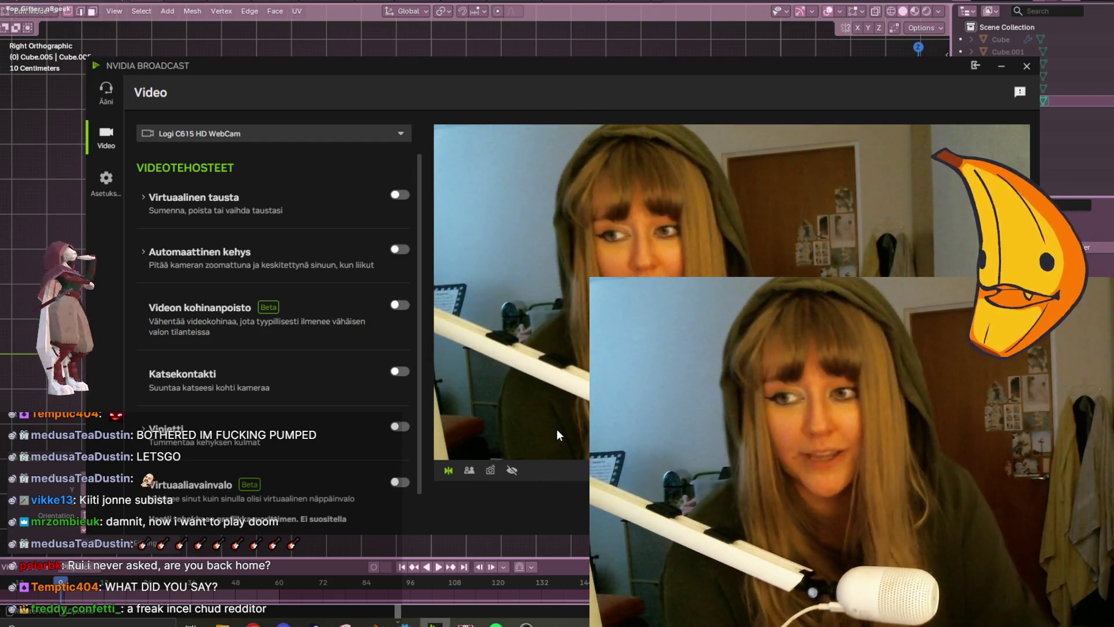
{"action": "left_click", "coordinate": [399, 194]}
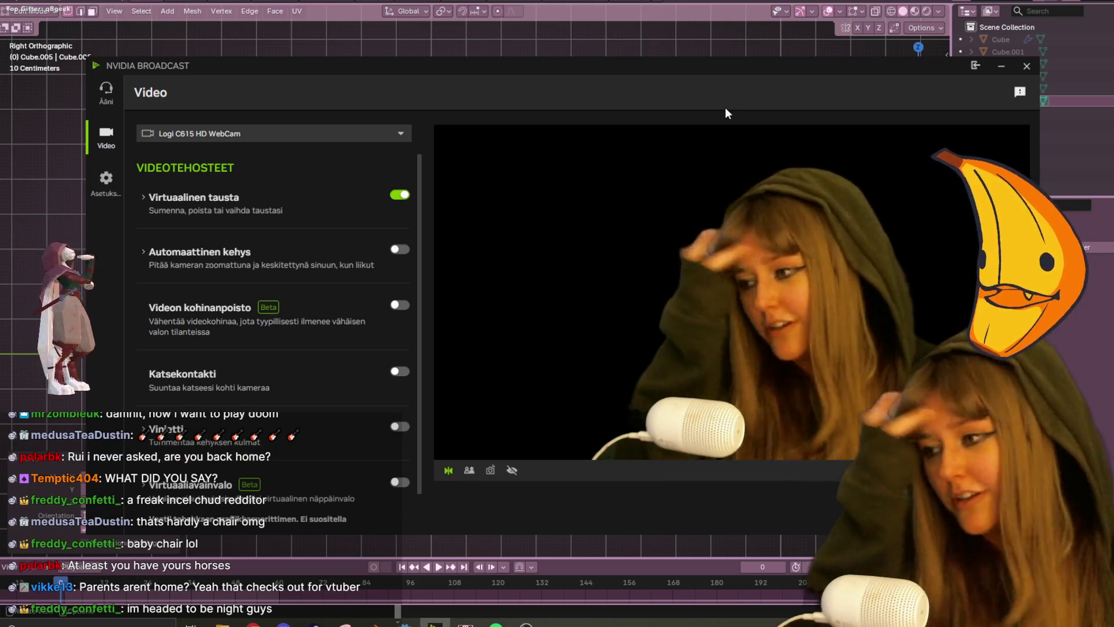
{"action": "key", "text": "alt+Tab"}
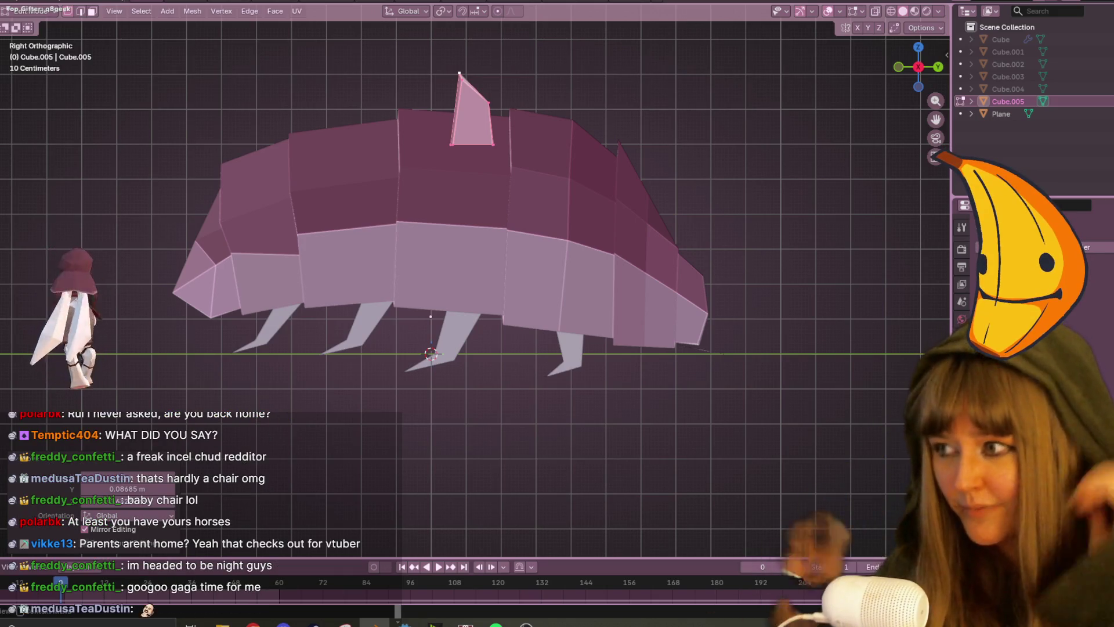
Rotate the shard face so the spike leans, then shift it along the back.
{"action": "key", "text": "XF86AudioRaiseVolume"}
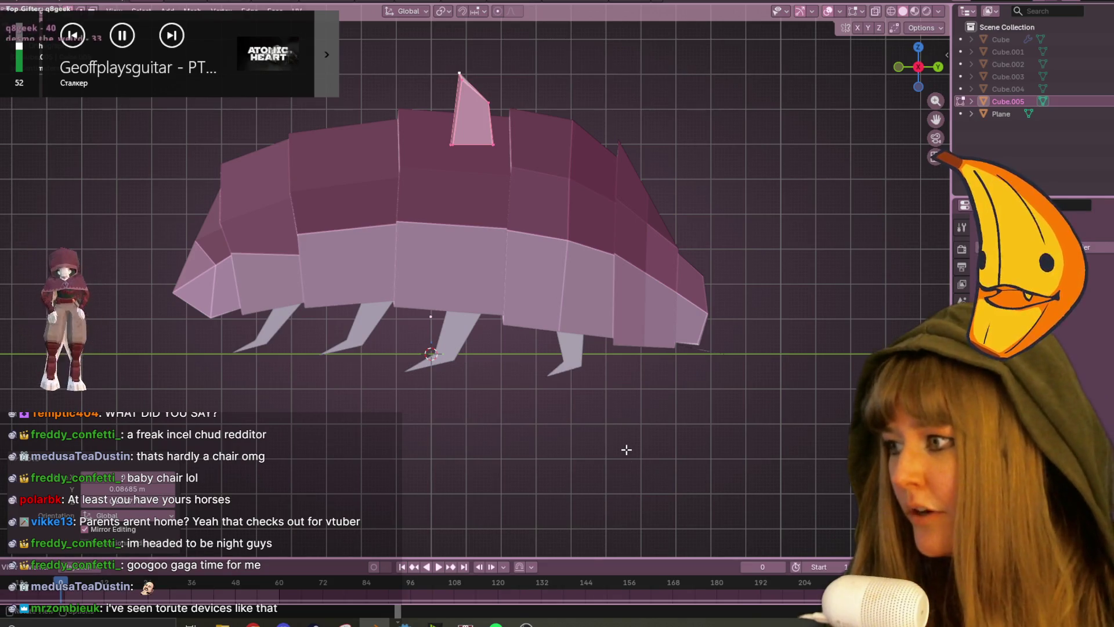
{"action": "key", "text": "XF86AudioLowerVolume"}
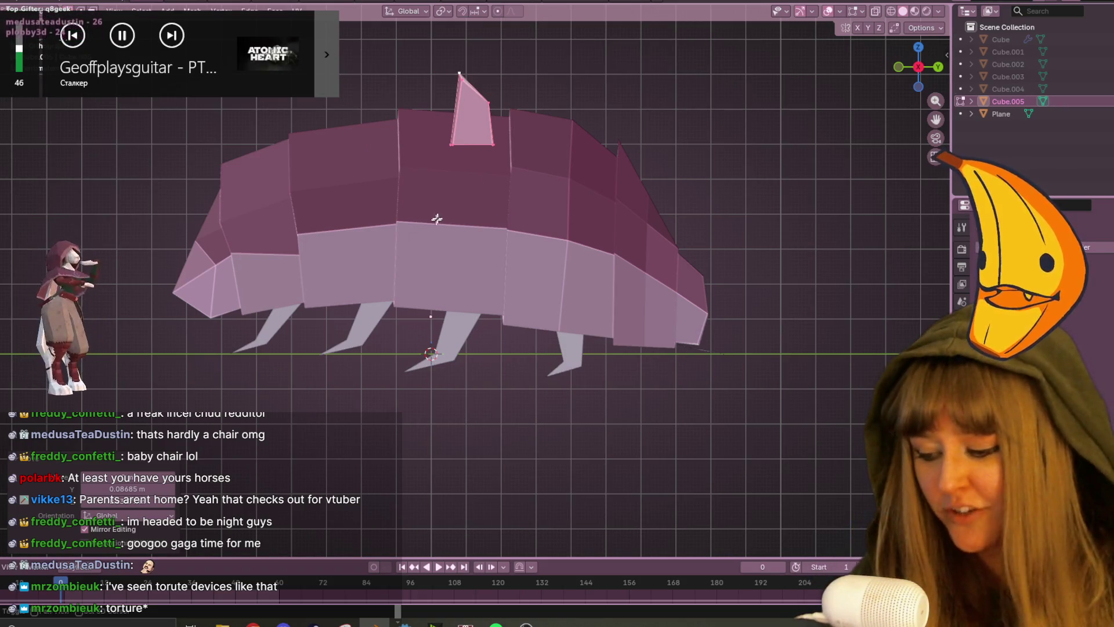
{"action": "scroll", "coordinate": [493, 181], "scroll_direction": "up", "scroll_amount": 3}
{"action": "middle_click_drag", "start_coordinate": [530, 159], "coordinate": [521, 356], "text": "shift"}
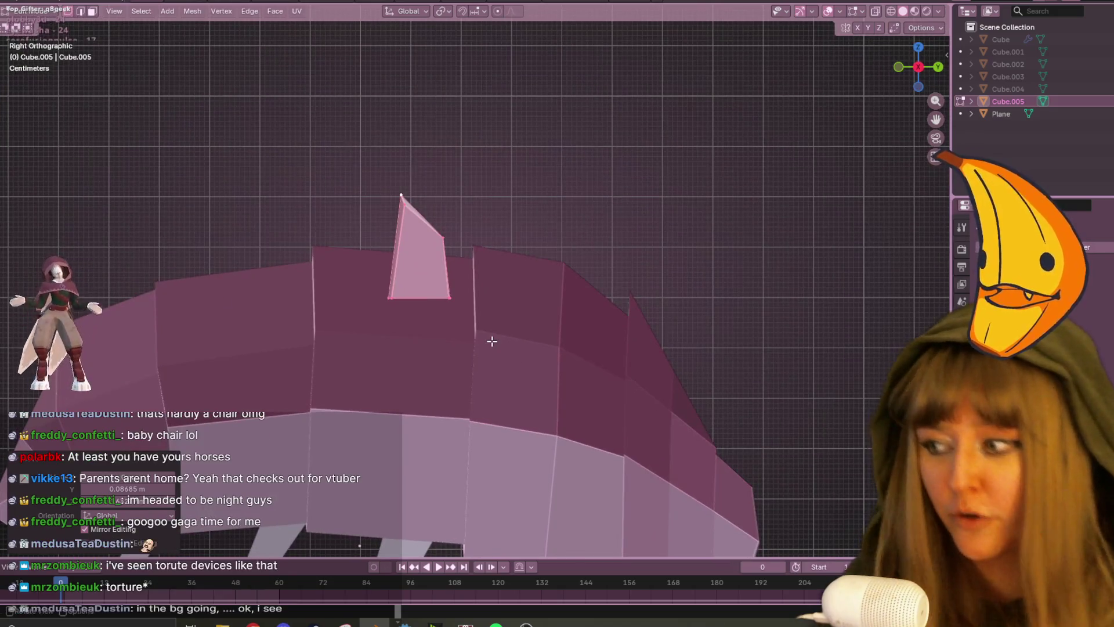
{"action": "key", "text": "r"}
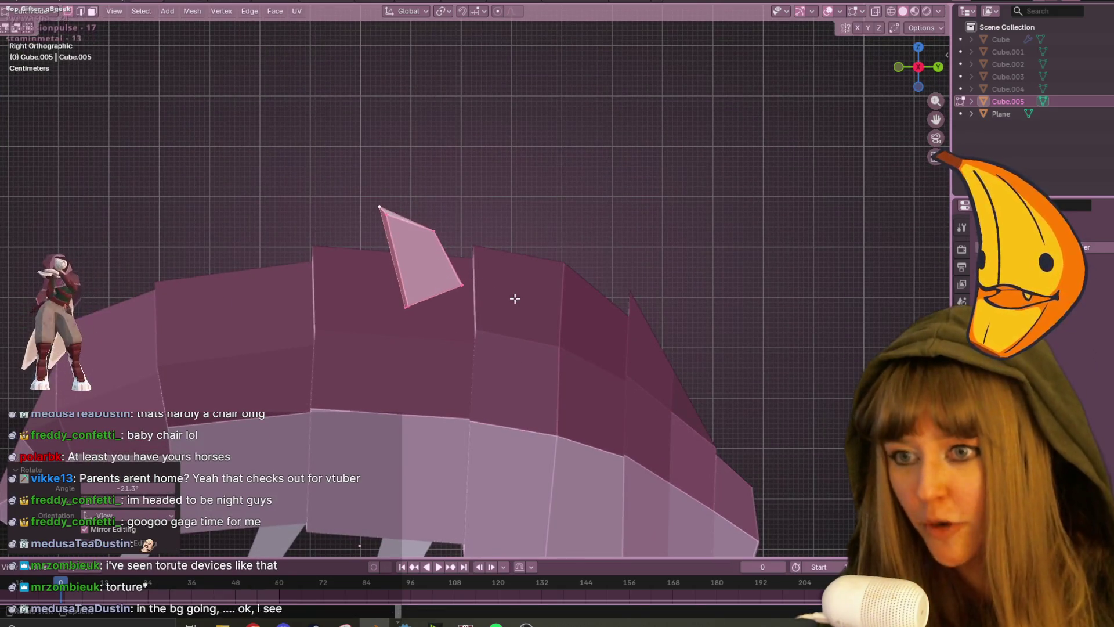
{"action": "left_click", "coordinate": [488, 304]}
{"action": "key", "text": "g"}
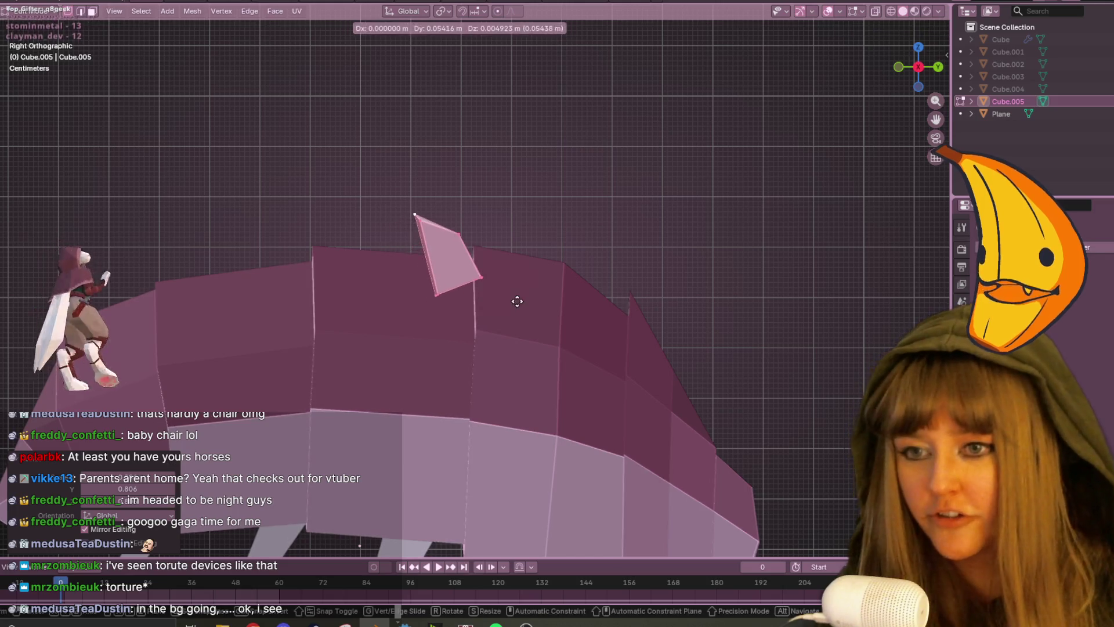
{"action": "left_click", "coordinate": [515, 298]}
Check front and right views and nudge the spike, about 0.05416 m along Y.
{"action": "left_click", "coordinate": [899, 67]}
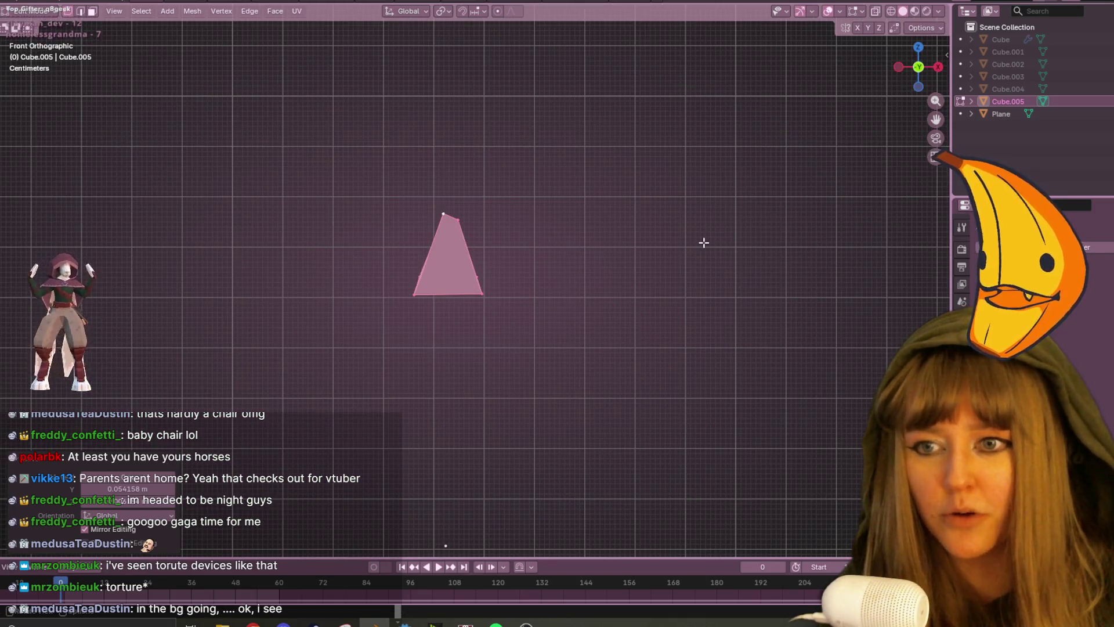
{"action": "scroll", "coordinate": [703, 242], "scroll_direction": "down", "scroll_amount": 5}
{"action": "middle_click_drag", "start_coordinate": [551, 308], "coordinate": [739, 348], "text": "shift"}
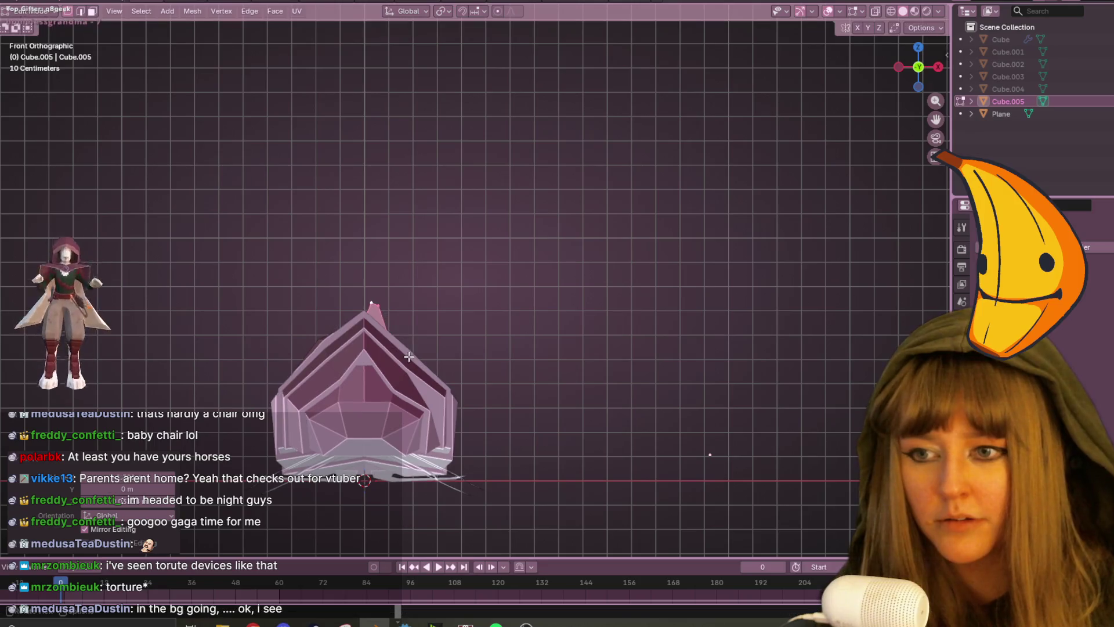
{"action": "left_click", "coordinate": [937, 67]}
{"action": "scroll", "coordinate": [380, 280], "scroll_direction": "up", "scroll_amount": 5}
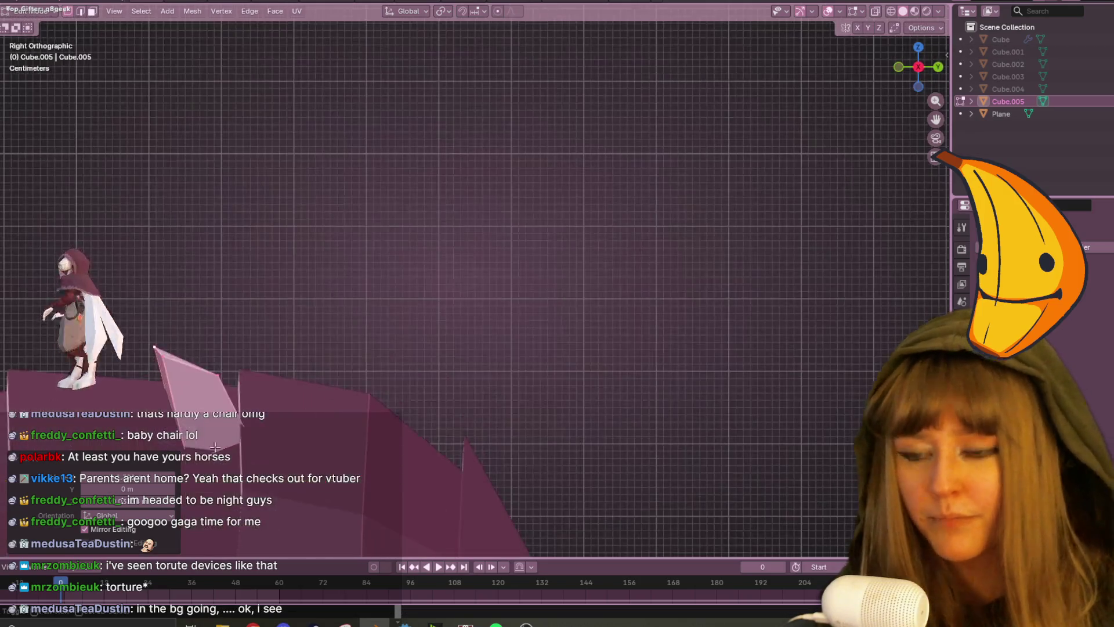
{"action": "key", "text": "g"}
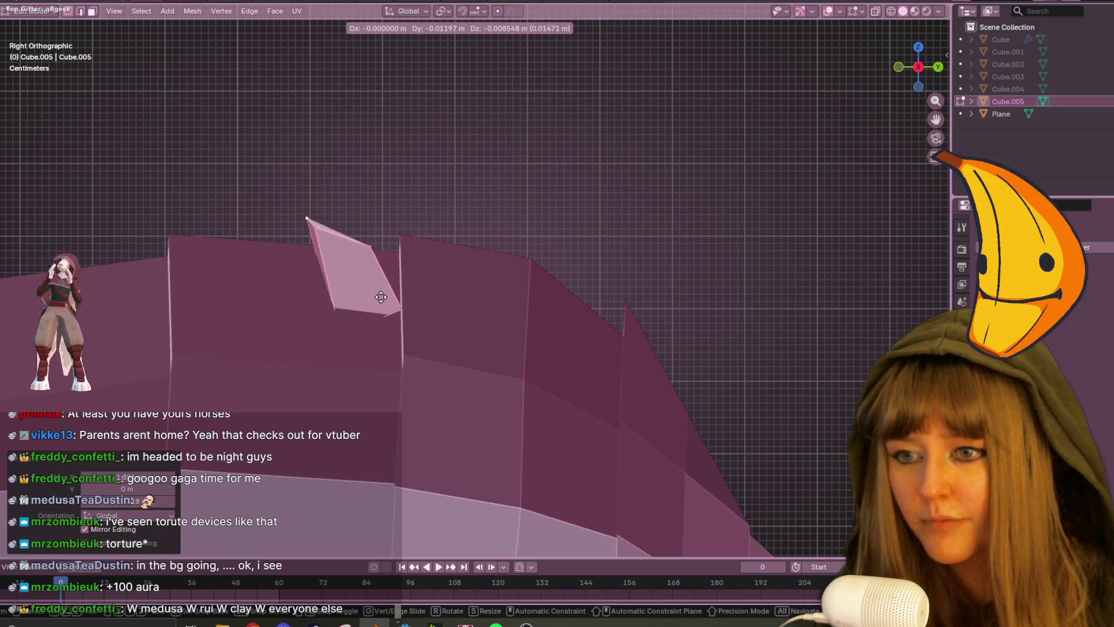
{"action": "left_click", "coordinate": [386, 313]}
{"action": "mouse_move", "coordinate": [386, 313]}
{"action": "middle_mouse_down"}
{"action": "mouse_move", "coordinate": [557, 353]}
{"action": "mouse_move", "coordinate": [549, 396]}
{"action": "middle_mouse_up"}
{"action": "left_click", "coordinate": [921, 85]}
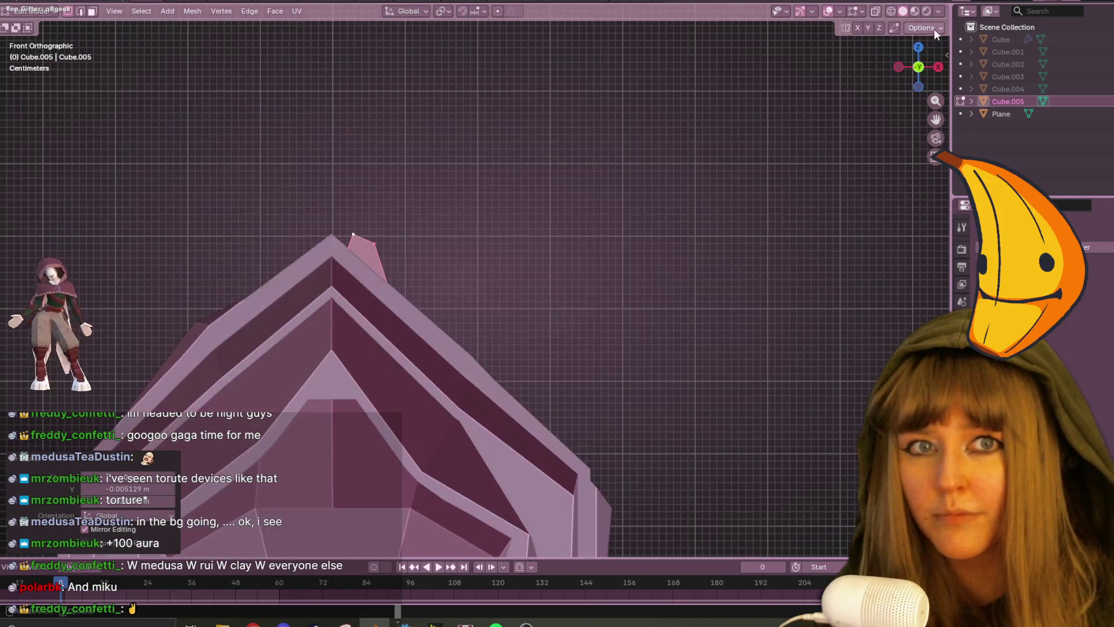
Switch the viewport to X-ray see-through display.
{"action": "left_click", "coordinate": [891, 12]}
{"action": "left_click", "coordinate": [903, 12]}
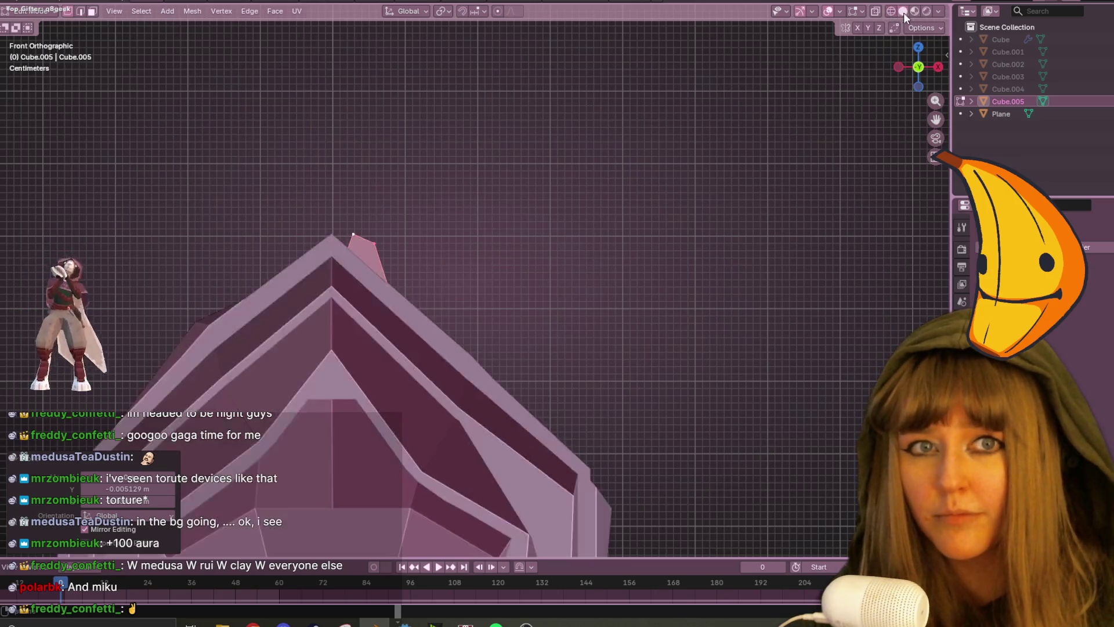
{"action": "left_click", "coordinate": [877, 11]}
{"action": "scroll", "coordinate": [580, 326], "scroll_direction": "down", "scroll_amount": 2}
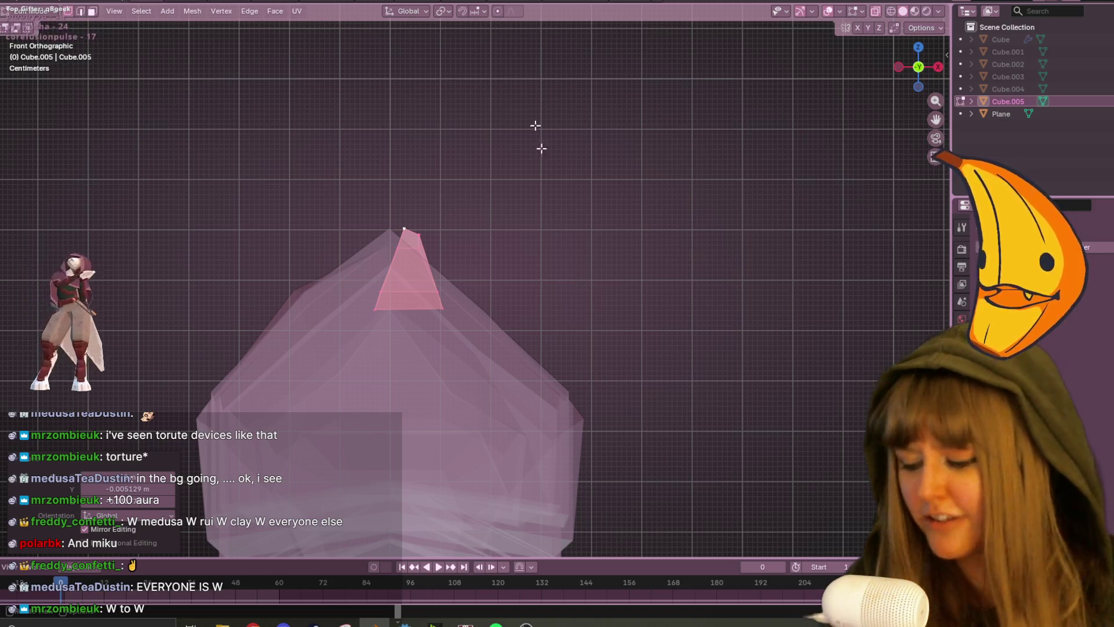
In front view, rotate and resize the shard face so it leans sideways.
{"action": "key", "text": "r"}
{"action": "left_click", "coordinate": [627, 249]}
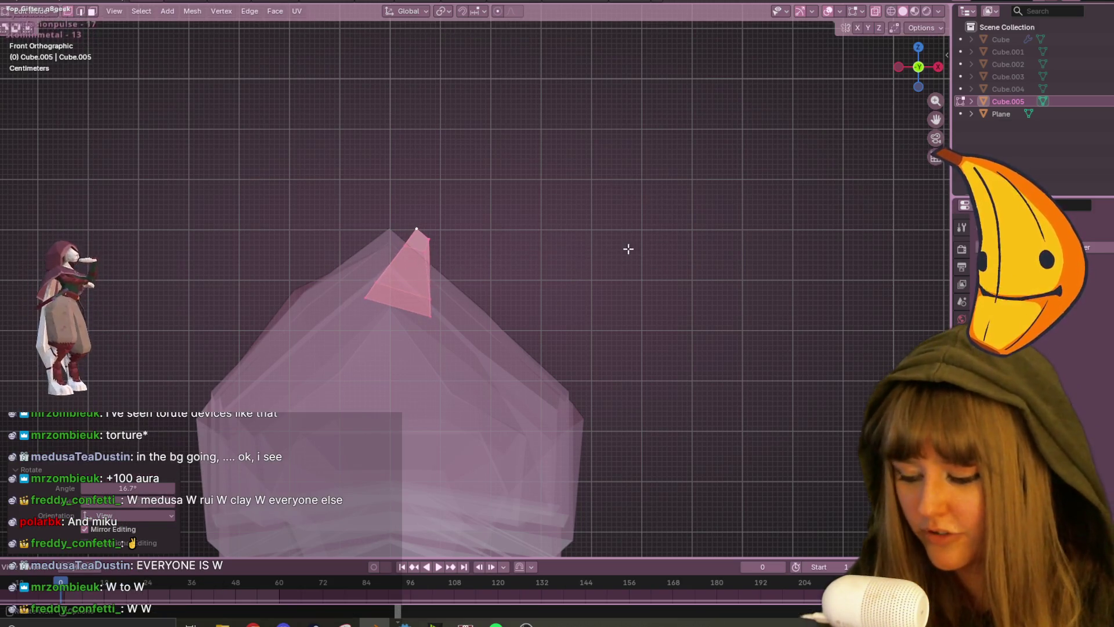
{"action": "key", "text": "s"}
{"action": "key", "text": "r"}
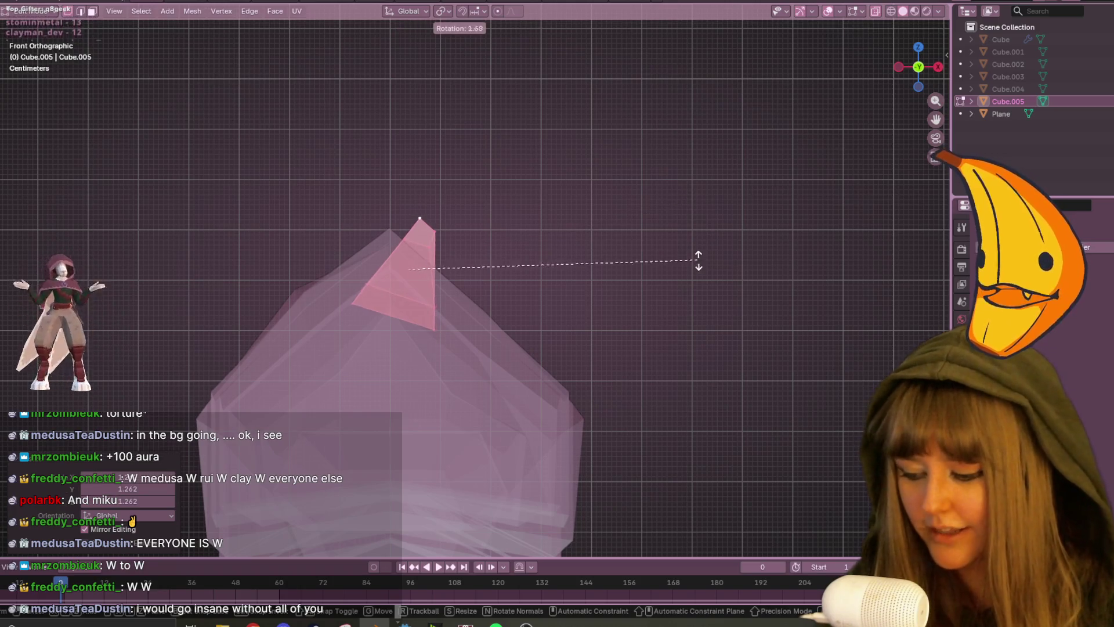
{"action": "left_click", "coordinate": [699, 289]}
{"action": "key", "text": "g"}
{"action": "left_click", "coordinate": [543, 286]}
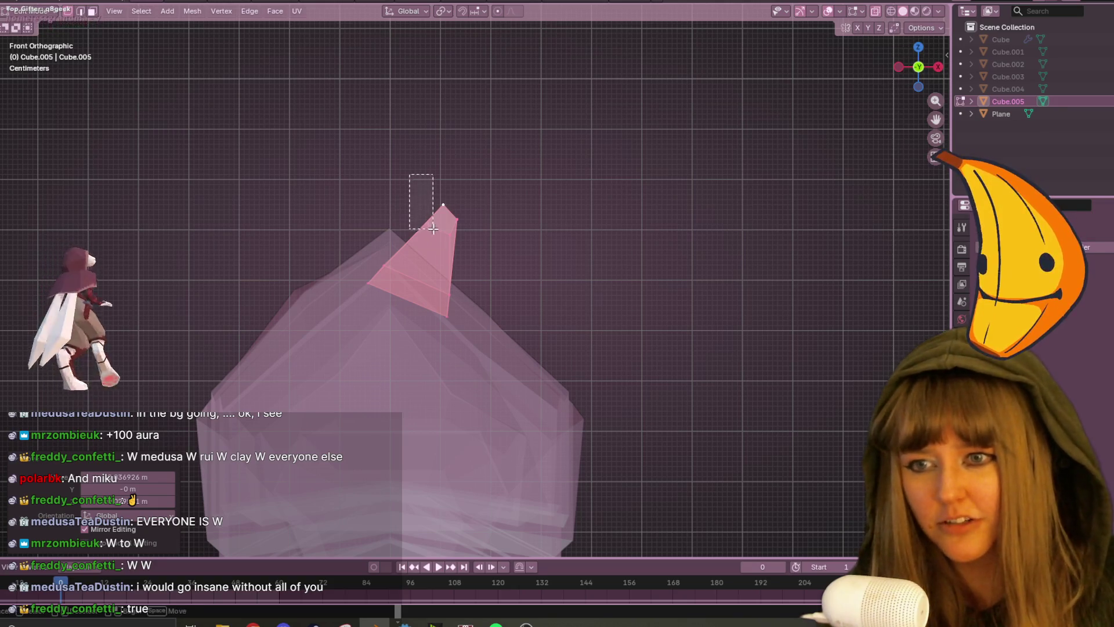
Move the shard's tip vertex about 0.0275 m and slide a lower vertex along its edge.
{"action": "left_click", "coordinate": [443, 201]}
{"action": "key", "text": "g"}
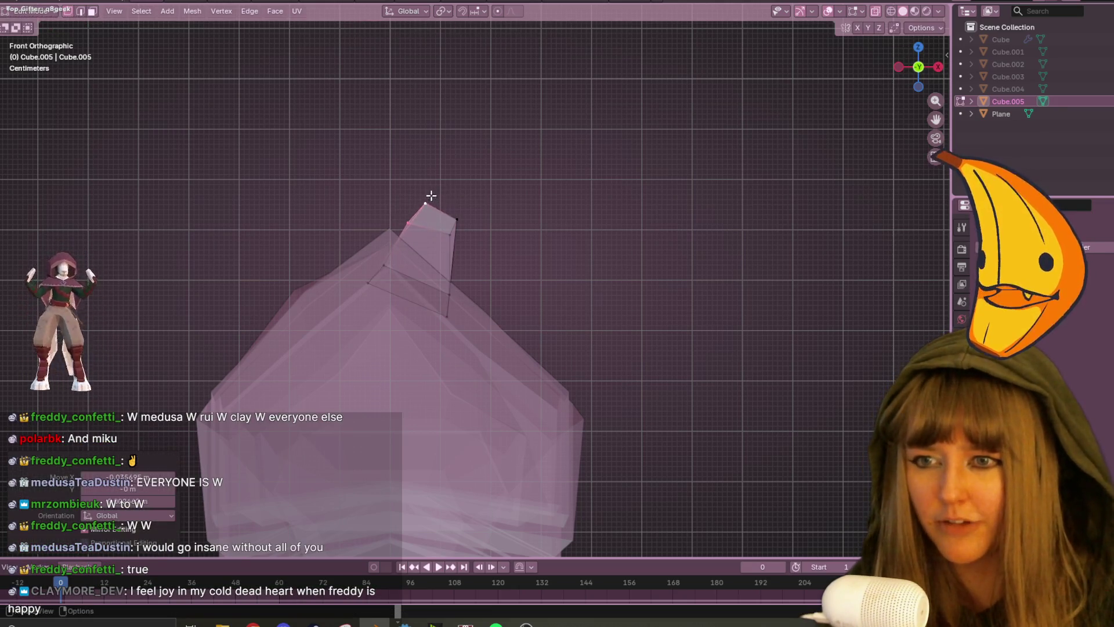
{"action": "left_click", "coordinate": [457, 245]}
{"action": "left_click", "coordinate": [447, 316]}
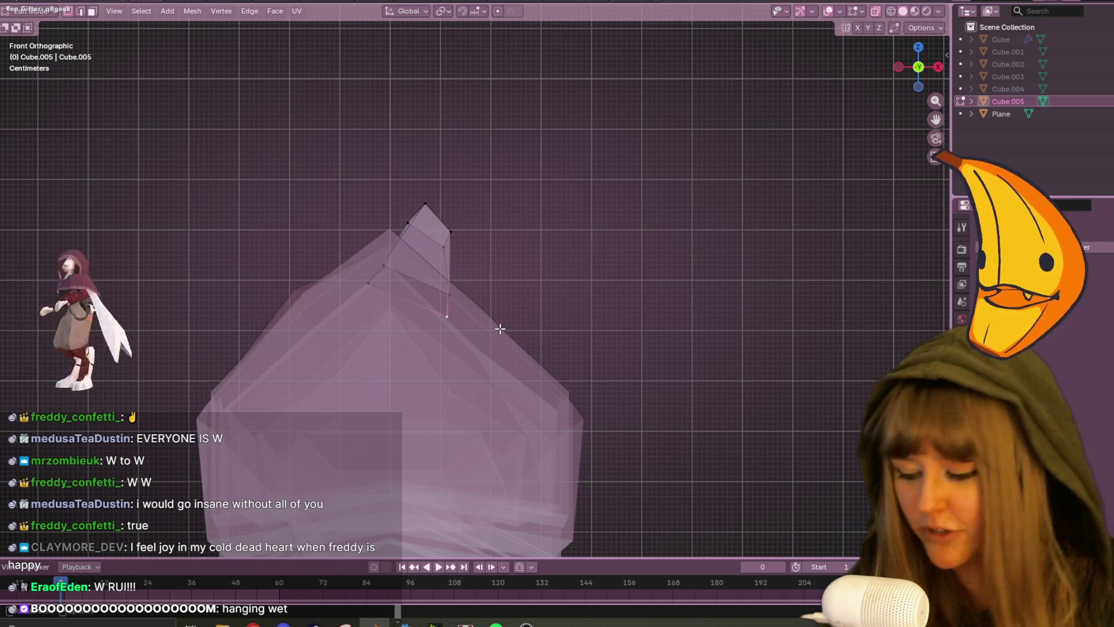
{"action": "key", "text": "g"}
{"action": "key", "text": "g"}
{"action": "left_click", "coordinate": [453, 294]}
{"action": "mouse_move", "coordinate": [453, 294]}
{"action": "middle_mouse_down"}
{"action": "mouse_move", "coordinate": [407, 383]}
{"action": "mouse_move", "coordinate": [332, 356]}
{"action": "mouse_move", "coordinate": [313, 388]}
{"action": "middle_mouse_up"}
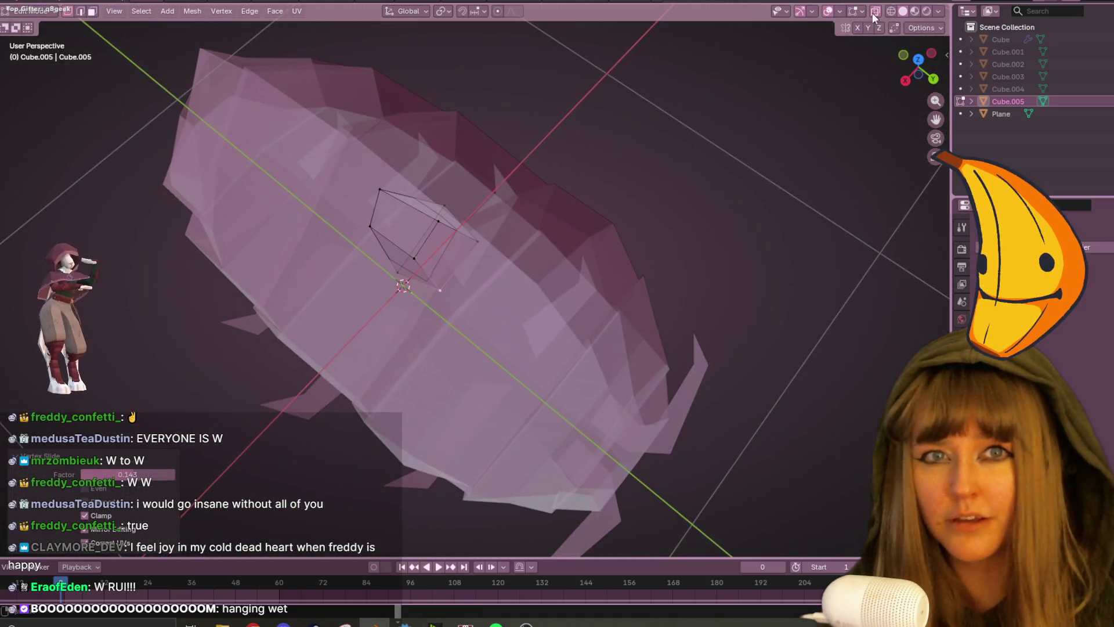
With X-ray off, raise the shard's upper vertices in Right Ortho side view.
{"action": "left_click", "coordinate": [875, 11]}
{"action": "middle_click_drag", "start_coordinate": [756, 149], "coordinate": [652, 239]}
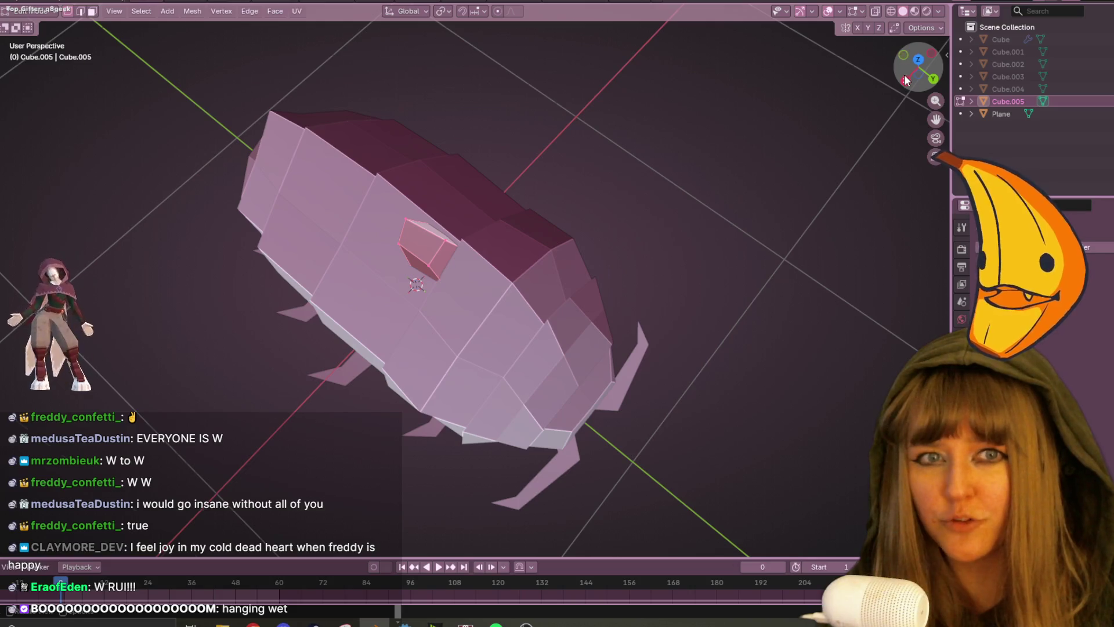
{"action": "left_click", "coordinate": [905, 80]}
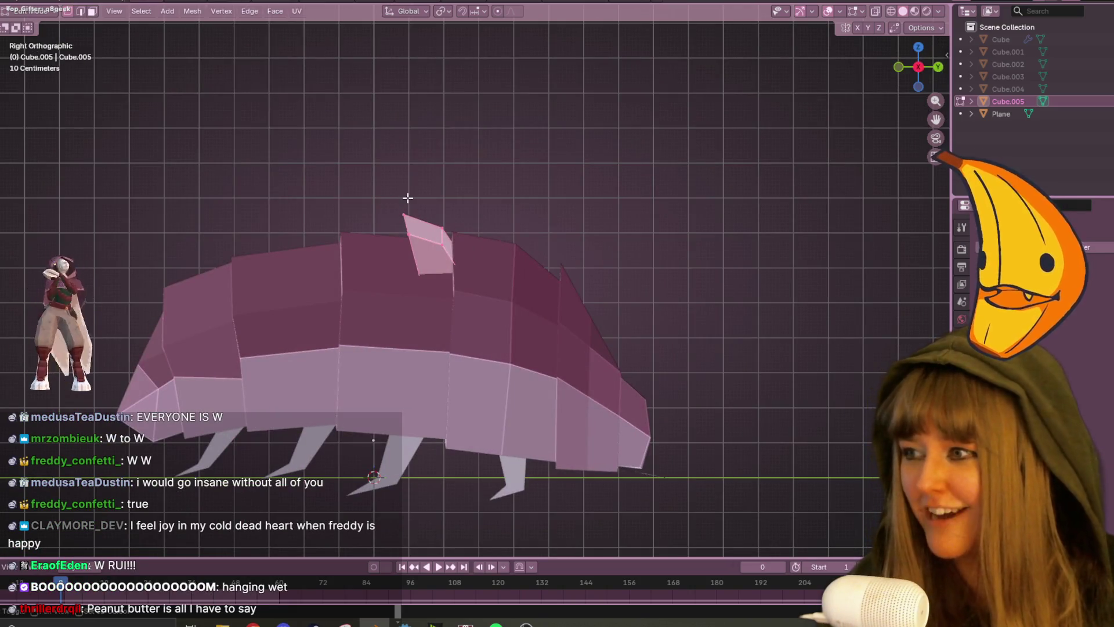
{"action": "key", "text": "g"}
{"action": "left_click", "coordinate": [586, 219]}
{"action": "left_click", "coordinate": [498, 282]}
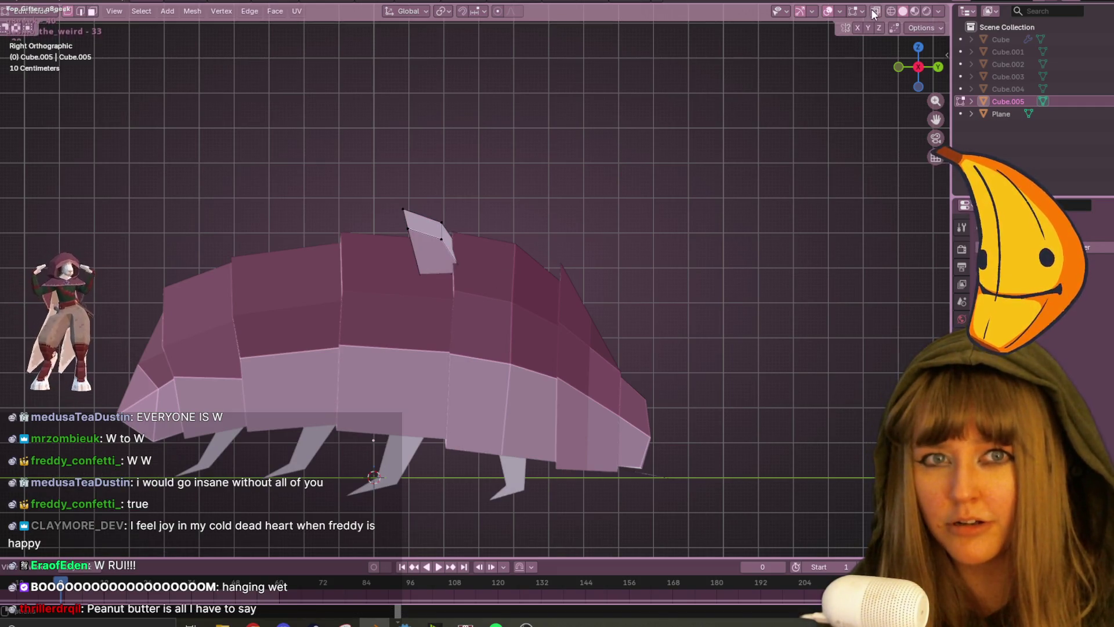
In X-ray, slide a shard vertex along its edge and scale the selection to 0.9581.
{"action": "left_click", "coordinate": [875, 12]}
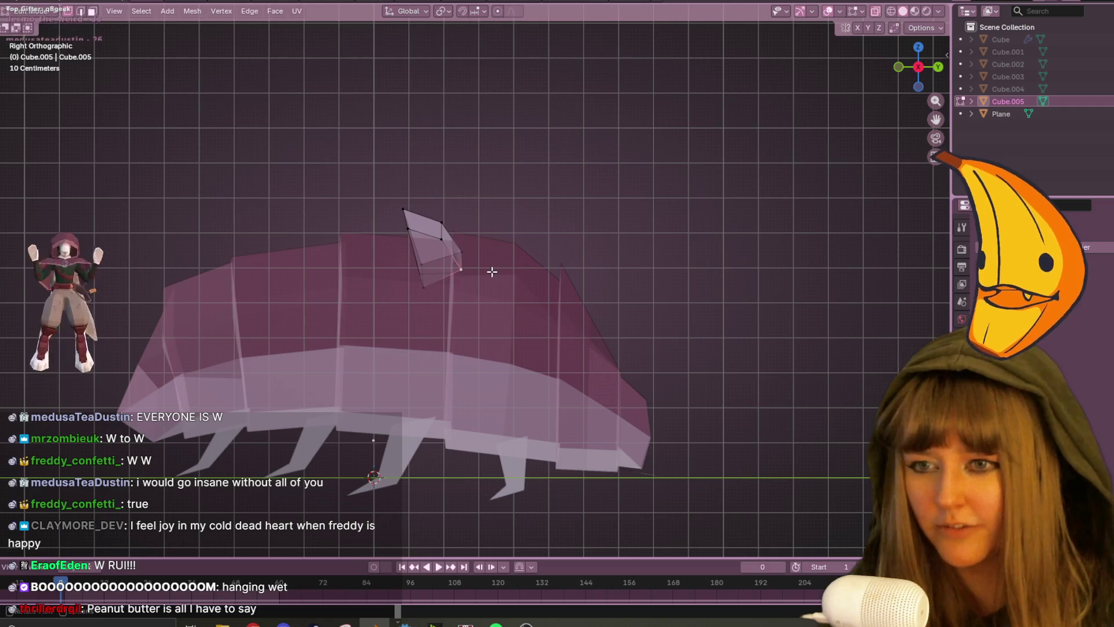
{"action": "key", "text": "shift+v"}
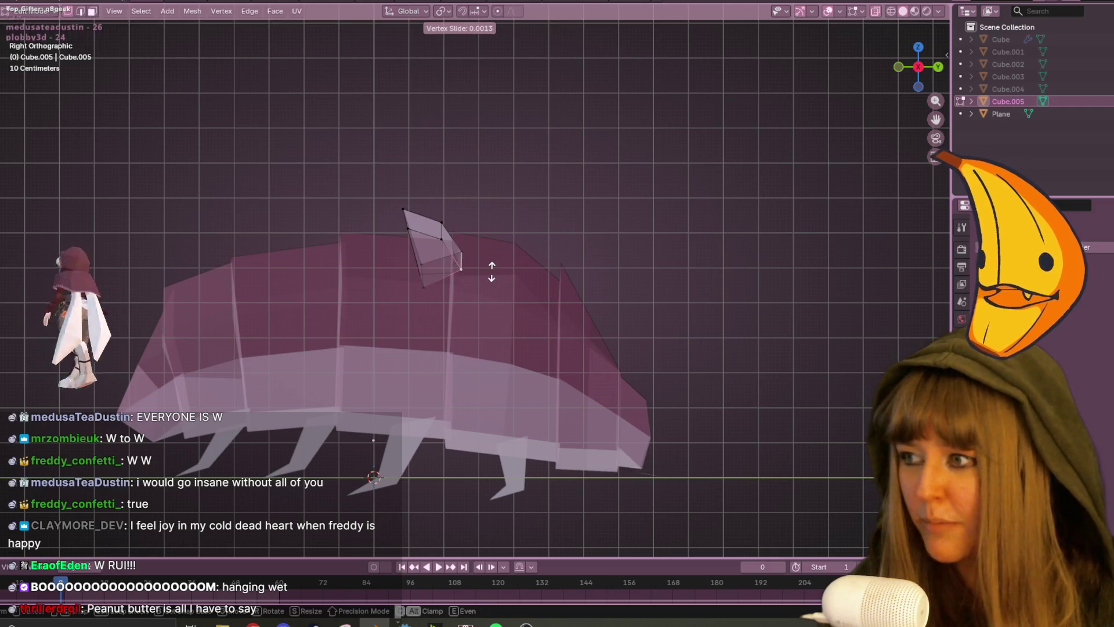
{"action": "left_click", "coordinate": [481, 272]}
{"action": "mouse_move", "coordinate": [480, 273]}
{"action": "middle_mouse_down", "text": "shift"}
{"action": "mouse_move", "coordinate": [542, 179]}
{"action": "mouse_move", "coordinate": [542, 206]}
{"action": "middle_mouse_up", "text": "shift"}
{"action": "scroll", "coordinate": [542, 206], "scroll_direction": "up", "scroll_amount": 2}
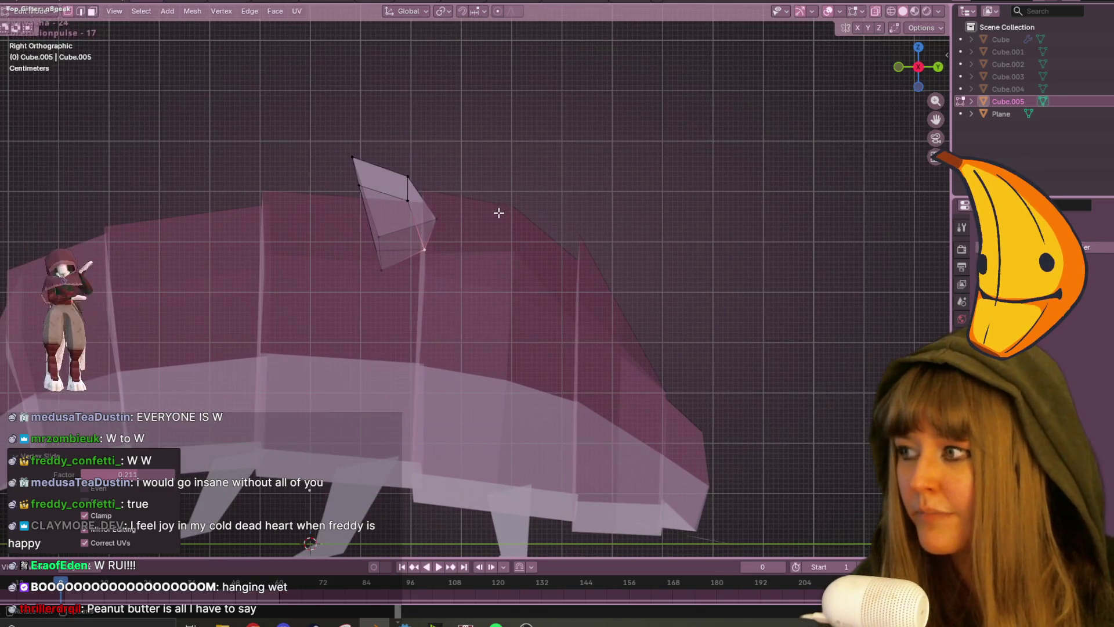
{"action": "key", "text": "s"}
{"action": "left_click", "coordinate": [579, 208]}
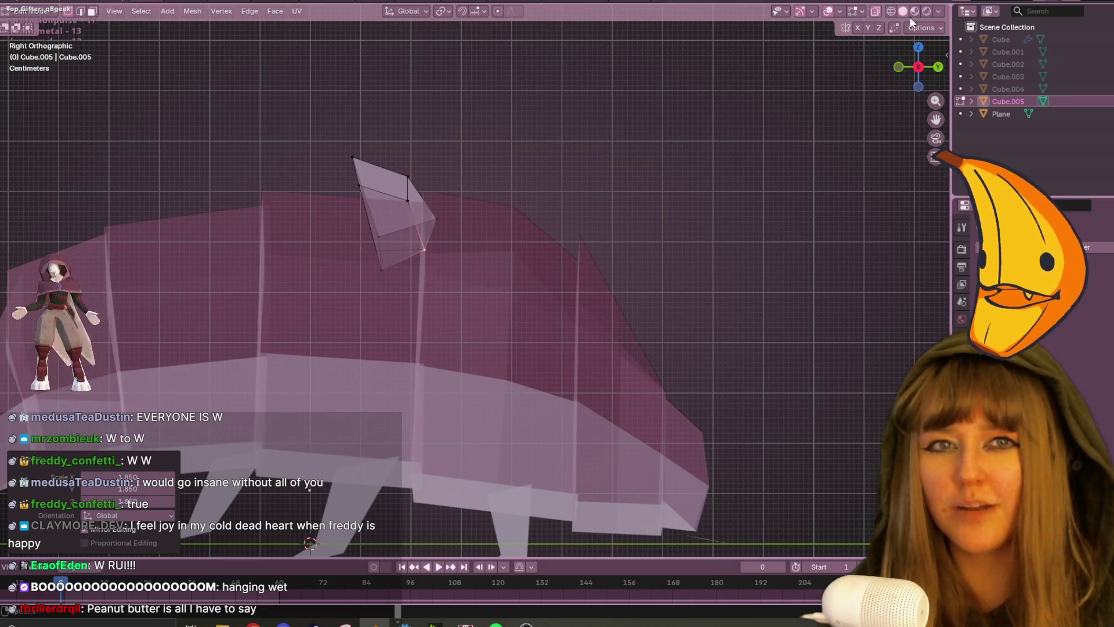
Back in solid shading, move the shard faces and lift the tip vertex about 0.0249 m.
{"action": "left_click", "coordinate": [877, 11]}
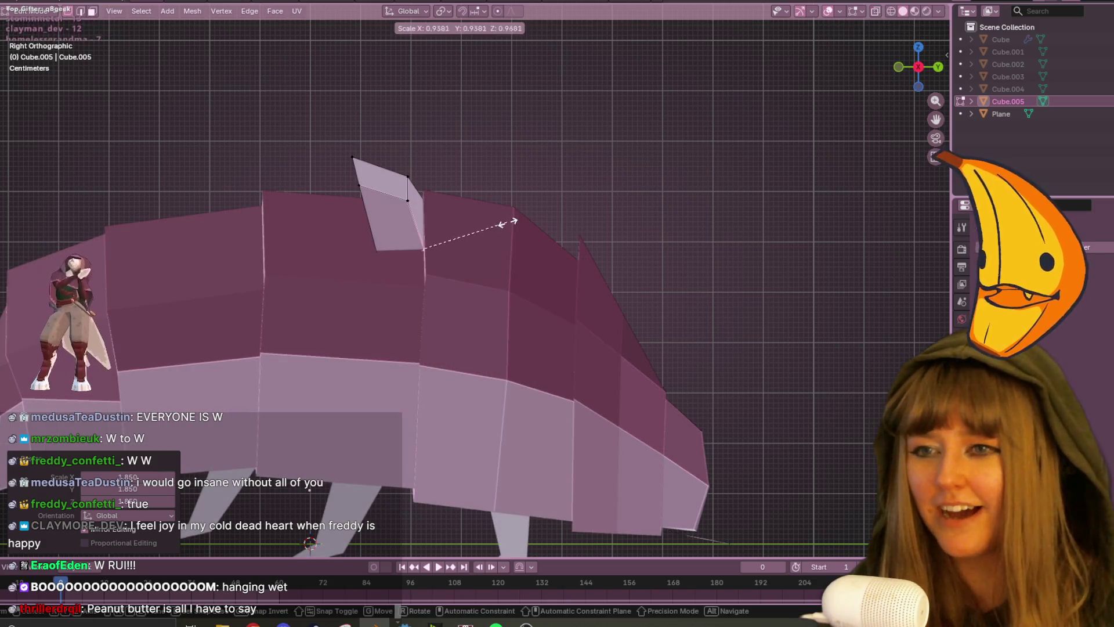
{"action": "middle_click_drag", "start_coordinate": [434, 209], "coordinate": [435, 217], "text": "shift"}
{"action": "key", "text": "g"}
{"action": "left_click", "coordinate": [435, 216]}
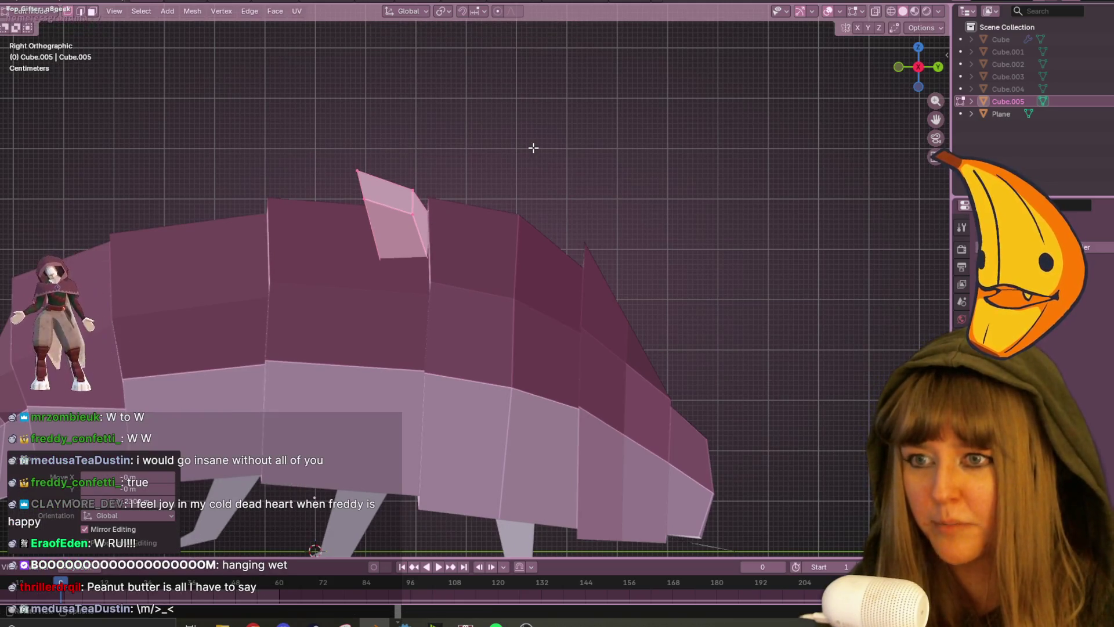
{"action": "left_click", "coordinate": [373, 162]}
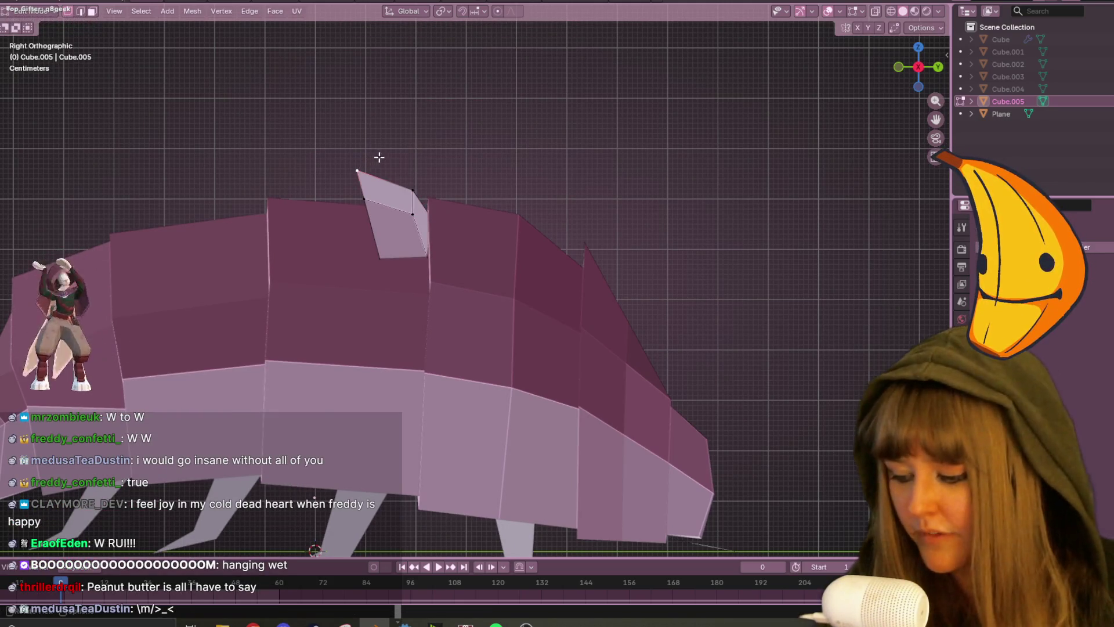
{"action": "key", "text": "g"}
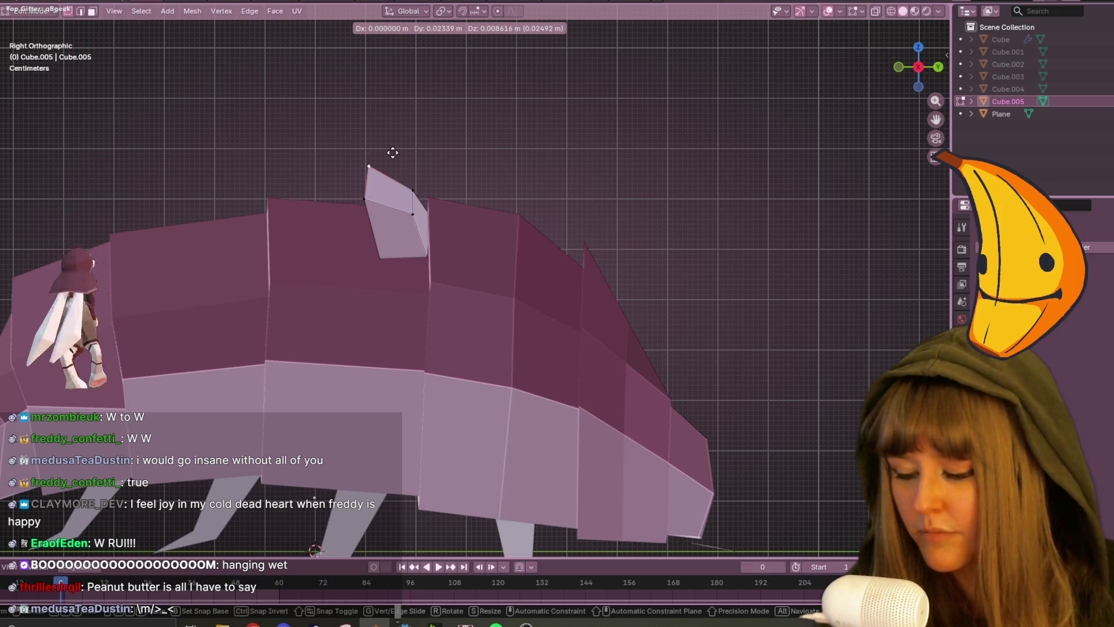
{"action": "left_click", "coordinate": [393, 155]}
{"action": "mouse_move", "coordinate": [474, 128]}
{"action": "middle_mouse_down"}
{"action": "mouse_move", "coordinate": [497, 217]}
{"action": "mouse_move", "coordinate": [576, 174]}
{"action": "mouse_move", "coordinate": [510, 141]}
{"action": "mouse_move", "coordinate": [557, 133]}
{"action": "middle_mouse_up"}
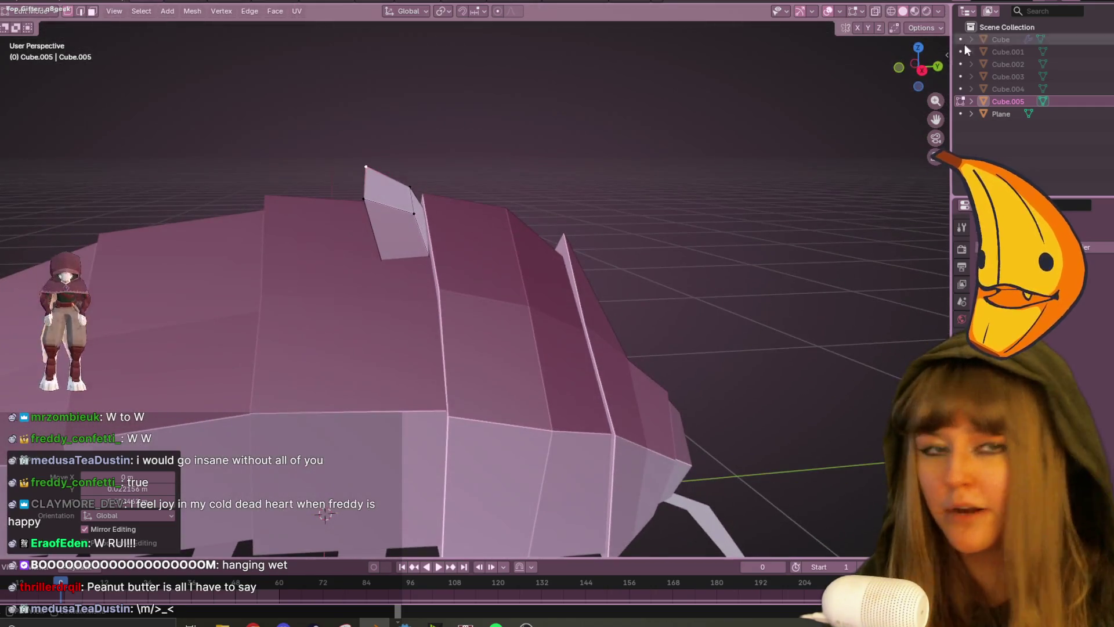
In X-ray side view, shift the shard's lower vertices back and nudge one vertex forward.
{"action": "left_click", "coordinate": [923, 69]}
{"action": "left_click", "coordinate": [876, 11]}
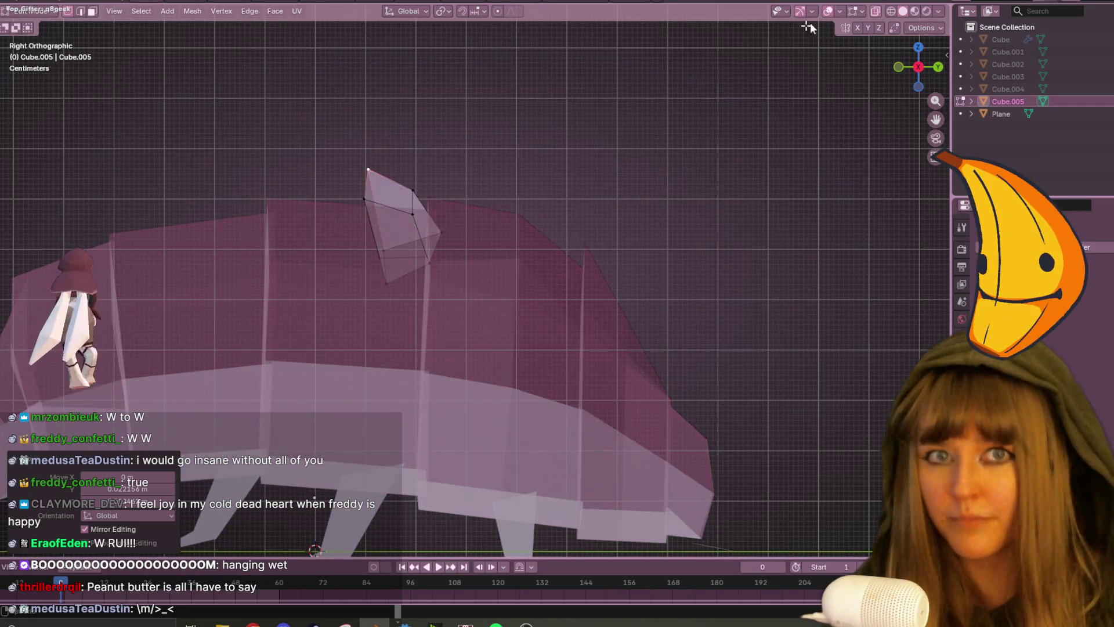
{"action": "left_click", "coordinate": [383, 259]}
{"action": "key", "text": "g"}
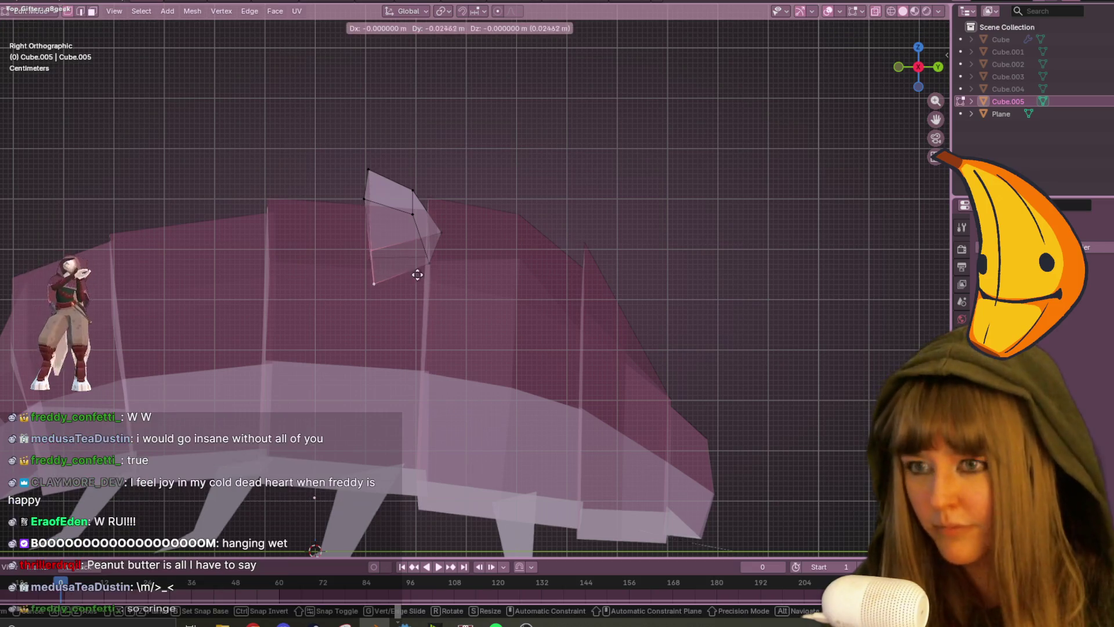
{"action": "left_click", "coordinate": [393, 261]}
{"action": "key", "text": "g"}
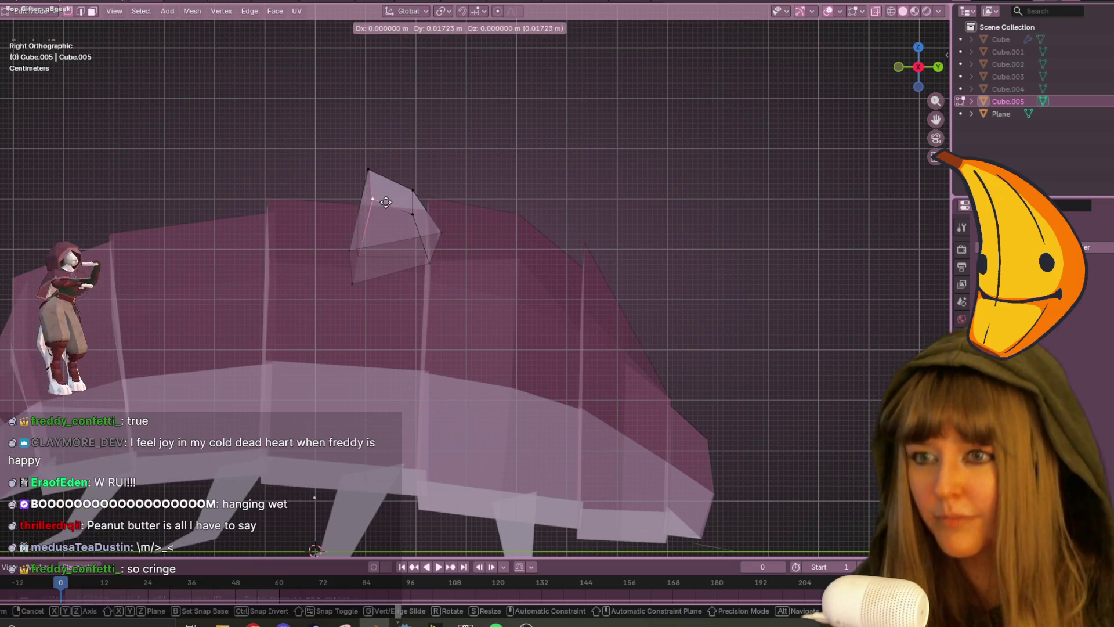
{"action": "left_click", "coordinate": [384, 174]}
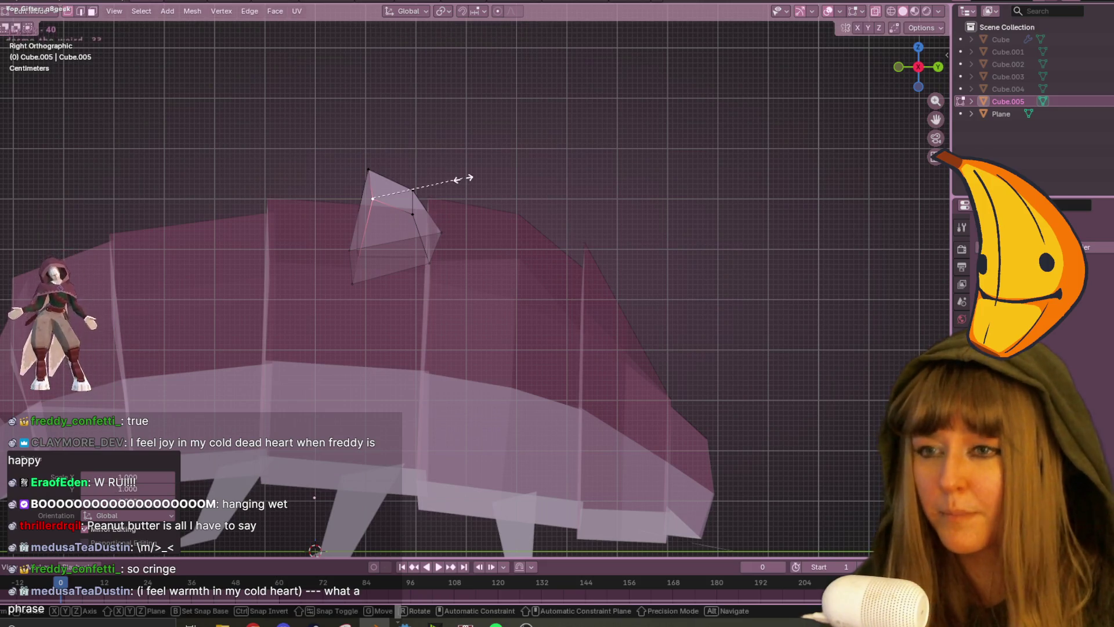
Duplicate the whole shard, then tilt, shrink and place the copy beside it in front view.
{"action": "key", "text": "a"}
{"action": "mouse_move", "coordinate": [517, 160]}
{"action": "middle_mouse_down"}
{"action": "mouse_move", "coordinate": [552, 211]}
{"action": "mouse_move", "coordinate": [671, 241]}
{"action": "mouse_move", "coordinate": [725, 232]}
{"action": "middle_mouse_up"}
{"action": "left_click", "coordinate": [917, 80]}
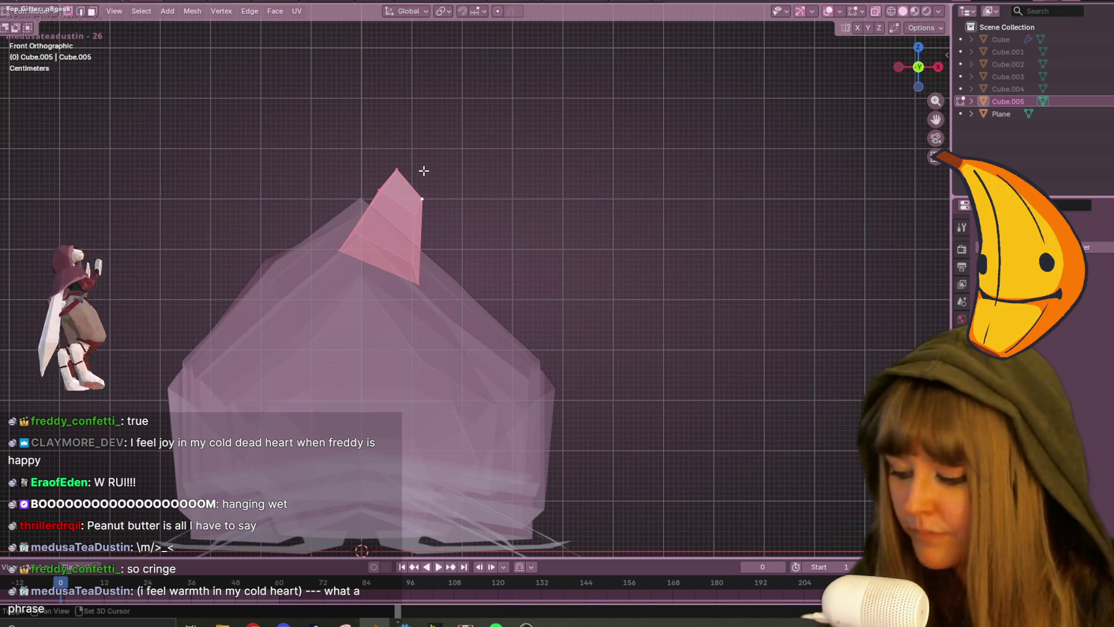
{"action": "key", "text": "shift+d"}
{"action": "left_click", "coordinate": [489, 209]}
{"action": "key", "text": "r"}
{"action": "left_click", "coordinate": [569, 406]}
{"action": "key", "text": "s"}
{"action": "key", "text": "g"}
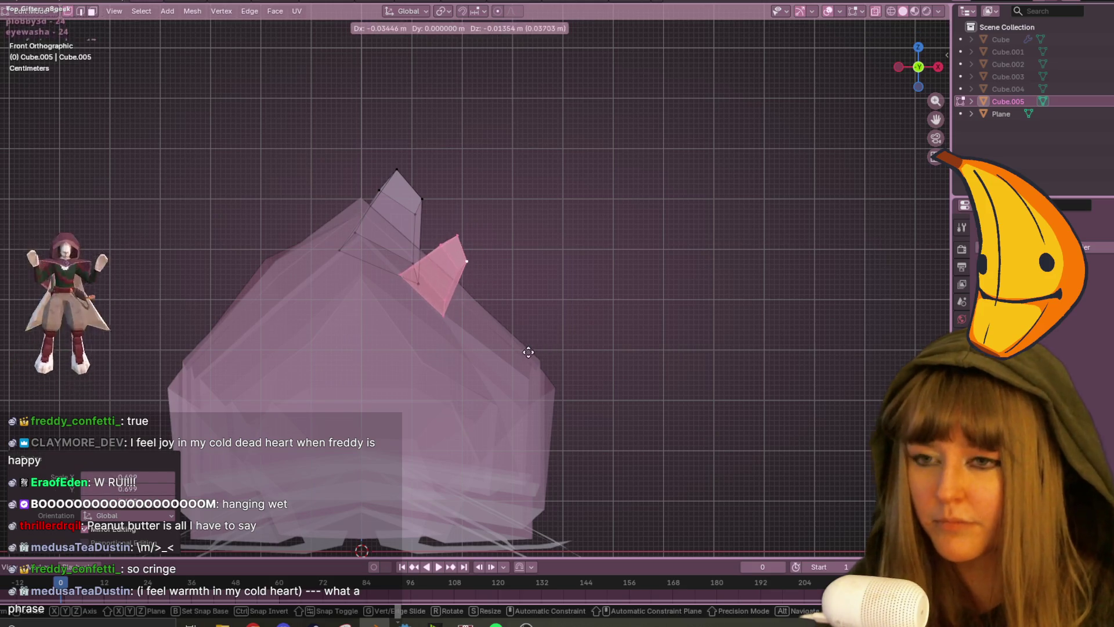
{"action": "left_click", "coordinate": [628, 313]}
In side view, move the shard copy along the back just below the original's tip.
{"action": "mouse_move", "coordinate": [629, 313]}
{"action": "middle_mouse_down"}
{"action": "mouse_move", "coordinate": [432, 242]}
{"action": "mouse_move", "coordinate": [679, 157]}
{"action": "middle_mouse_up"}
{"action": "left_click", "coordinate": [932, 82]}
{"action": "key", "text": "g"}
{"action": "left_click", "coordinate": [683, 192]}
{"action": "key", "text": "r"}
{"action": "key", "text": "g"}
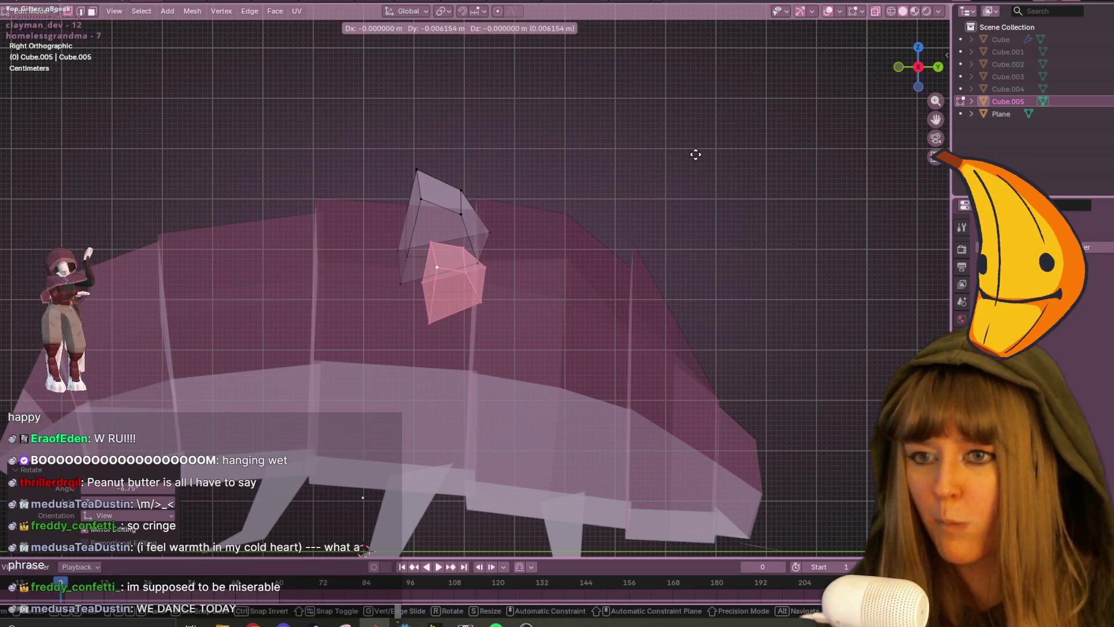
{"action": "left_click", "coordinate": [692, 154]}
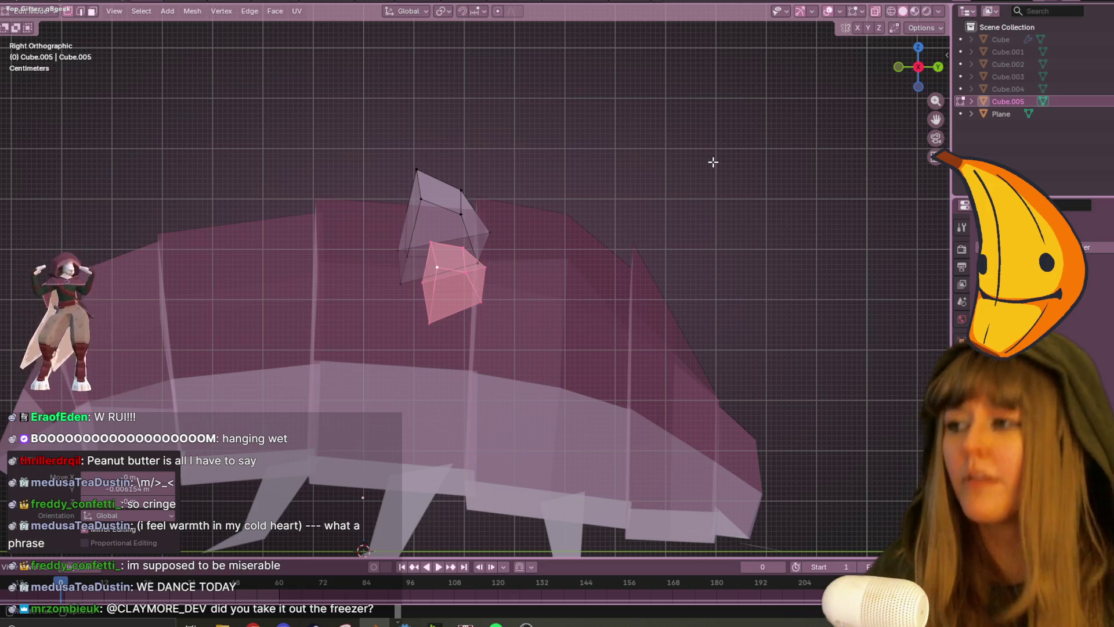
Inspect the bug and its shards in Material Preview, orbiting around from several angles.
{"action": "left_click", "coordinate": [914, 12]}
{"action": "mouse_move", "coordinate": [581, 359]}
{"action": "middle_mouse_down"}
{"action": "mouse_move", "coordinate": [545, 318]}
{"action": "mouse_move", "coordinate": [509, 334]}
{"action": "mouse_move", "coordinate": [540, 319]}
{"action": "mouse_move", "coordinate": [507, 346]}
{"action": "mouse_move", "coordinate": [479, 336]}
{"action": "mouse_move", "coordinate": [510, 331]}
{"action": "mouse_move", "coordinate": [536, 296]}
{"action": "mouse_move", "coordinate": [417, 319]}
{"action": "mouse_move", "coordinate": [522, 316]}
{"action": "middle_mouse_up"}
{"action": "scroll", "coordinate": [639, 308], "scroll_direction": "down", "scroll_amount": 5}
{"action": "mouse_move", "coordinate": [673, 304]}
{"action": "middle_mouse_down"}
{"action": "mouse_move", "coordinate": [224, 277]}
{"action": "mouse_move", "coordinate": [188, 362]}
{"action": "mouse_move", "coordinate": [498, 323]}
{"action": "mouse_move", "coordinate": [441, 307]}
{"action": "mouse_move", "coordinate": [380, 258]}
{"action": "mouse_move", "coordinate": [345, 305]}
{"action": "mouse_move", "coordinate": [178, 337]}
{"action": "mouse_move", "coordinate": [470, 380]}
{"action": "mouse_move", "coordinate": [848, 315]}
{"action": "mouse_move", "coordinate": [550, 301]}
{"action": "mouse_move", "coordinate": [365, 262]}
{"action": "mouse_move", "coordinate": [580, 296]}
{"action": "middle_mouse_up"}
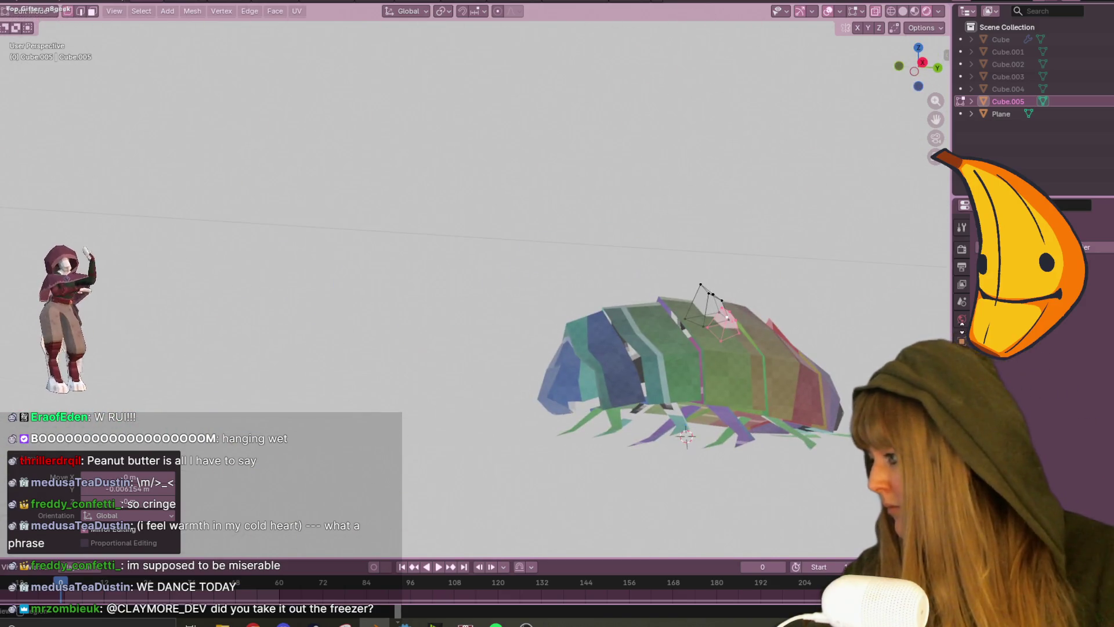
{"action": "middle_click_drag", "start_coordinate": [875, 352], "coordinate": [756, 340]}
{"action": "key", "text": "Home"}
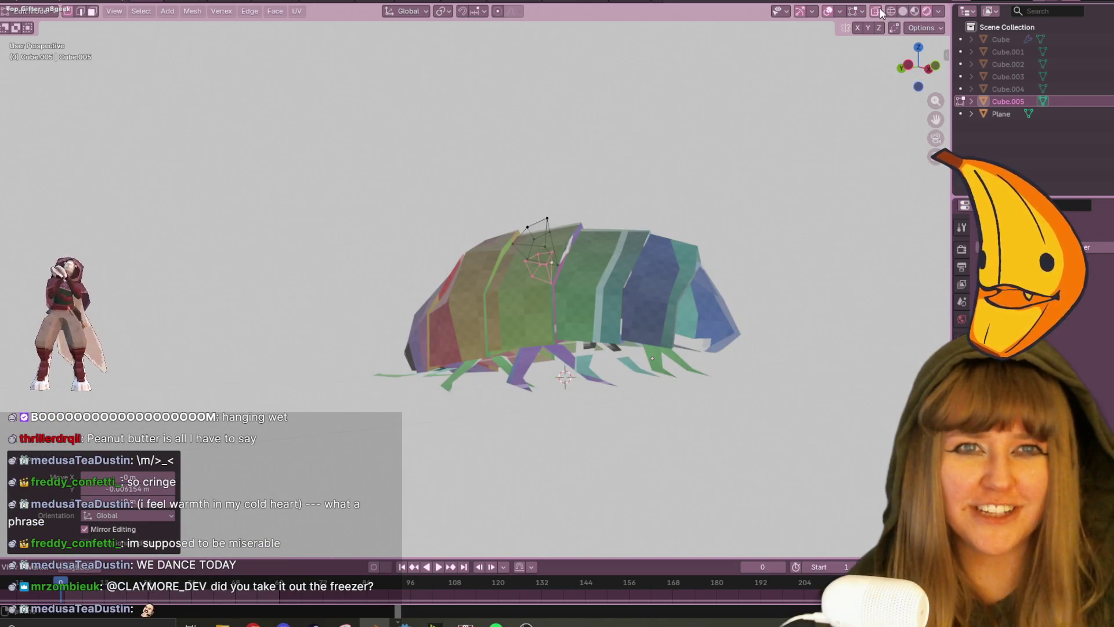
{"action": "left_click", "coordinate": [875, 11]}
{"action": "middle_click_drag", "start_coordinate": [638, 348], "coordinate": [686, 527]}
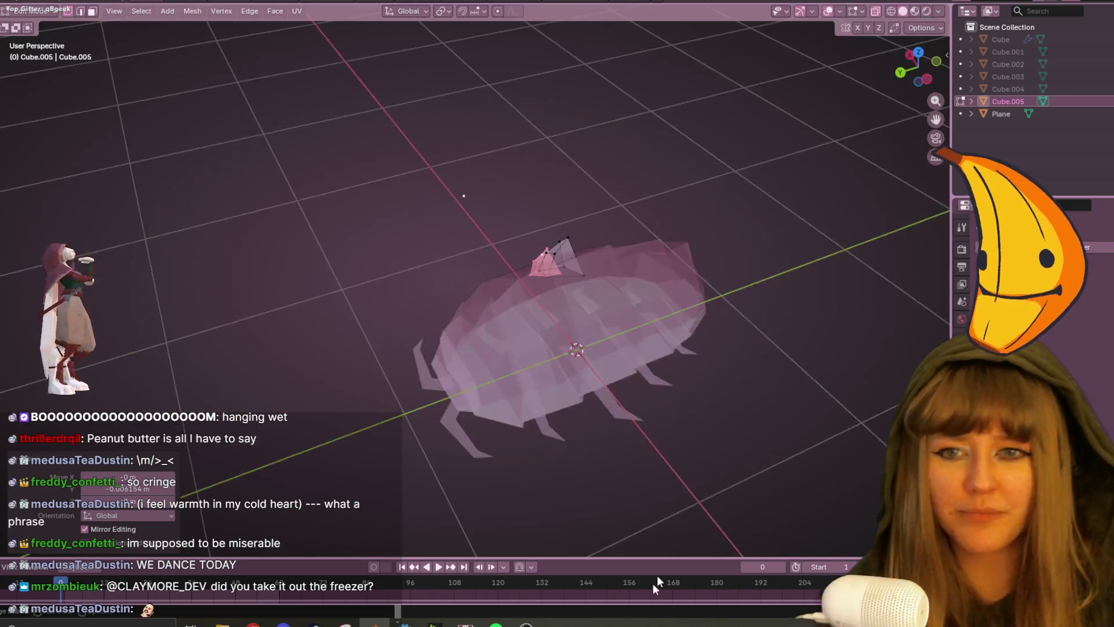
{"action": "scroll", "coordinate": [728, 282], "scroll_direction": "up", "scroll_amount": 5}
{"action": "middle_click_drag", "start_coordinate": [729, 282], "coordinate": [754, 244]}
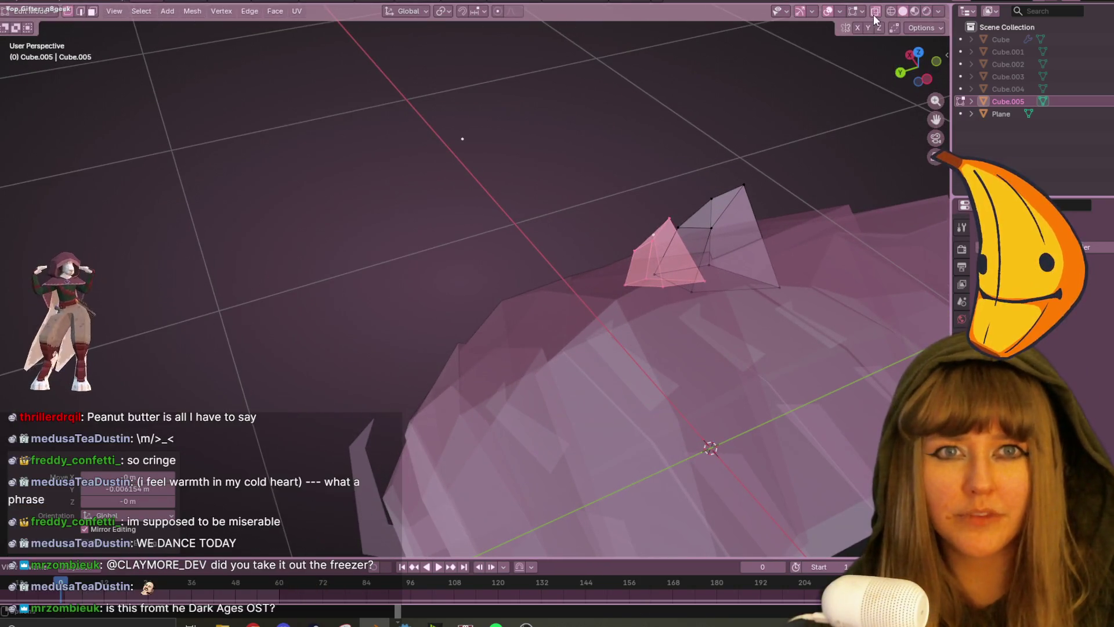
{"action": "left_click", "coordinate": [876, 11]}
{"action": "scroll", "coordinate": [786, 153], "scroll_direction": "down", "scroll_amount": 5}
{"action": "mouse_move", "coordinate": [787, 153]}
{"action": "middle_mouse_down"}
{"action": "mouse_move", "coordinate": [888, 189]}
{"action": "mouse_move", "coordinate": [904, 228]}
{"action": "middle_mouse_up"}
{"action": "mouse_move", "coordinate": [828, 300]}
{"action": "middle_mouse_down"}
{"action": "mouse_move", "coordinate": [778, 303]}
{"action": "mouse_move", "coordinate": [603, 265]}
{"action": "mouse_move", "coordinate": [667, 243]}
{"action": "mouse_move", "coordinate": [654, 221]}
{"action": "mouse_move", "coordinate": [704, 217]}
{"action": "mouse_move", "coordinate": [812, 145]}
{"action": "middle_mouse_up"}
Select the small shard, enlarge it by 1.221 and nudge it into place.
{"action": "left_click", "coordinate": [561, 256]}
{"action": "key", "text": "ctrl+l"}
{"action": "key", "text": "s"}
{"action": "left_click", "coordinate": [673, 217]}
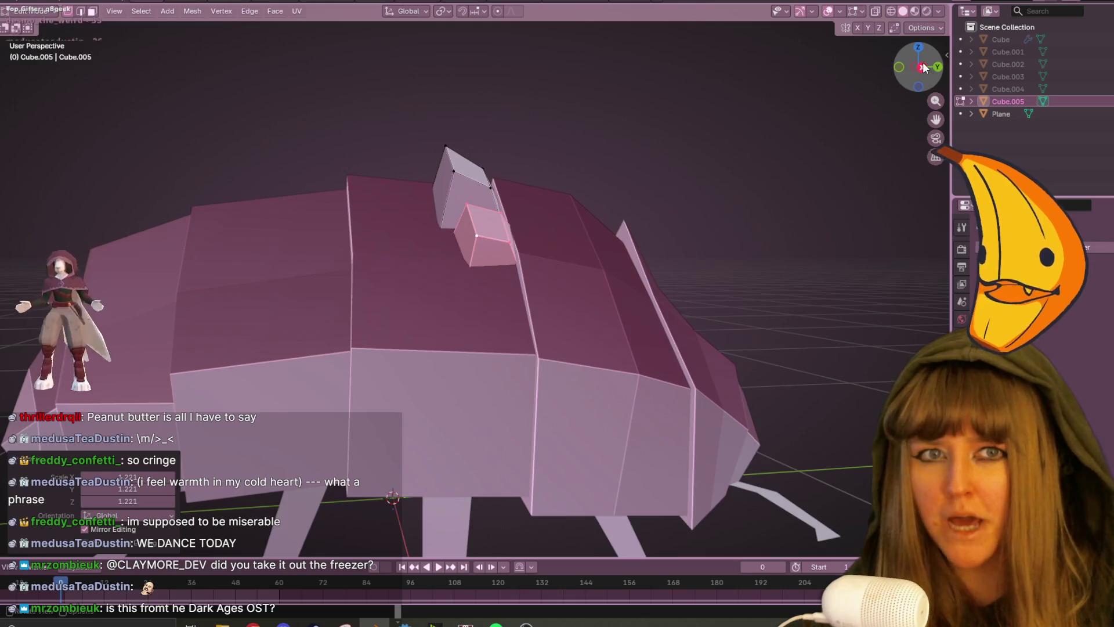
{"action": "left_click", "coordinate": [922, 67]}
{"action": "key", "text": "s"}
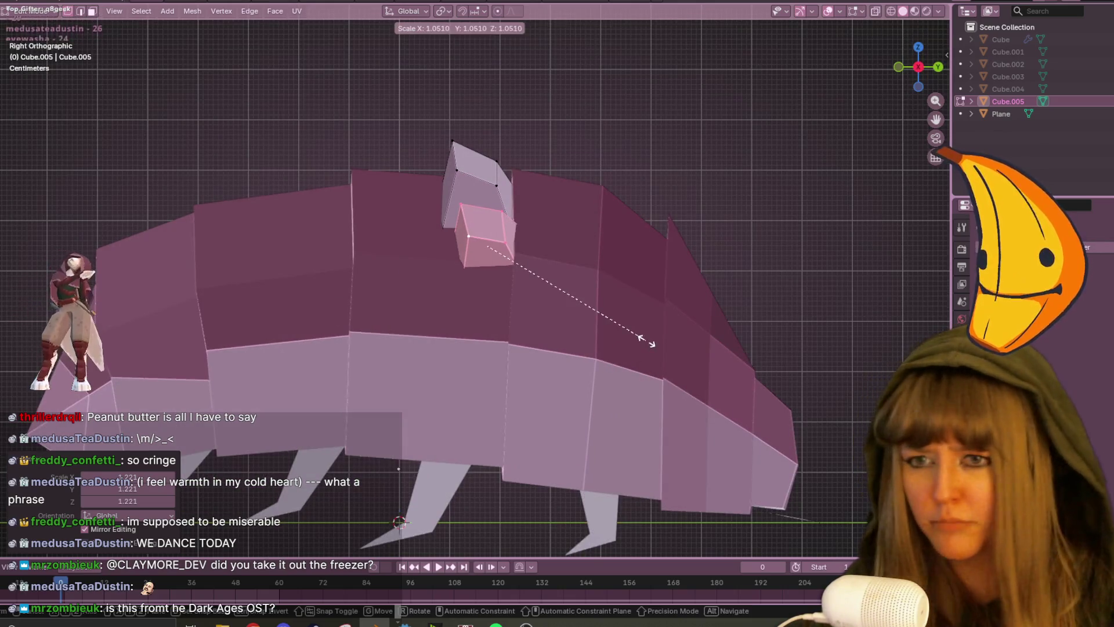
{"action": "right_click", "coordinate": [638, 318]}
{"action": "key", "text": "g"}
{"action": "left_click", "coordinate": [667, 283]}
{"action": "mouse_move", "coordinate": [667, 284]}
{"action": "middle_mouse_down"}
{"action": "mouse_move", "coordinate": [763, 298]}
{"action": "mouse_move", "coordinate": [839, 403]}
{"action": "mouse_move", "coordinate": [614, 316]}
{"action": "mouse_move", "coordinate": [575, 195]}
{"action": "middle_mouse_up"}
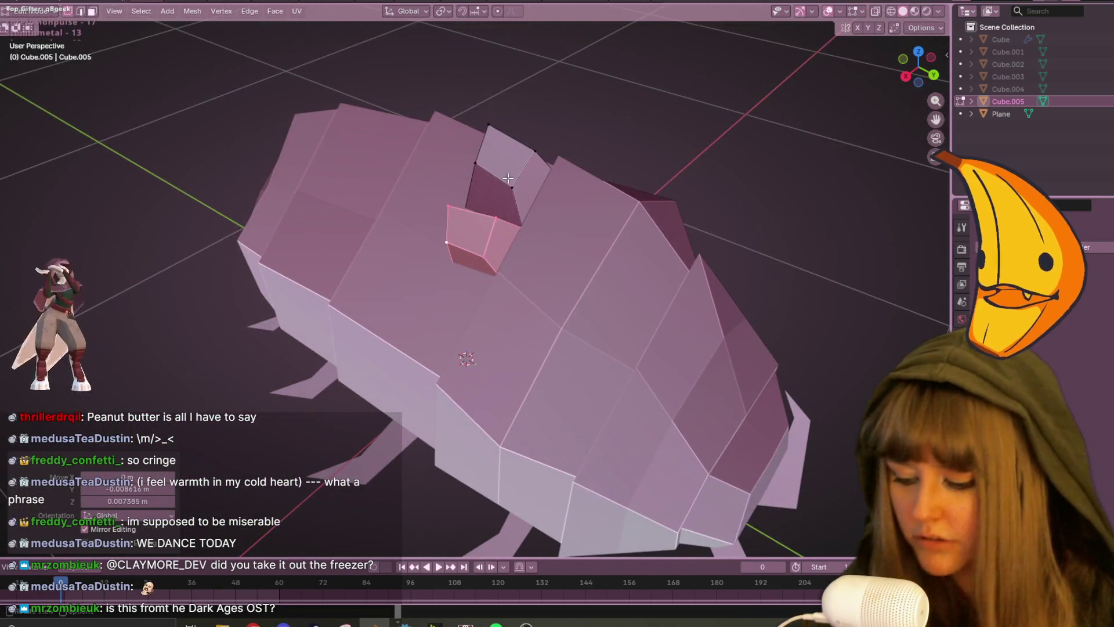
Add the upper shard to the selection, scale both by 1.140 and move them together.
{"action": "key", "text": "l"}
{"action": "middle_click_drag", "start_coordinate": [509, 178], "coordinate": [701, 300]}
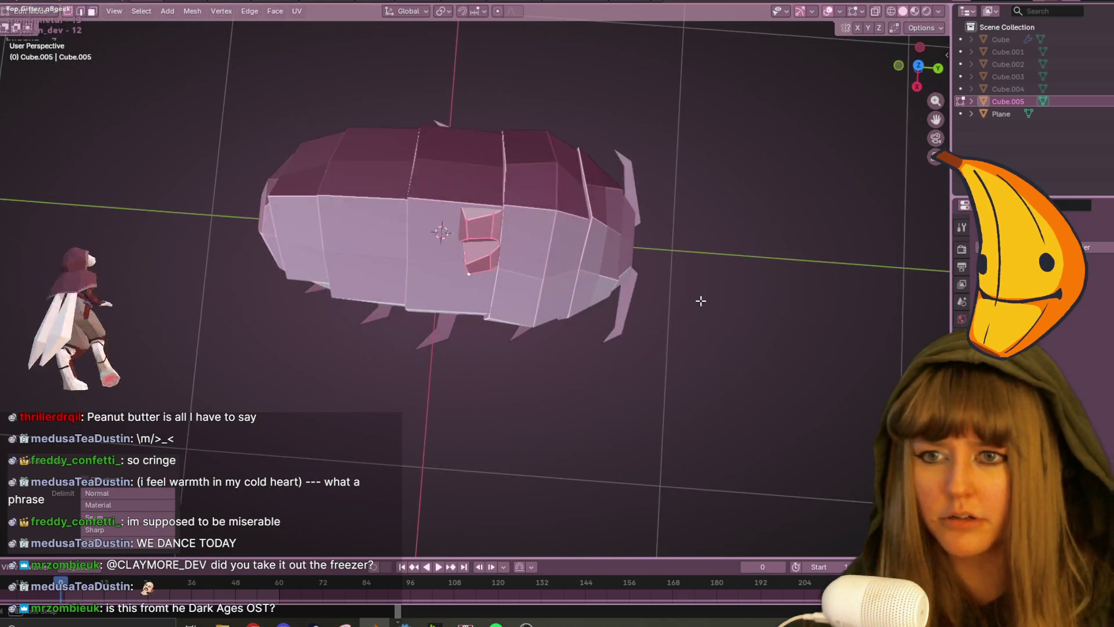
{"action": "left_click", "coordinate": [916, 86]}
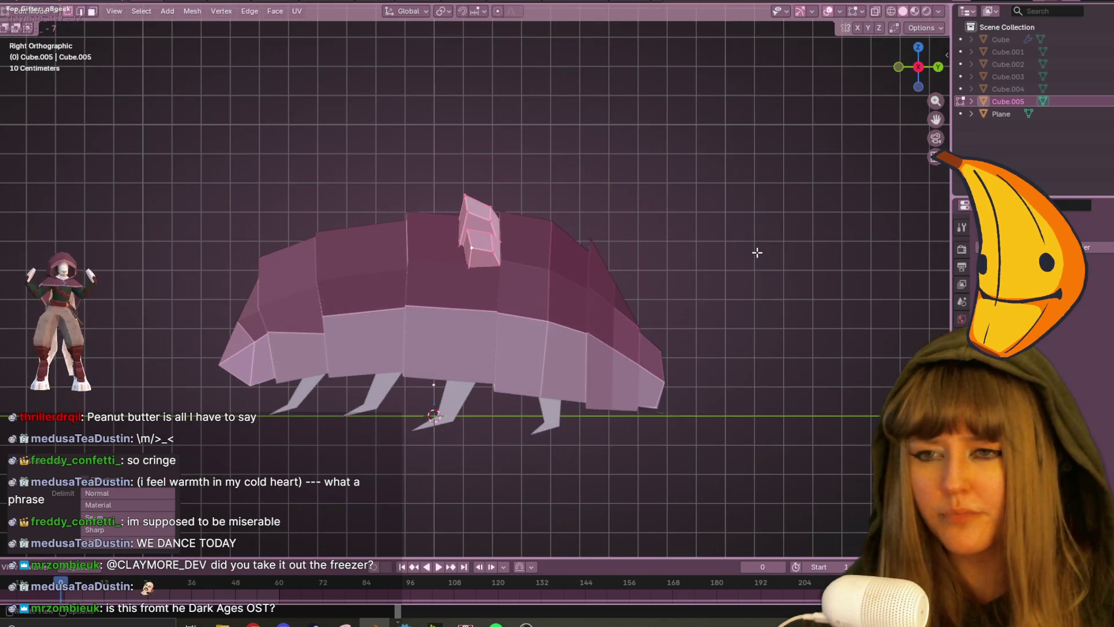
{"action": "mouse_move", "coordinate": [704, 311]}
{"action": "middle_mouse_down"}
{"action": "mouse_move", "coordinate": [684, 259]}
{"action": "mouse_move", "coordinate": [588, 346]}
{"action": "mouse_move", "coordinate": [491, 246]}
{"action": "mouse_move", "coordinate": [704, 215]}
{"action": "middle_mouse_up"}
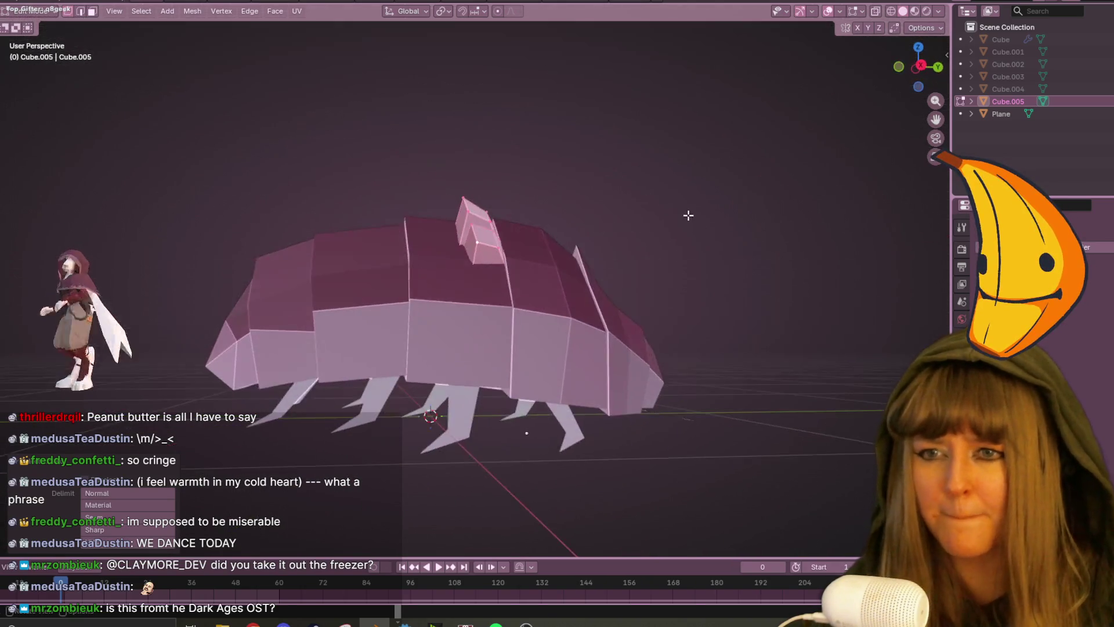
{"action": "key", "text": "s"}
{"action": "left_click", "coordinate": [715, 214]}
{"action": "key", "text": "g"}
{"action": "left_click", "coordinate": [704, 214]}
{"action": "middle_click_drag", "start_coordinate": [800, 219], "coordinate": [756, 211]}
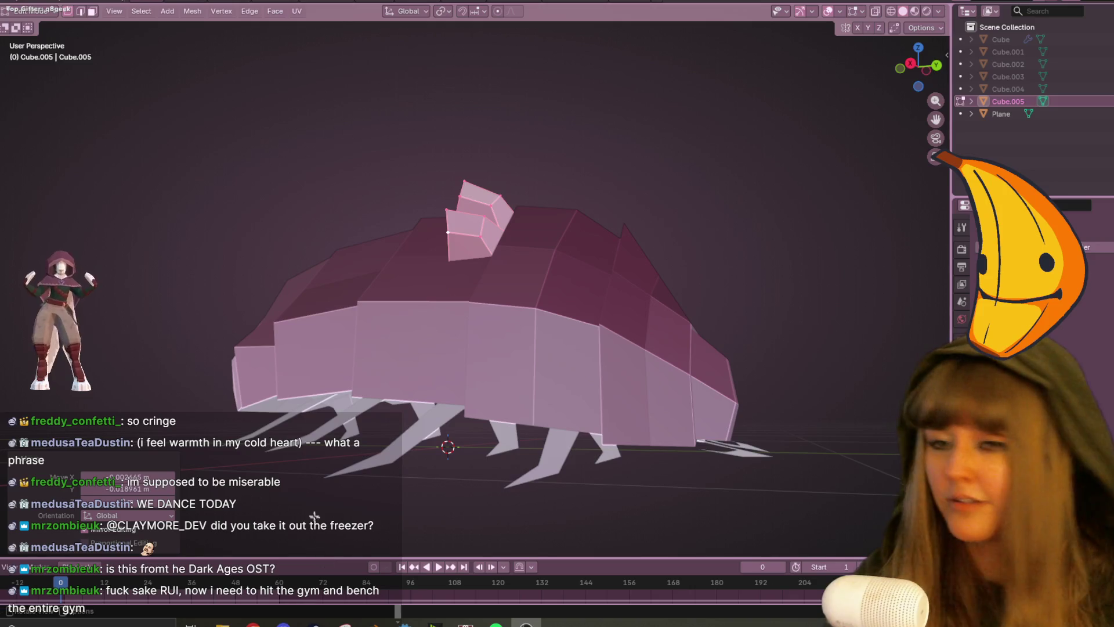
In side view, keep only the shards selected and switch to solid shading.
{"action": "left_click", "coordinate": [923, 68]}
{"action": "scroll", "coordinate": [736, 198], "scroll_direction": "up", "scroll_amount": 3}
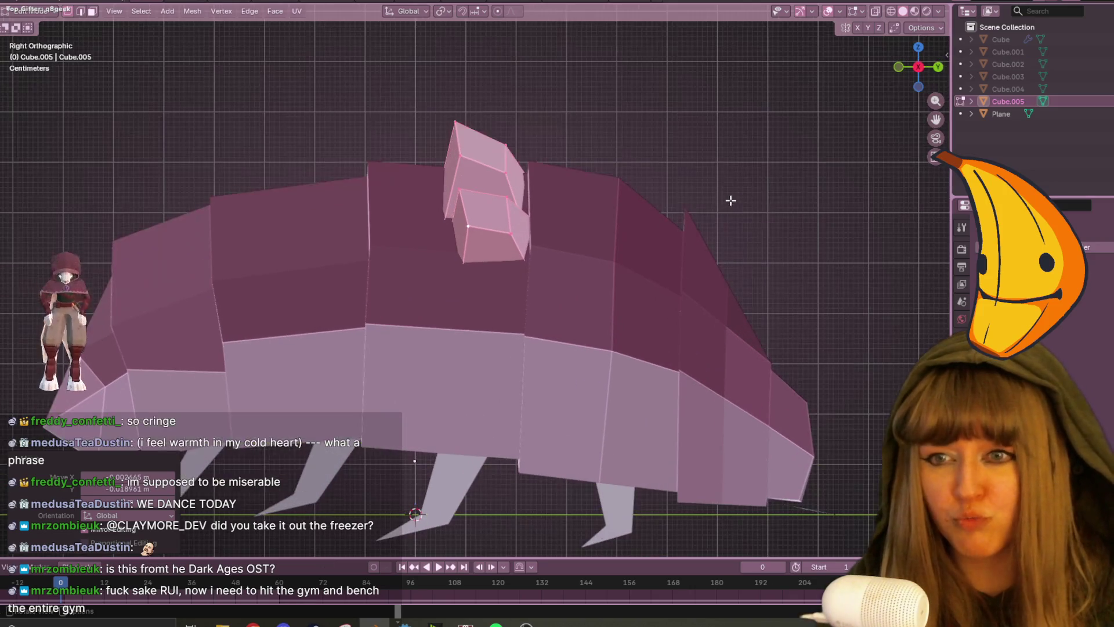
{"action": "key", "text": "z"}
{"action": "left_click", "coordinate": [667, 175]}
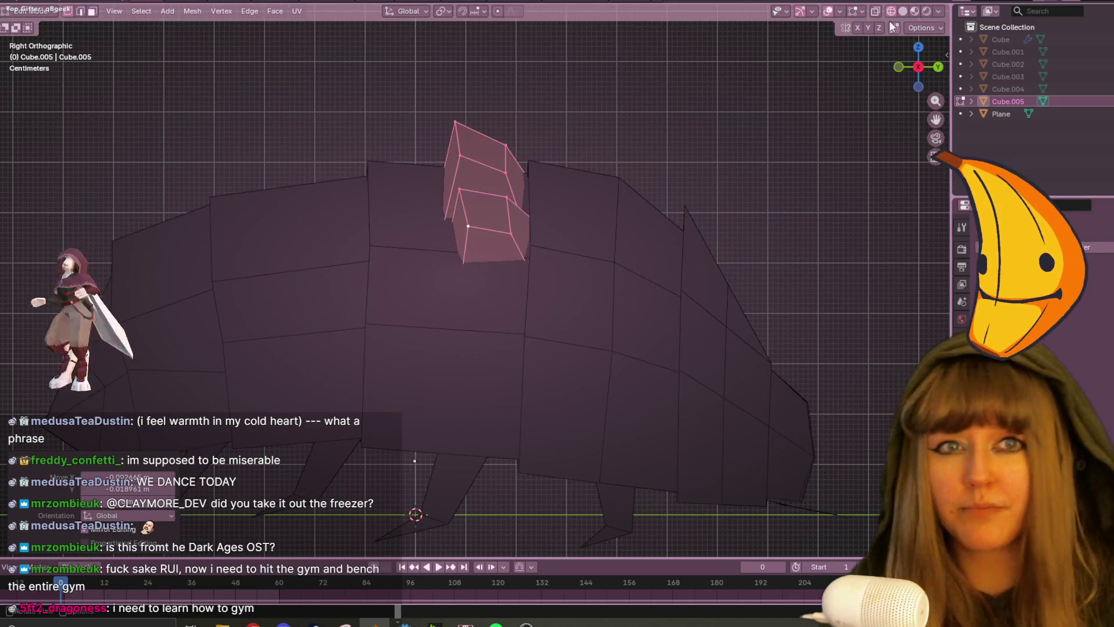
{"action": "left_click", "coordinate": [904, 11]}
{"action": "scroll", "coordinate": [768, 186], "scroll_direction": "down", "scroll_amount": 1}
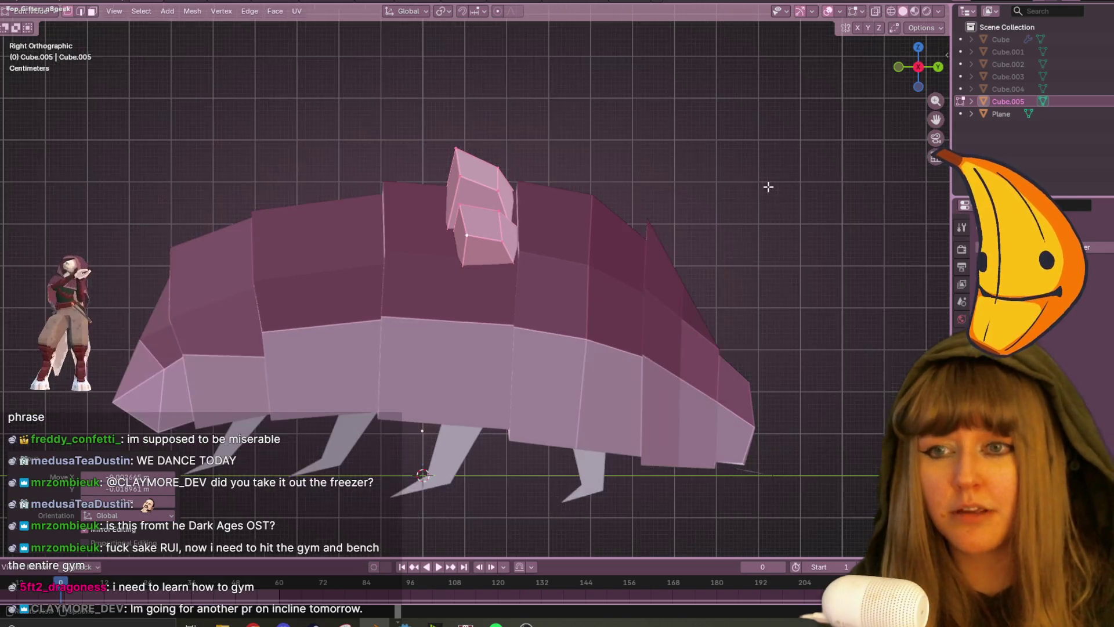
{"action": "middle_click_drag", "start_coordinate": [667, 242], "coordinate": [641, 230], "text": "shift"}
Shrink the back shard to 0.589 and nudge it about 0.013 m up and right.
{"action": "left_click", "coordinate": [498, 225]}
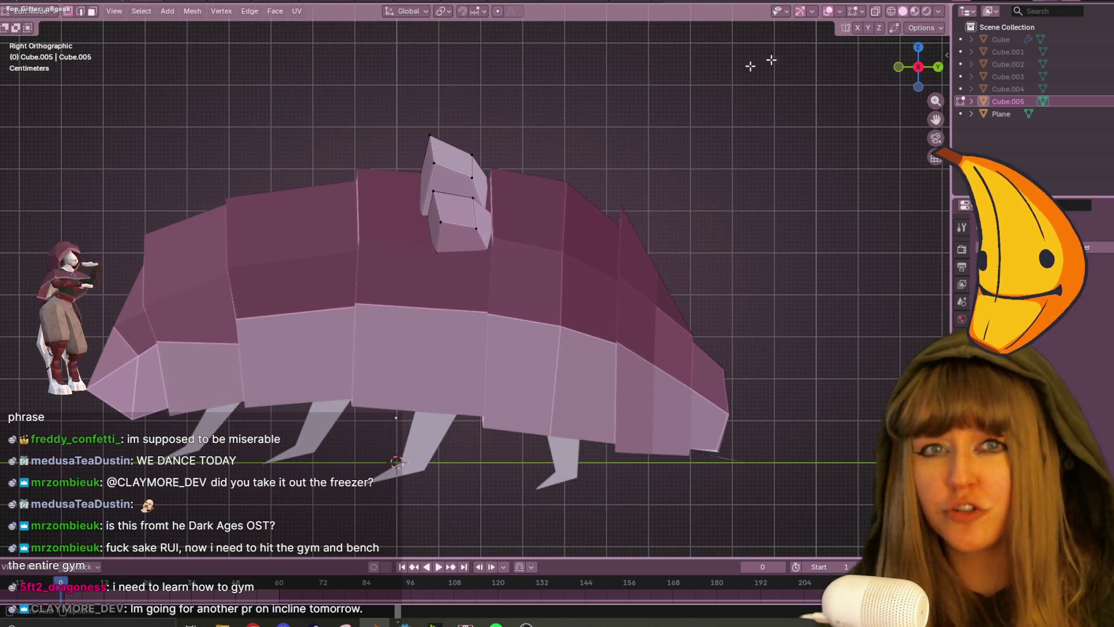
{"action": "key", "text": "s"}
{"action": "left_click", "coordinate": [678, 231]}
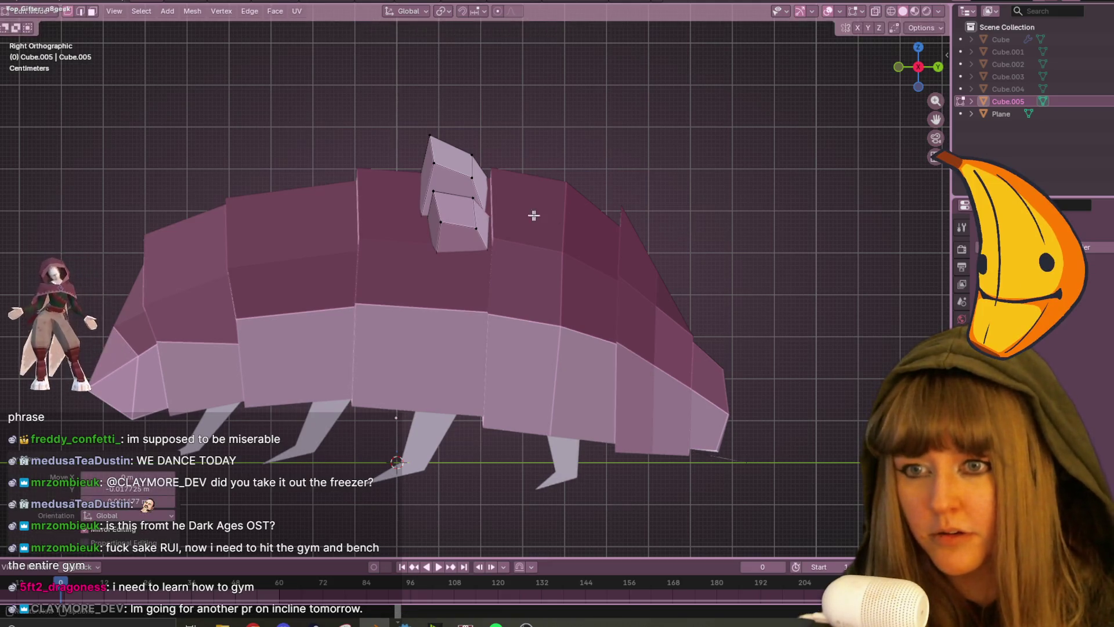
{"action": "key", "text": "a"}
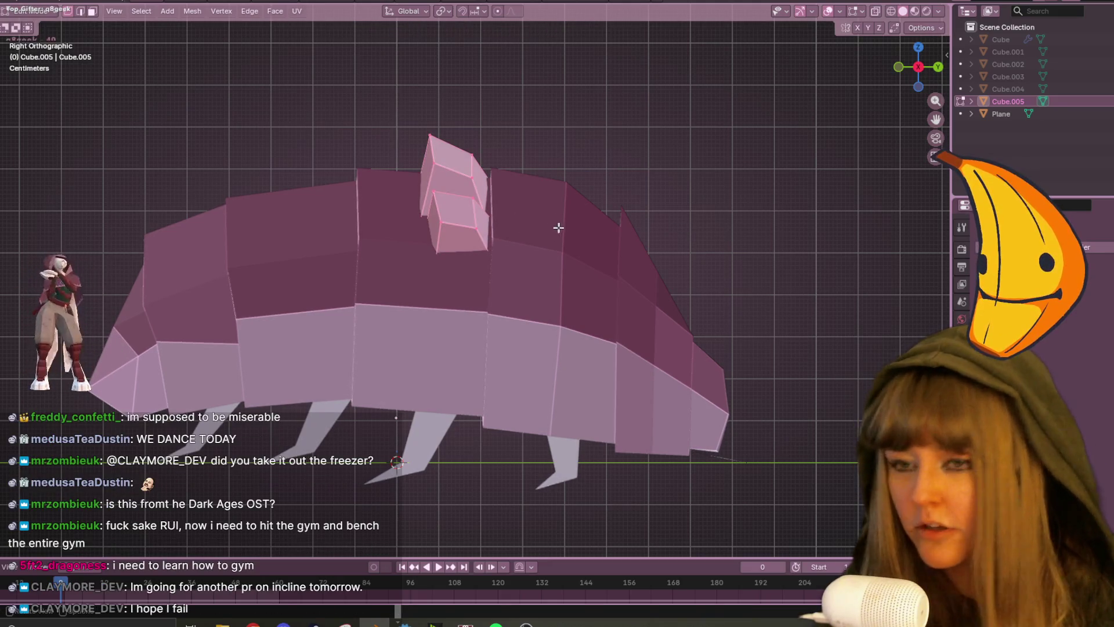
{"action": "key", "text": "g"}
{"action": "left_click", "coordinate": [572, 225]}
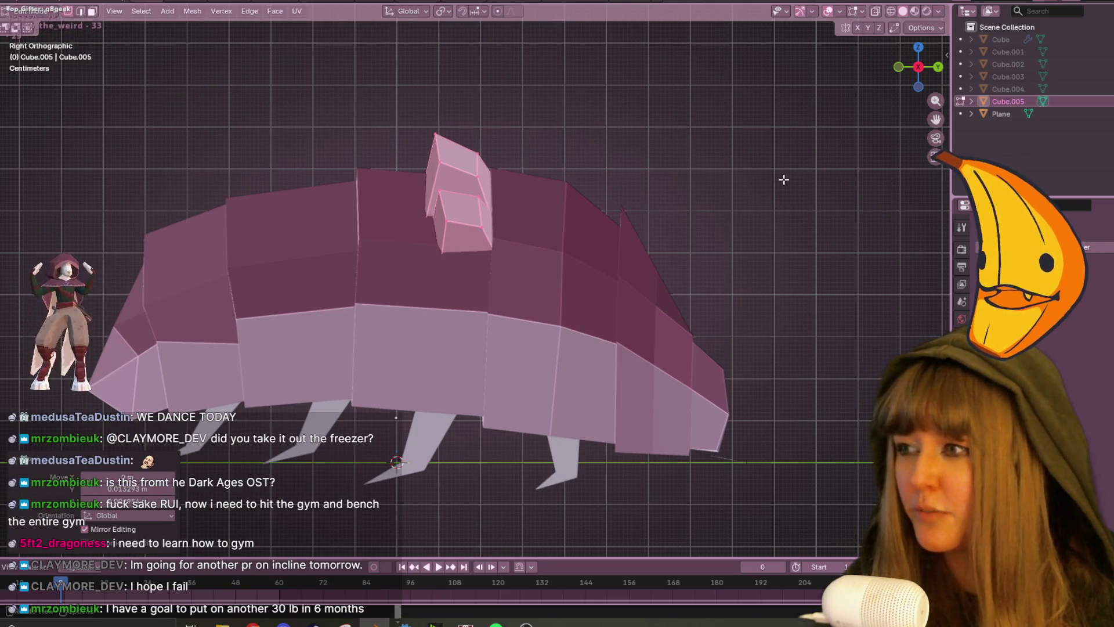
{"action": "mouse_move", "coordinate": [840, 175]}
{"action": "middle_mouse_down"}
{"action": "mouse_move", "coordinate": [621, 231]}
{"action": "mouse_move", "coordinate": [452, 180]}
{"action": "middle_mouse_up"}
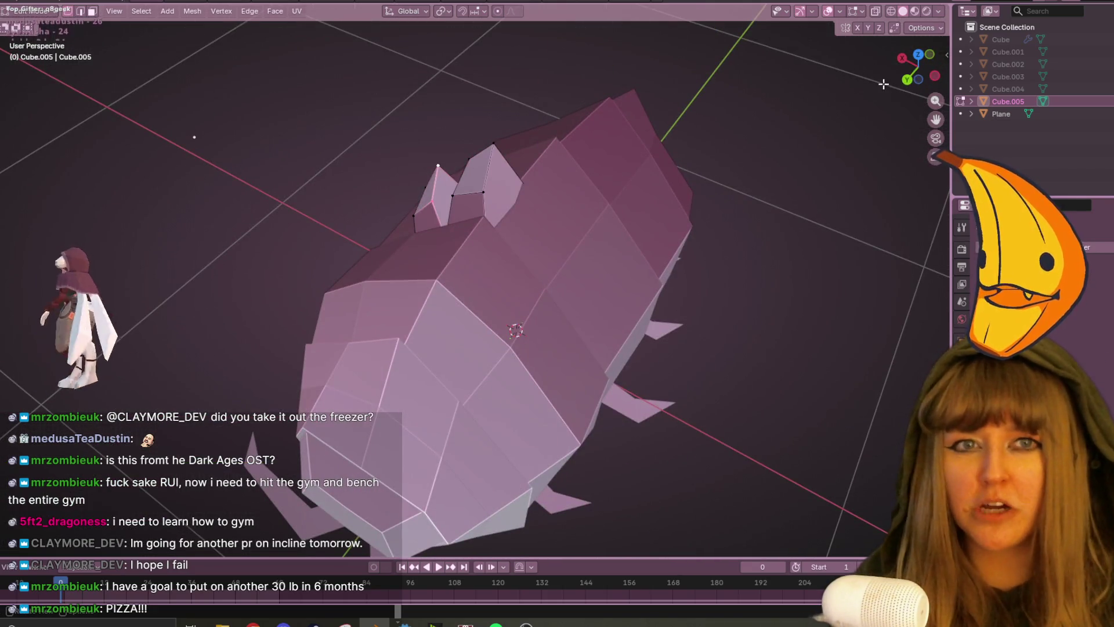
{"action": "left_click", "coordinate": [907, 80]}
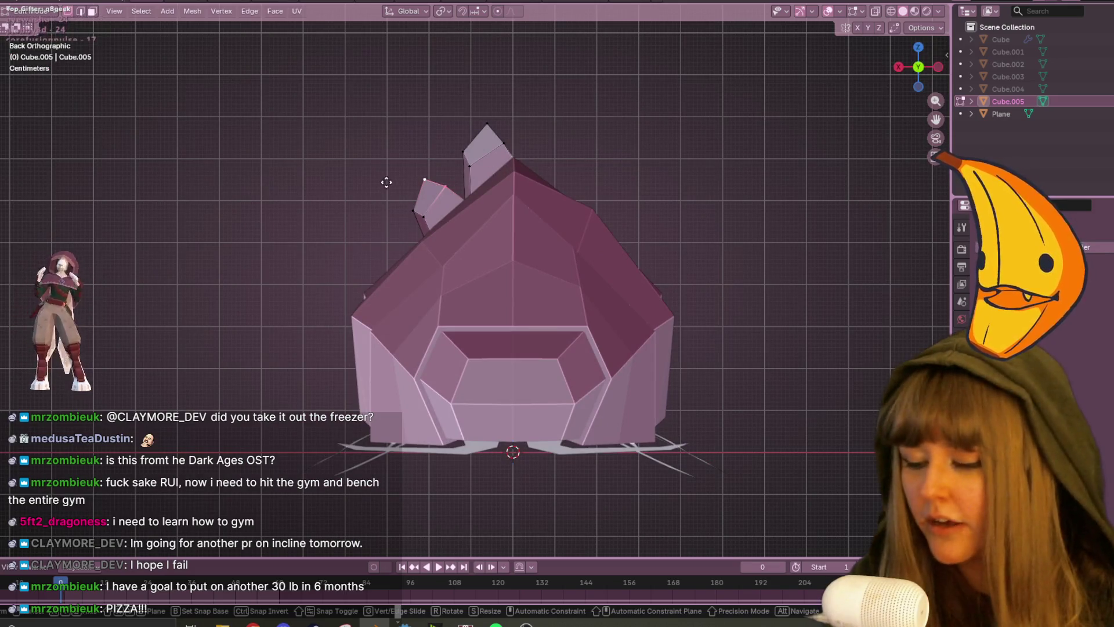
Pull the small left shard's tip up and right, then reshape its lower corner.
{"action": "key", "text": "g"}
{"action": "left_click", "coordinate": [401, 175]}
{"action": "key", "text": "g"}
{"action": "left_click", "coordinate": [491, 180]}
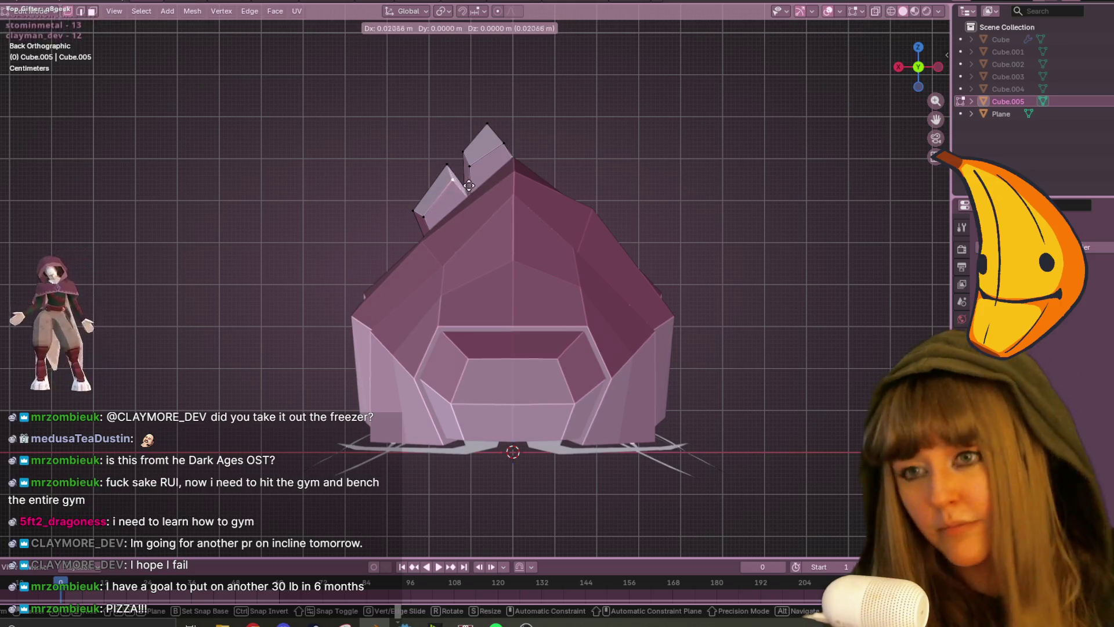
{"action": "left_click_drag", "start_coordinate": [461, 179], "coordinate": [449, 186]}
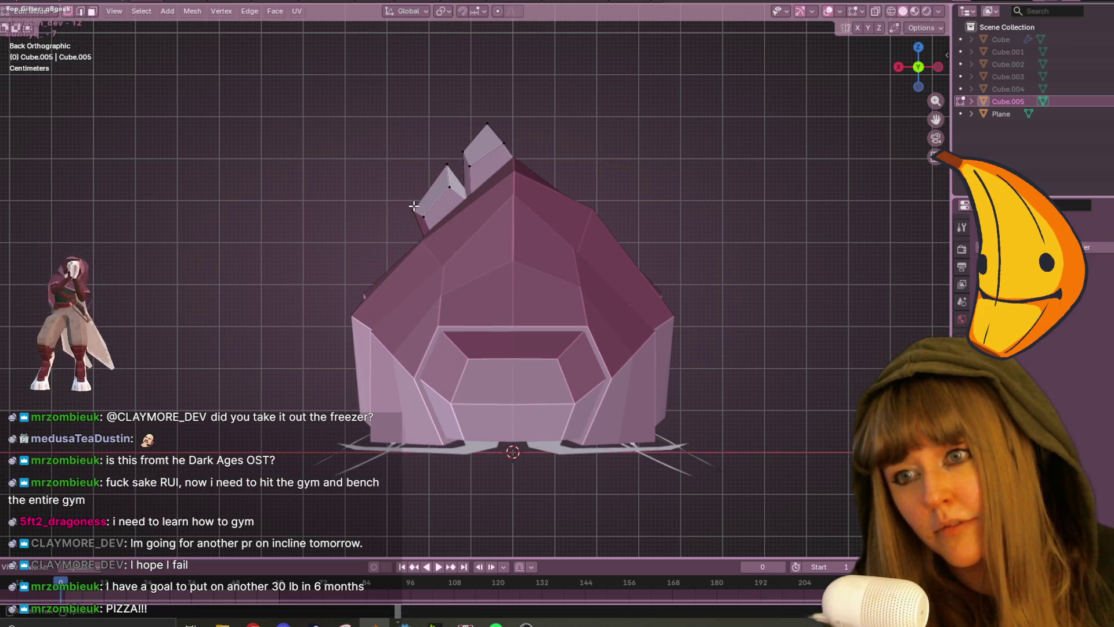
{"action": "mouse_move", "coordinate": [522, 129]}
{"action": "middle_mouse_down"}
{"action": "mouse_move", "coordinate": [698, 179]}
{"action": "mouse_move", "coordinate": [660, 199]}
{"action": "mouse_move", "coordinate": [539, 194]}
{"action": "mouse_move", "coordinate": [574, 212]}
{"action": "middle_mouse_up"}
Enlarge the selected shard to about 1.316 and adjust one of its vertices.
{"action": "key", "text": "s"}
{"action": "left_click", "coordinate": [729, 223]}
{"action": "key", "text": "g"}
{"action": "key", "text": "g"}
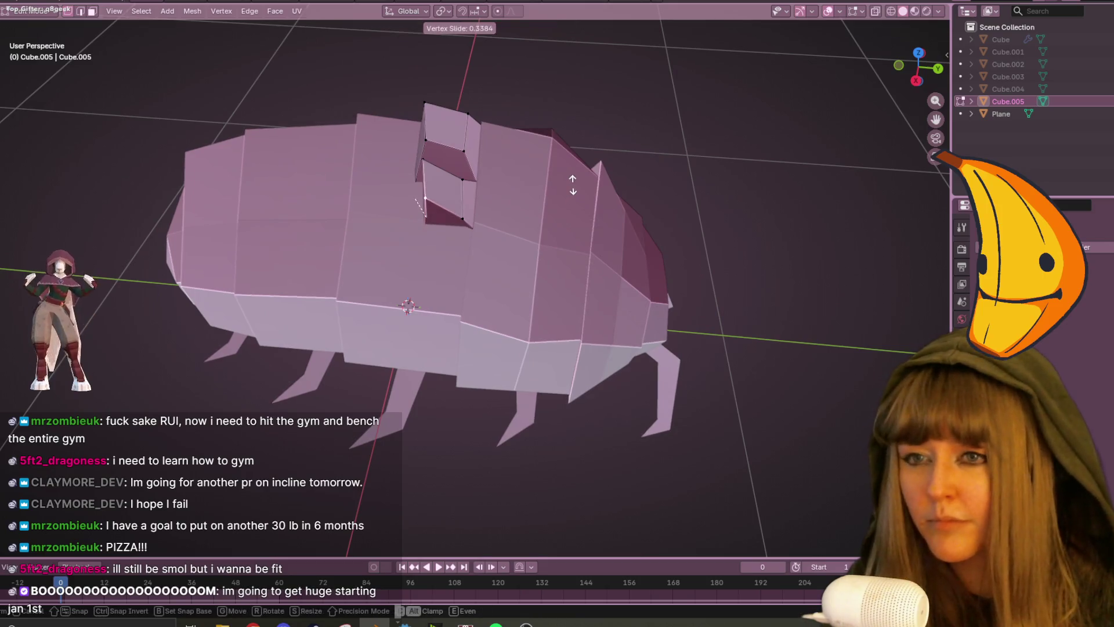
{"action": "key", "text": "Escape"}
{"action": "middle_click_drag", "start_coordinate": [474, 191], "coordinate": [531, 189]}
{"action": "key", "text": "g"}
{"action": "key", "text": "Escape"}
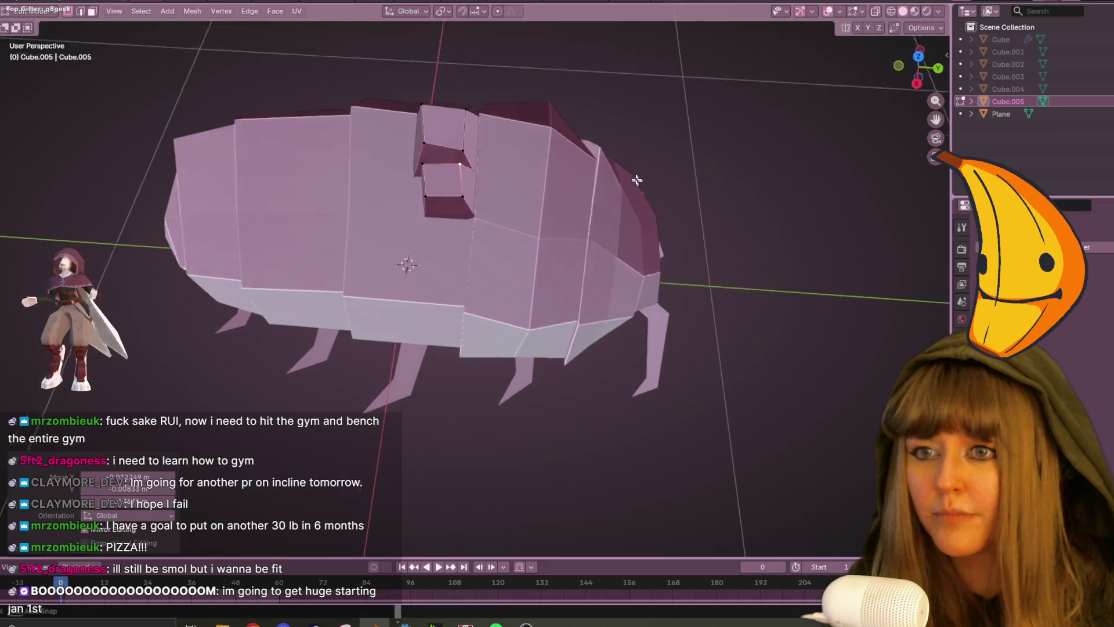
{"action": "middle_click_drag", "start_coordinate": [639, 184], "coordinate": [567, 99]}
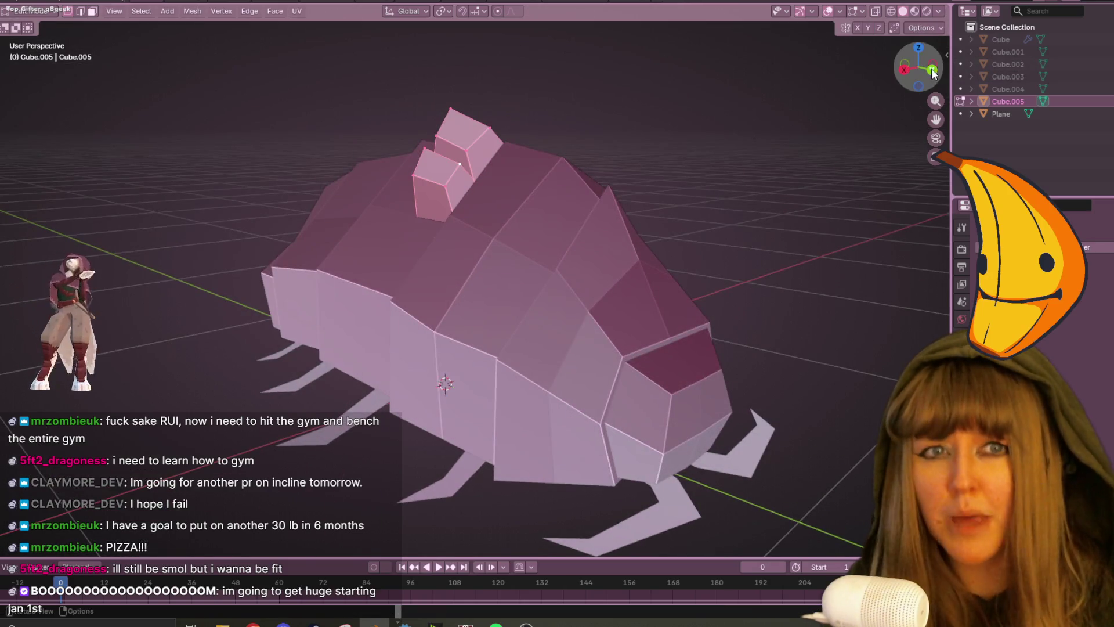
{"action": "left_click", "coordinate": [932, 70]}
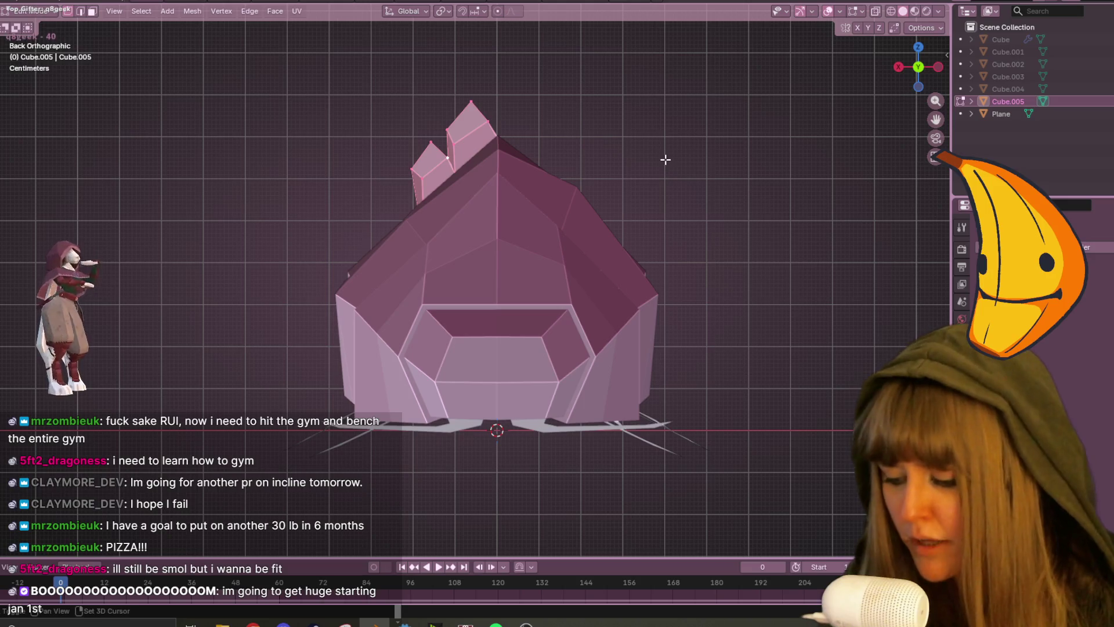
Duplicate the shards, shrink the copies to 0.576 and tilt them -16.2°.
{"action": "key", "text": "shift+d"}
{"action": "left_click", "coordinate": [543, 189]}
{"action": "key", "text": "s"}
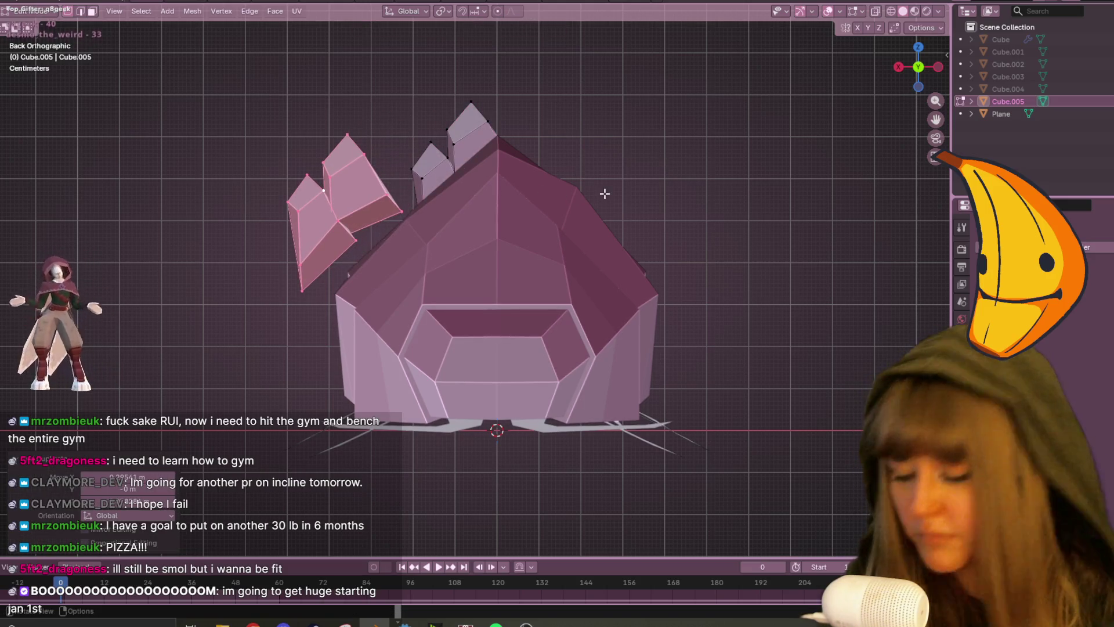
{"action": "left_click", "coordinate": [491, 183]}
{"action": "key", "text": "r"}
{"action": "left_click", "coordinate": [592, 159]}
Set the copies onto the back slope and enlarge them to about 1.263.
{"action": "key", "text": "g"}
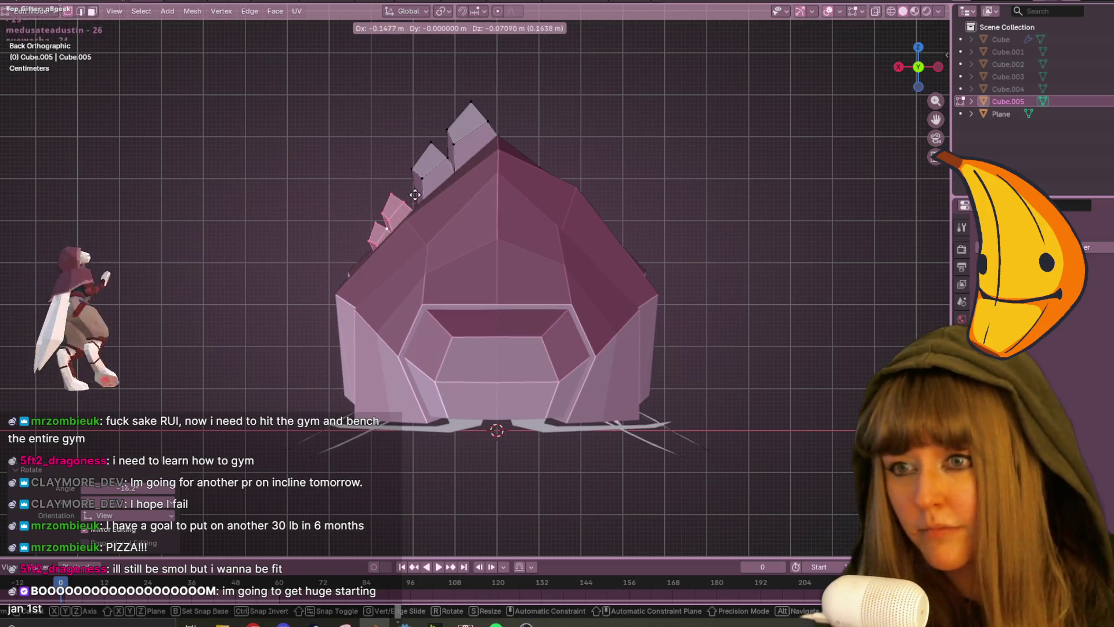
{"action": "left_click", "coordinate": [415, 194]}
{"action": "key", "text": "s"}
{"action": "left_click", "coordinate": [509, 165]}
{"action": "key", "text": "g"}
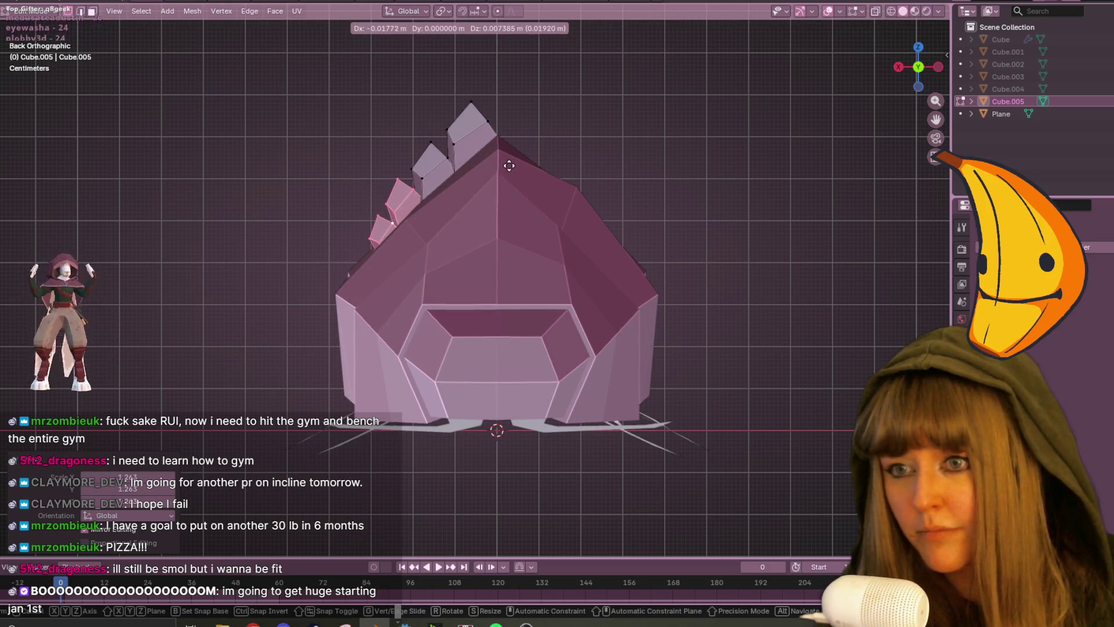
{"action": "left_click", "coordinate": [508, 166]}
{"action": "mouse_move", "coordinate": [508, 167]}
{"action": "middle_mouse_down"}
{"action": "mouse_move", "coordinate": [679, 241]}
{"action": "mouse_move", "coordinate": [830, 107]}
{"action": "middle_mouse_up"}
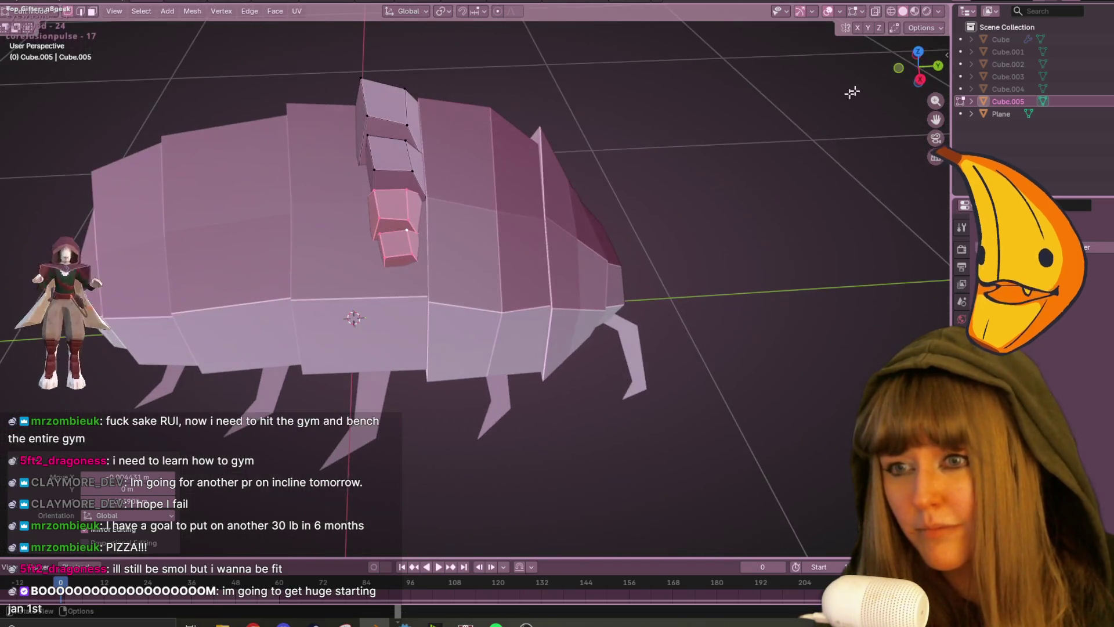
Move a shard into place in the row, then nudge the shards slightly up and right.
{"action": "key", "text": "KP_3"}
{"action": "key", "text": "KP_7"}
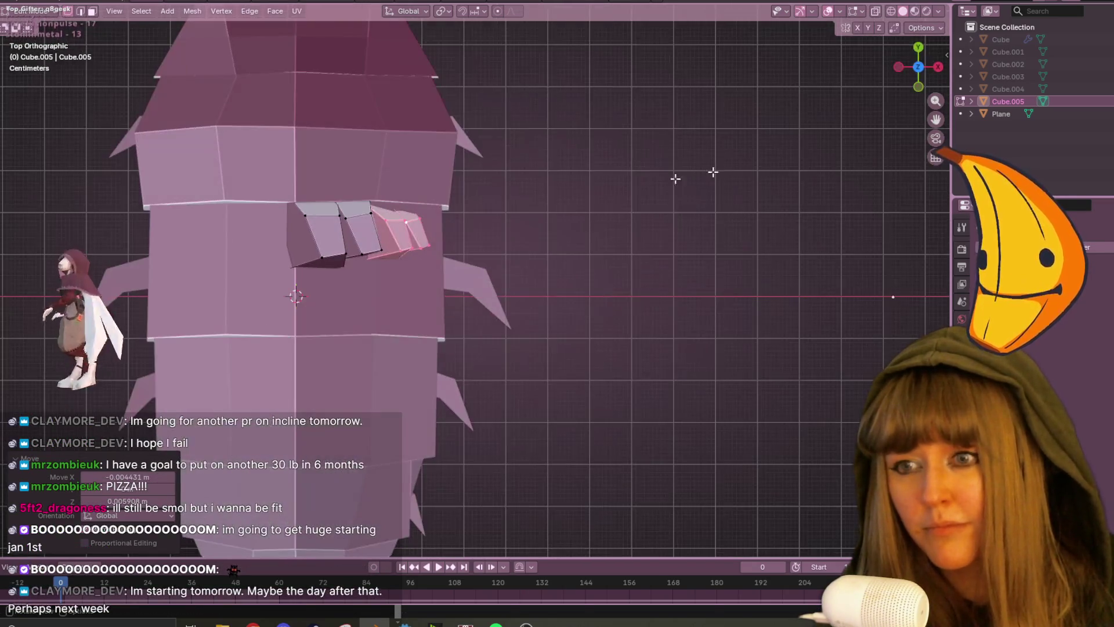
{"action": "key", "text": "g"}
{"action": "left_click", "coordinate": [596, 173]}
{"action": "mouse_move", "coordinate": [799, 253]}
{"action": "middle_mouse_down"}
{"action": "mouse_move", "coordinate": [607, 112]}
{"action": "mouse_move", "coordinate": [554, 150]}
{"action": "mouse_move", "coordinate": [571, 125]}
{"action": "mouse_move", "coordinate": [578, 168]}
{"action": "middle_mouse_up"}
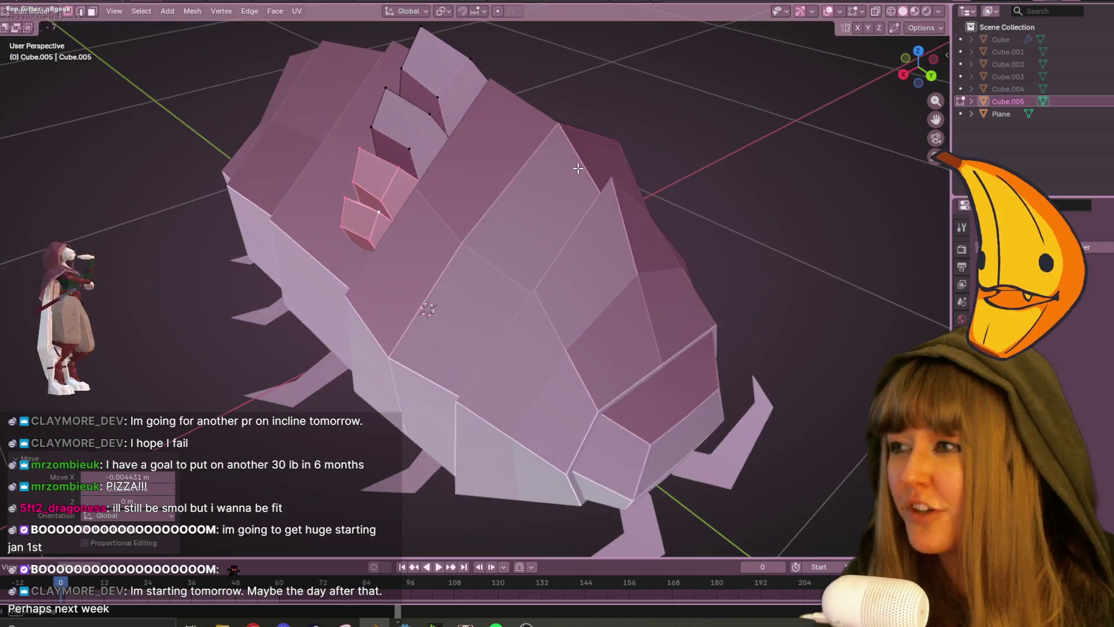
{"action": "left_click", "coordinate": [926, 78]}
{"action": "key", "text": "s"}
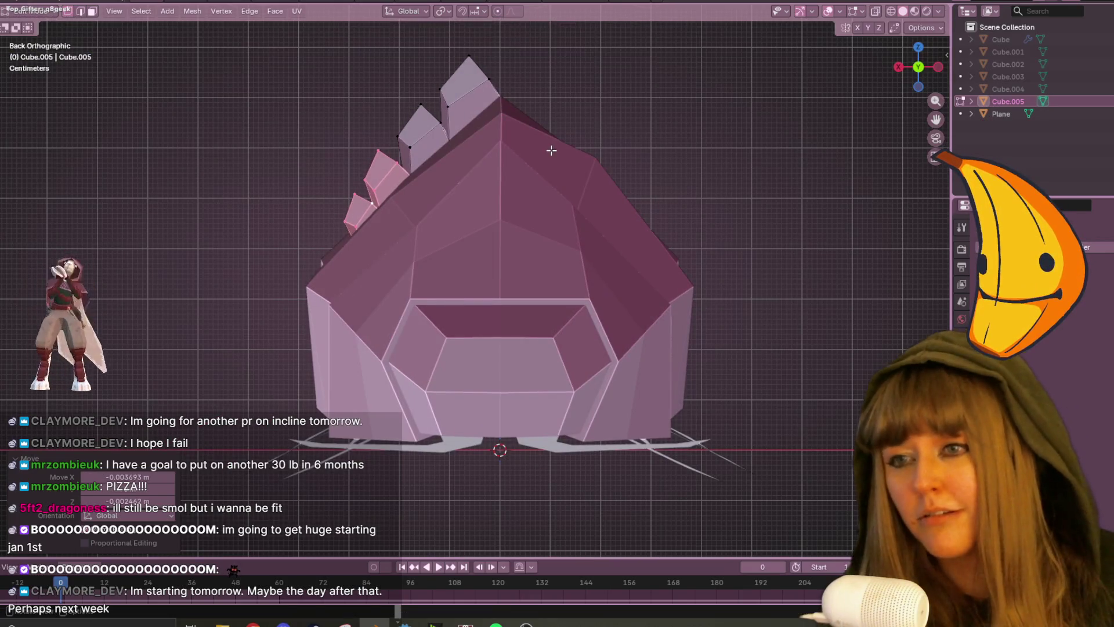
{"action": "key", "text": "Escape"}
{"action": "key", "text": "g"}
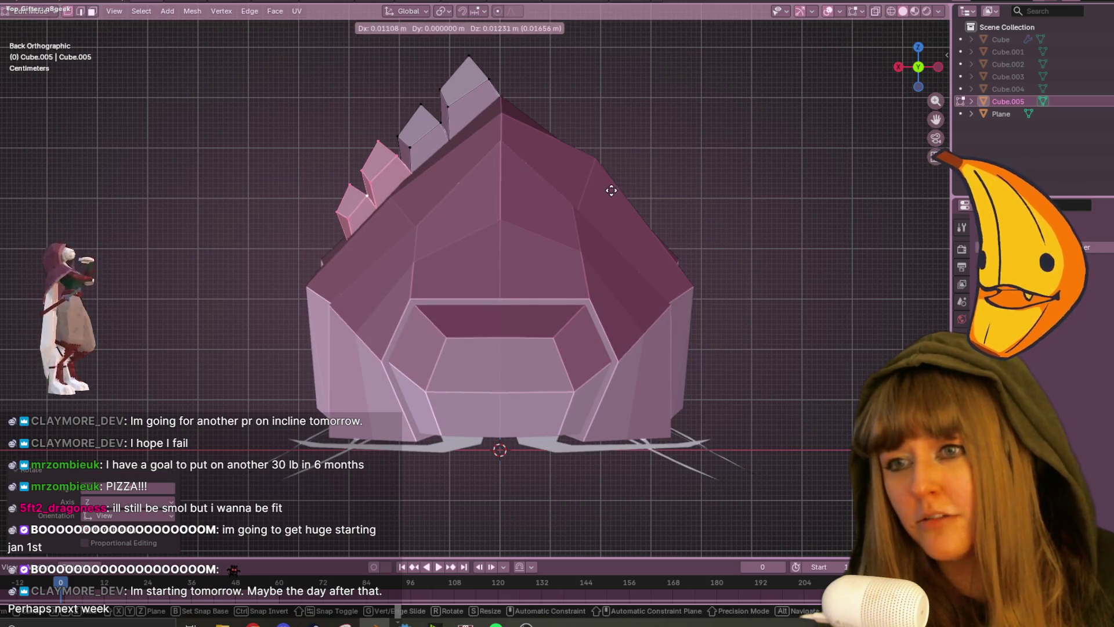
{"action": "left_click", "coordinate": [610, 186]}
{"action": "mouse_move", "coordinate": [610, 180]}
{"action": "middle_mouse_down"}
{"action": "mouse_move", "coordinate": [741, 122]}
{"action": "mouse_move", "coordinate": [830, 201]}
{"action": "mouse_move", "coordinate": [592, 229]}
{"action": "mouse_move", "coordinate": [698, 193]}
{"action": "mouse_move", "coordinate": [629, 189]}
{"action": "mouse_move", "coordinate": [791, 194]}
{"action": "mouse_move", "coordinate": [547, 199]}
{"action": "mouse_move", "coordinate": [299, 244]}
{"action": "mouse_move", "coordinate": [129, 229]}
{"action": "mouse_move", "coordinate": [865, 249]}
{"action": "mouse_move", "coordinate": [680, 257]}
{"action": "mouse_move", "coordinate": [563, 149]}
{"action": "mouse_move", "coordinate": [612, 151]}
{"action": "mouse_move", "coordinate": [683, 180]}
{"action": "middle_mouse_up"}
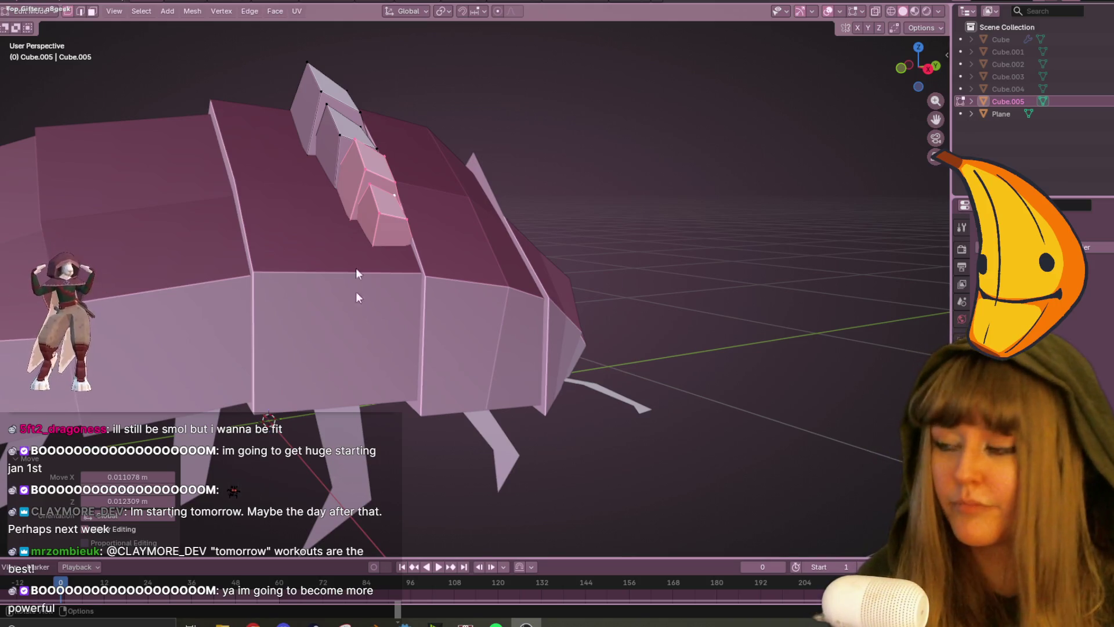
Select the entire row of back shards and view the model straight from the back.
{"action": "mouse_move", "coordinate": [444, 174]}
{"action": "middle_mouse_down"}
{"action": "mouse_move", "coordinate": [447, 199]}
{"action": "mouse_move", "coordinate": [418, 155]}
{"action": "mouse_move", "coordinate": [447, 191]}
{"action": "mouse_move", "coordinate": [303, 238]}
{"action": "mouse_move", "coordinate": [377, 128]}
{"action": "mouse_move", "coordinate": [380, 153]}
{"action": "mouse_move", "coordinate": [589, 186]}
{"action": "middle_mouse_up"}
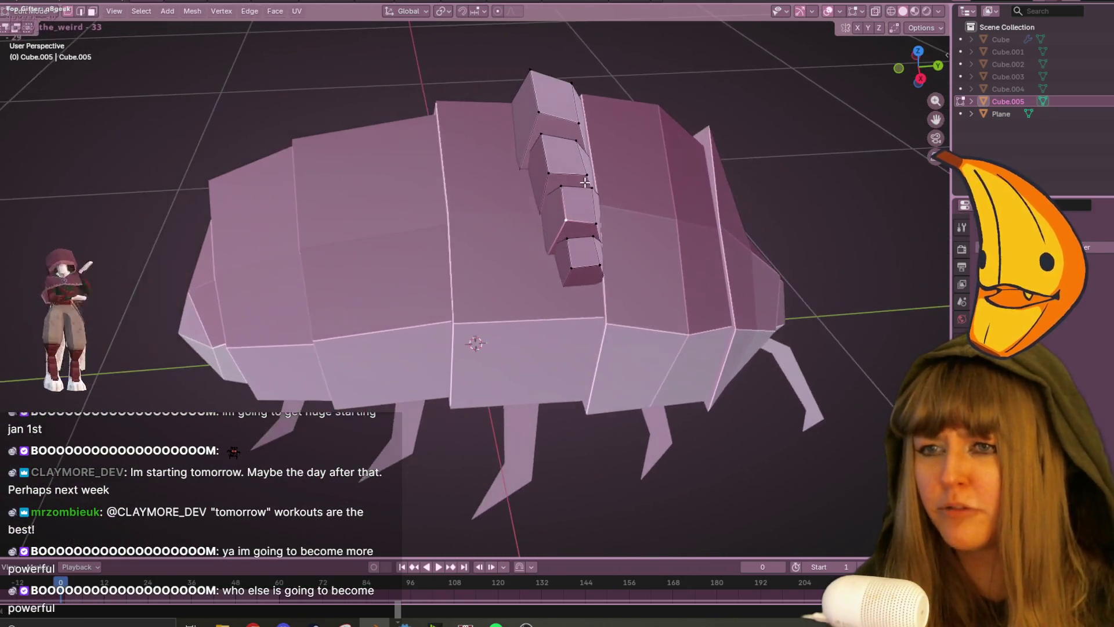
{"action": "key", "text": "Tab"}
{"action": "key", "text": "Tab"}
{"action": "scroll", "coordinate": [790, 249], "scroll_direction": "down", "scroll_amount": 3}
{"action": "mouse_move", "coordinate": [790, 249]}
{"action": "middle_mouse_down"}
{"action": "mouse_move", "coordinate": [788, 192]}
{"action": "mouse_move", "coordinate": [919, 179]}
{"action": "mouse_move", "coordinate": [812, 244]}
{"action": "mouse_move", "coordinate": [615, 301]}
{"action": "middle_mouse_up"}
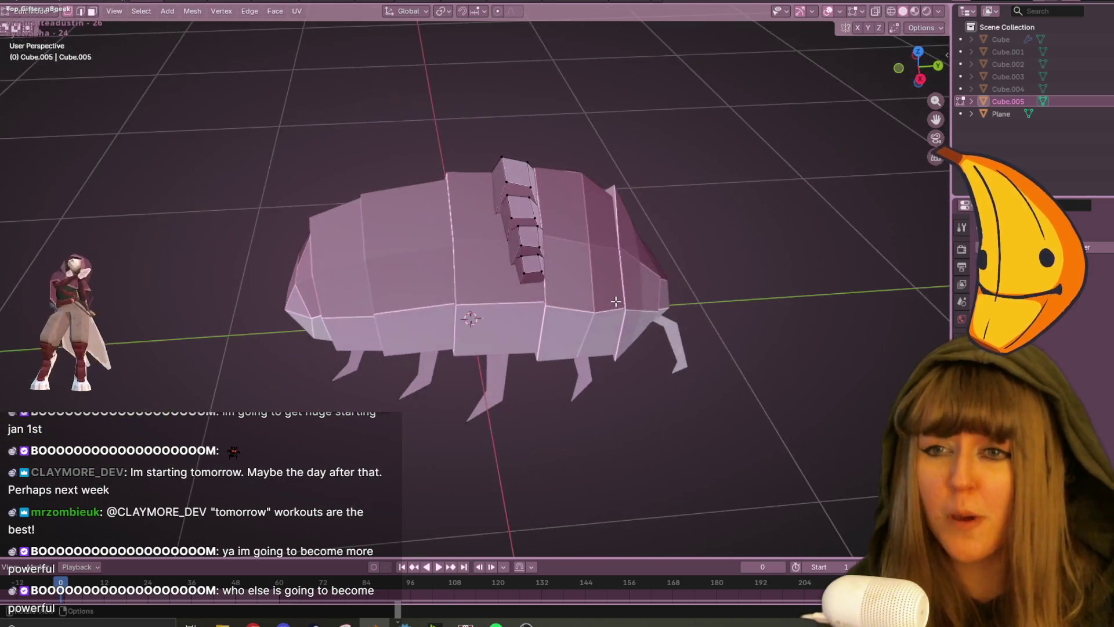
{"action": "key", "text": "a"}
{"action": "middle_click_drag", "start_coordinate": [751, 246], "coordinate": [756, 124]}
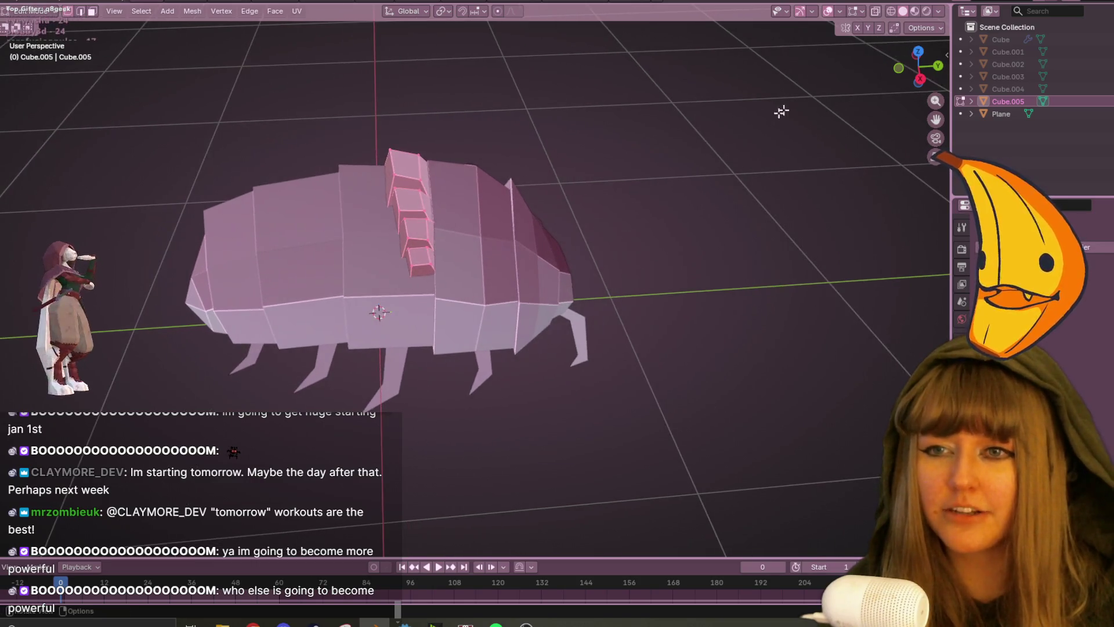
{"action": "left_click", "coordinate": [938, 66]}
{"action": "scroll", "coordinate": [564, 228], "scroll_direction": "down", "scroll_amount": 2}
Duplicate the shard row and drop the copy up and right of the body.
{"action": "key", "text": "g"}
{"action": "left_click", "coordinate": [658, 219]}
{"action": "right_click", "coordinate": [565, 168]}
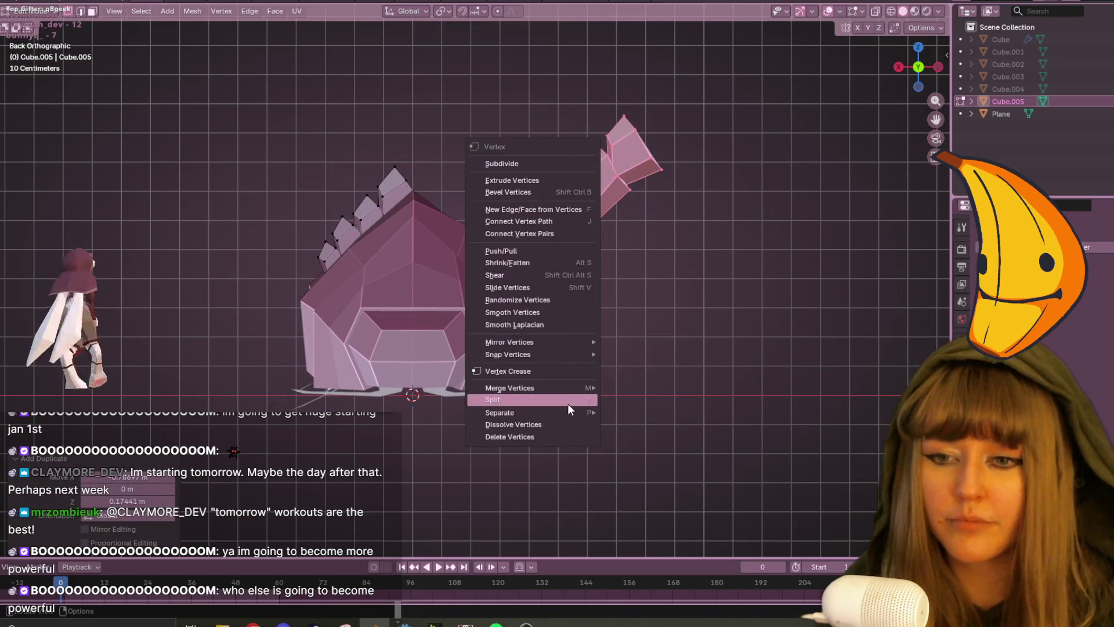
{"action": "mouse_move", "coordinate": [572, 415]}
{"action": "mouse_move", "coordinate": [565, 384]}
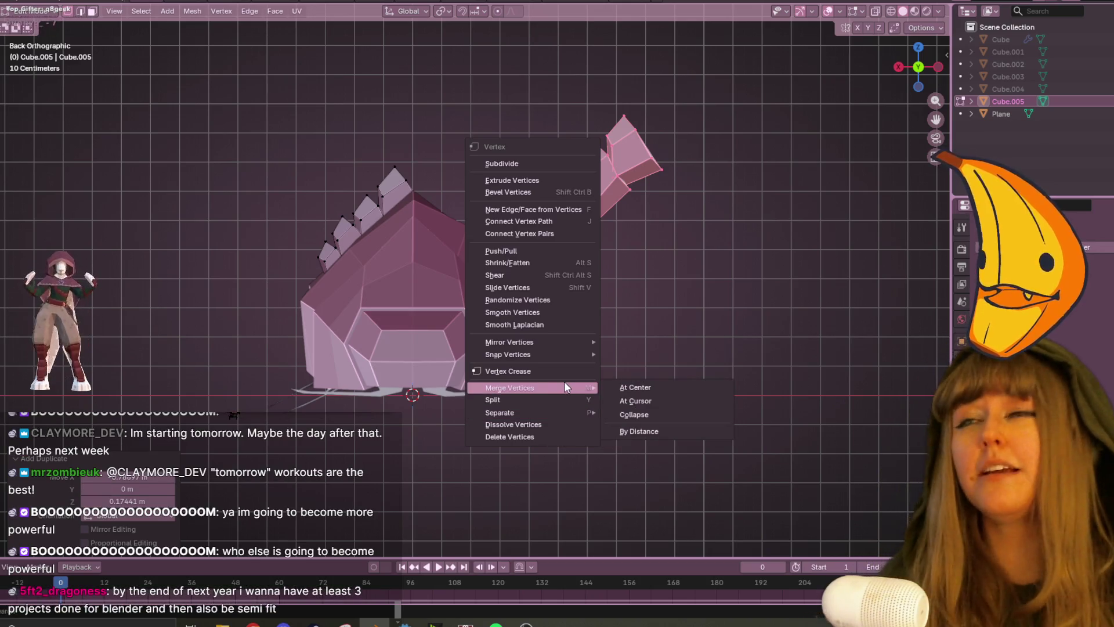
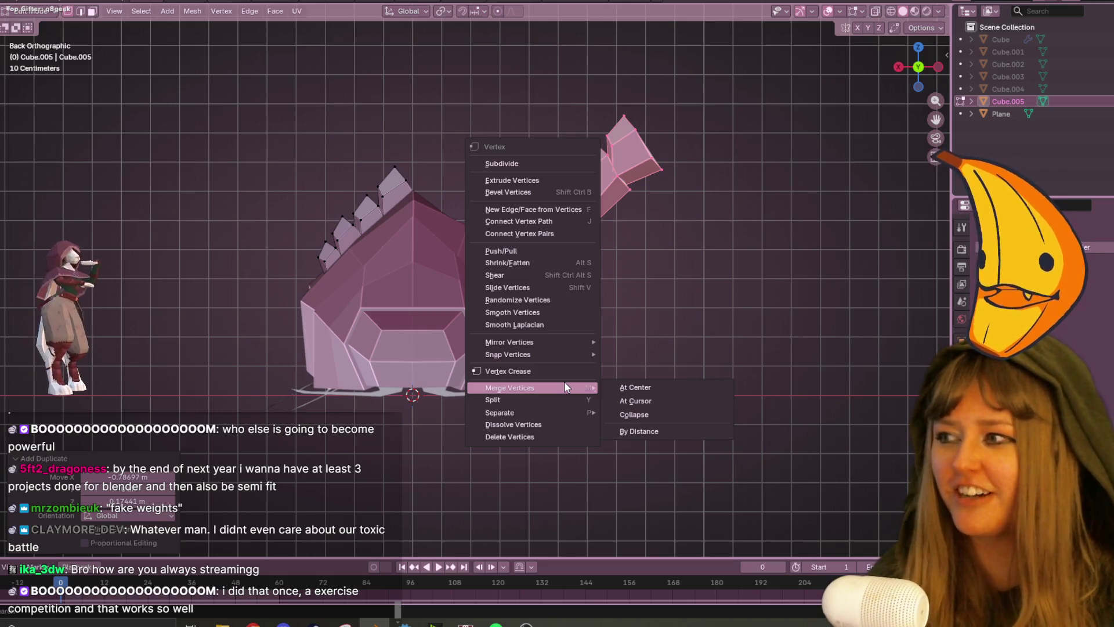
Flip the selected spike row using Vertex > Mirror Vertices > X Global.
{"action": "mouse_move", "coordinate": [564, 343]}
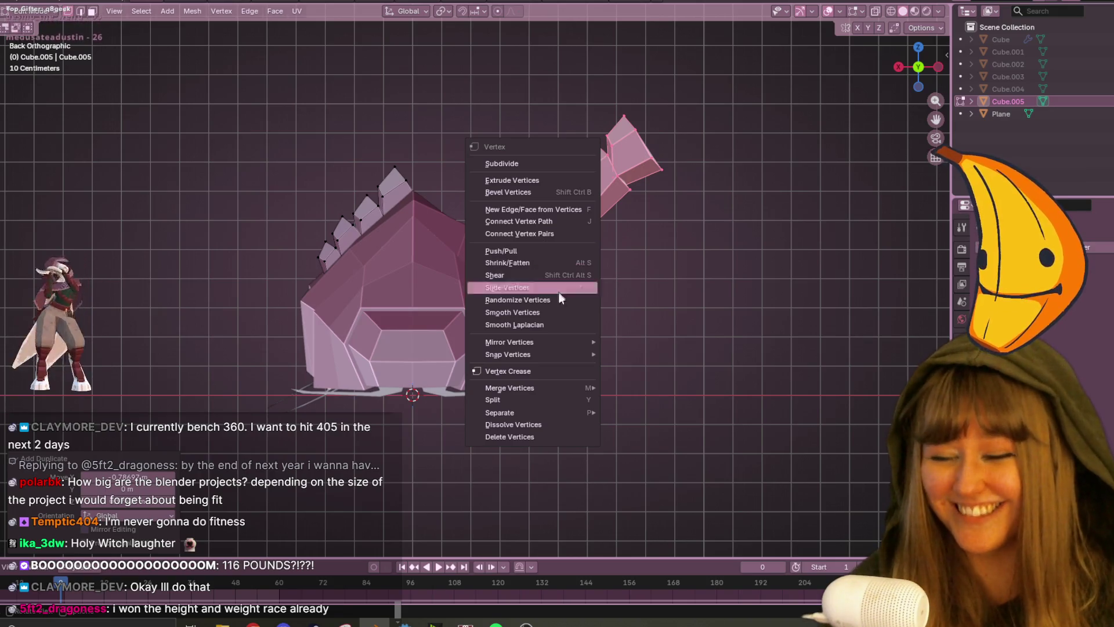
{"action": "mouse_move", "coordinate": [541, 360]}
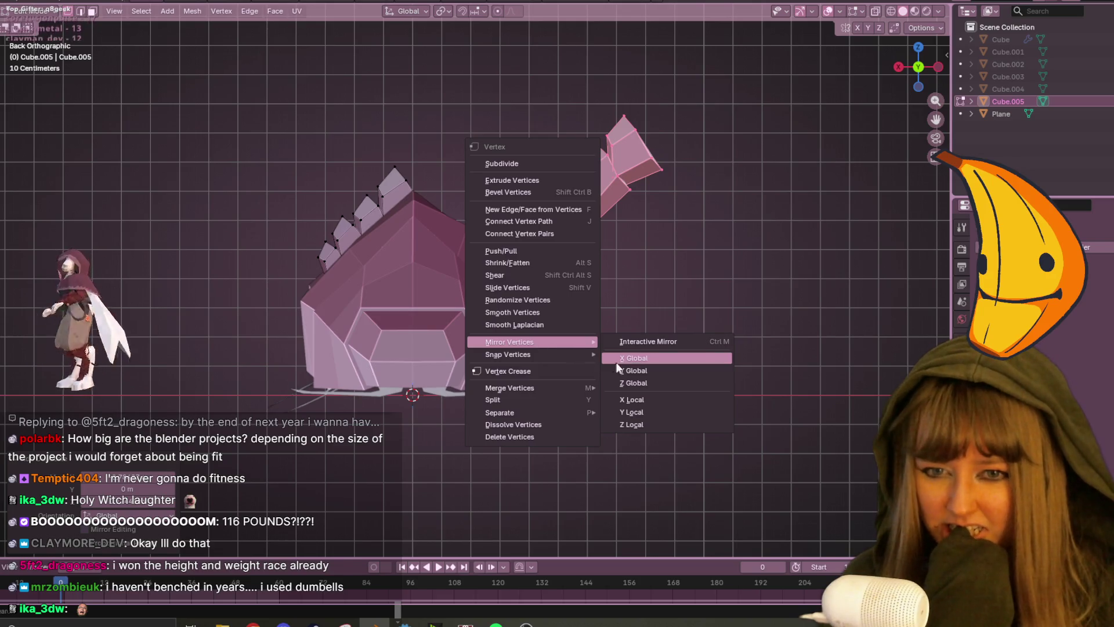
{"action": "left_click", "coordinate": [633, 359]}
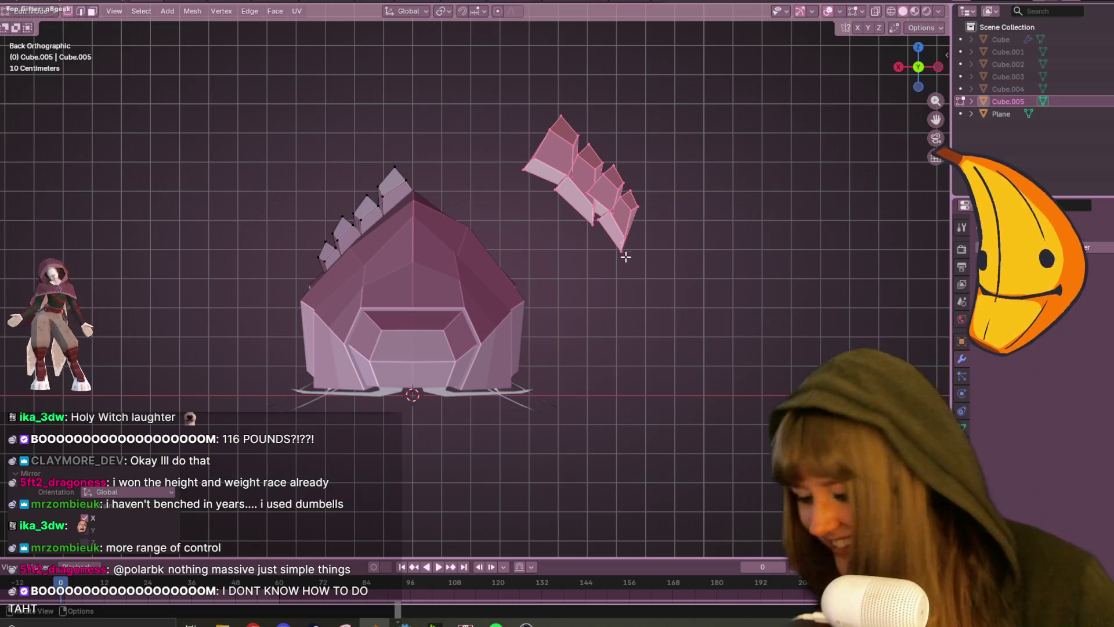
Move the mirrored spikes down onto the head's opposite side and orbit to check their placement.
{"action": "key", "text": "g"}
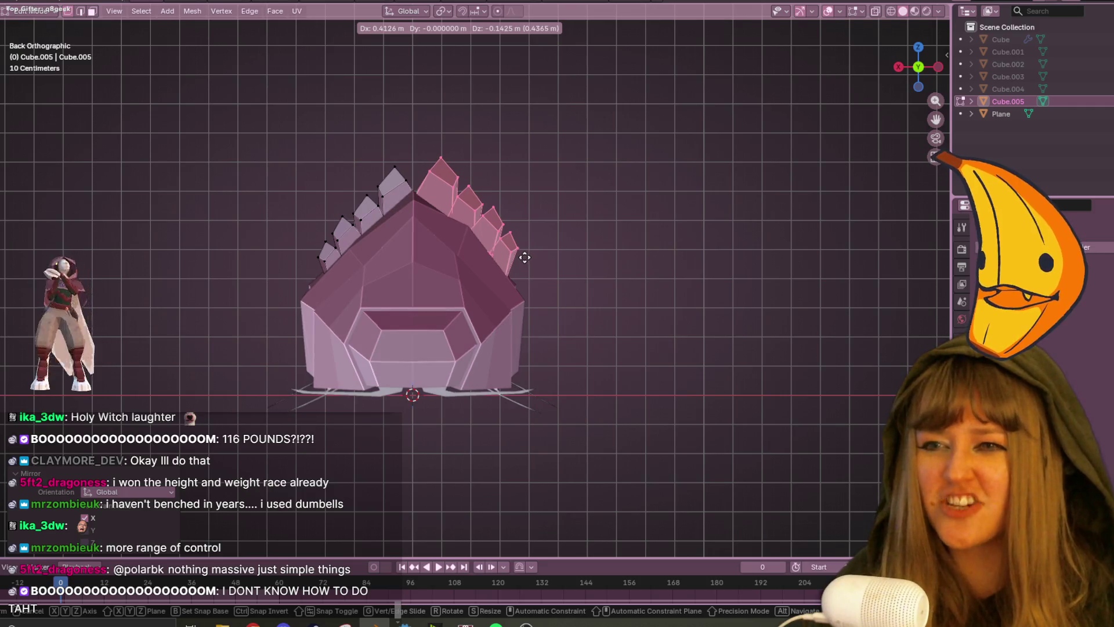
{"action": "left_click", "coordinate": [518, 267]}
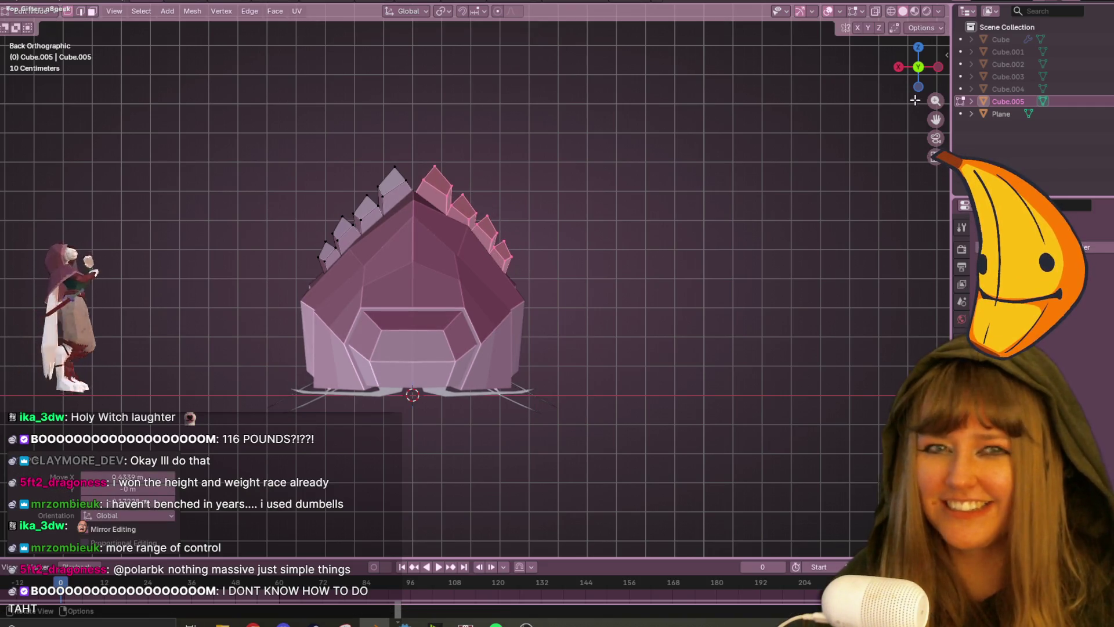
{"action": "mouse_move", "coordinate": [938, 68]}
{"action": "left_mouse_down"}
{"action": "mouse_move", "coordinate": [735, 206]}
{"action": "mouse_move", "coordinate": [948, 247]}
{"action": "mouse_move", "coordinate": [23, 256]}
{"action": "mouse_move", "coordinate": [53, 213]}
{"action": "mouse_move", "coordinate": [811, 203]}
{"action": "mouse_move", "coordinate": [774, 174]}
{"action": "mouse_move", "coordinate": [149, 164]}
{"action": "mouse_move", "coordinate": [462, 175]}
{"action": "left_mouse_up"}
{"action": "mouse_move", "coordinate": [462, 175]}
{"action": "middle_mouse_down"}
{"action": "mouse_move", "coordinate": [76, 203]}
{"action": "mouse_move", "coordinate": [17, 177]}
{"action": "mouse_move", "coordinate": [609, 249]}
{"action": "middle_mouse_up"}
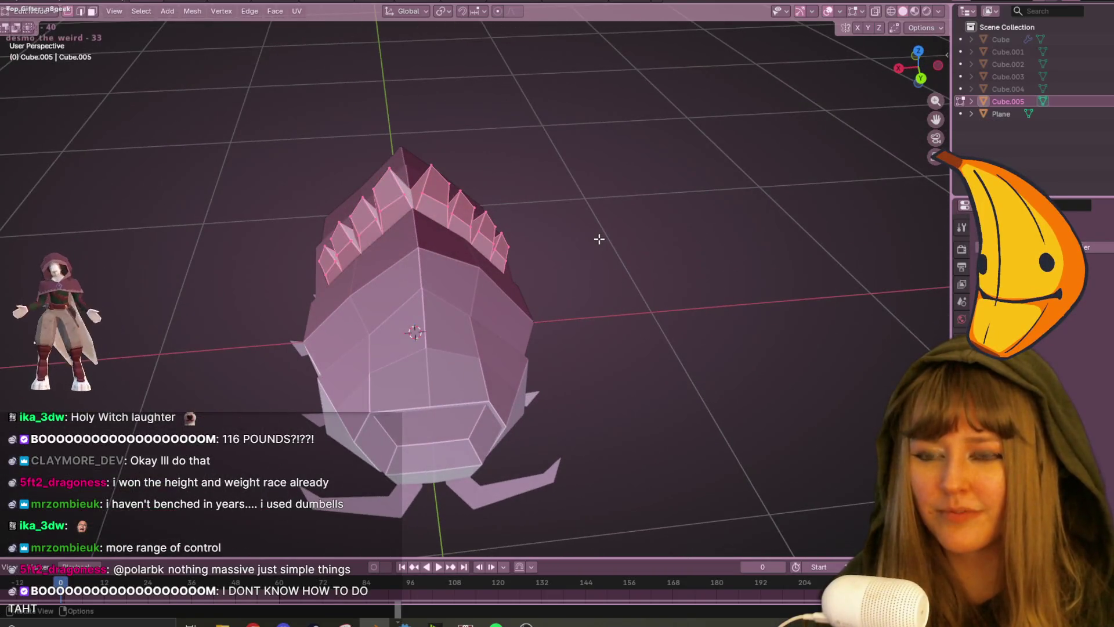
Delete the selected teeth faces from the head.
{"action": "key", "text": "x"}
{"action": "left_click", "coordinate": [599, 238]}
{"action": "mouse_move", "coordinate": [607, 214]}
{"action": "middle_mouse_down"}
{"action": "mouse_move", "coordinate": [612, 174]}
{"action": "mouse_move", "coordinate": [565, 278]}
{"action": "mouse_move", "coordinate": [398, 165]}
{"action": "mouse_move", "coordinate": [432, 125]}
{"action": "mouse_move", "coordinate": [611, 276]}
{"action": "middle_mouse_up"}
Switch to editing Cube.005 and reveal its hidden row of spike faces.
{"action": "key", "text": "Tab"}
{"action": "key", "text": "Tab"}
{"action": "scroll", "coordinate": [667, 273], "scroll_direction": "up", "scroll_amount": 3}
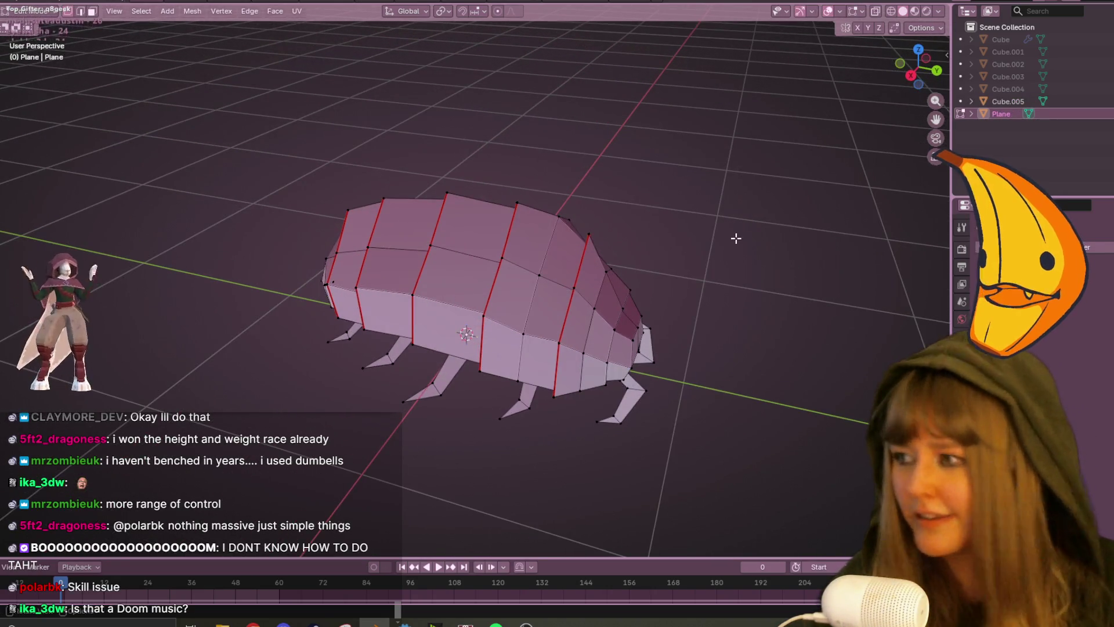
{"action": "scroll", "coordinate": [586, 310], "scroll_direction": "up", "scroll_amount": 1}
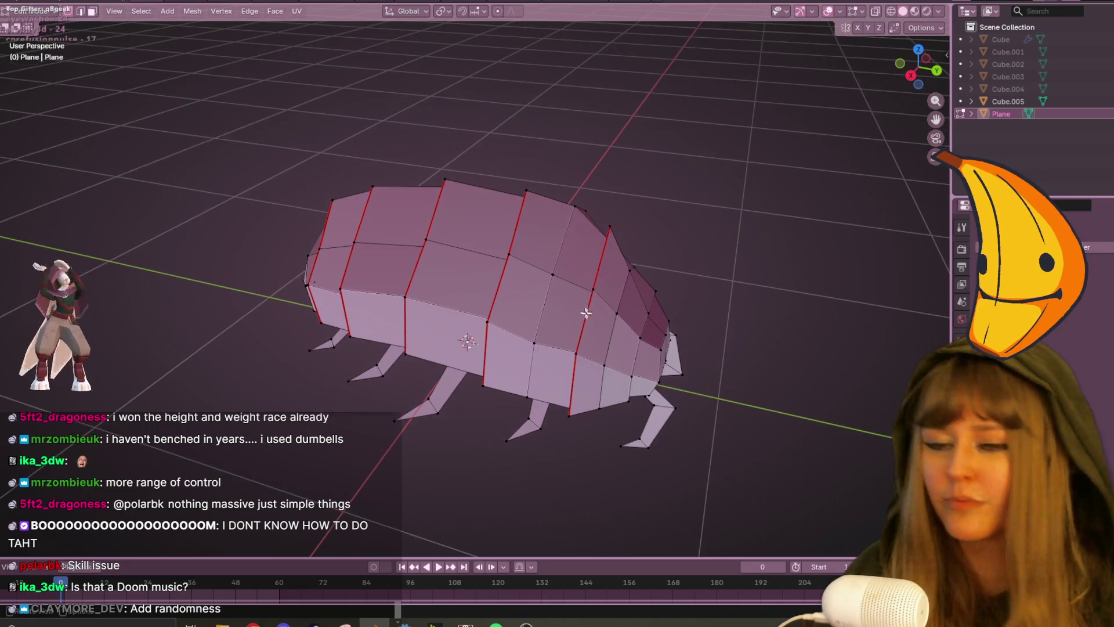
{"action": "key", "text": "alt+q"}
{"action": "key", "text": "alt+h"}
{"action": "middle_click_drag", "start_coordinate": [619, 378], "coordinate": [579, 229]}
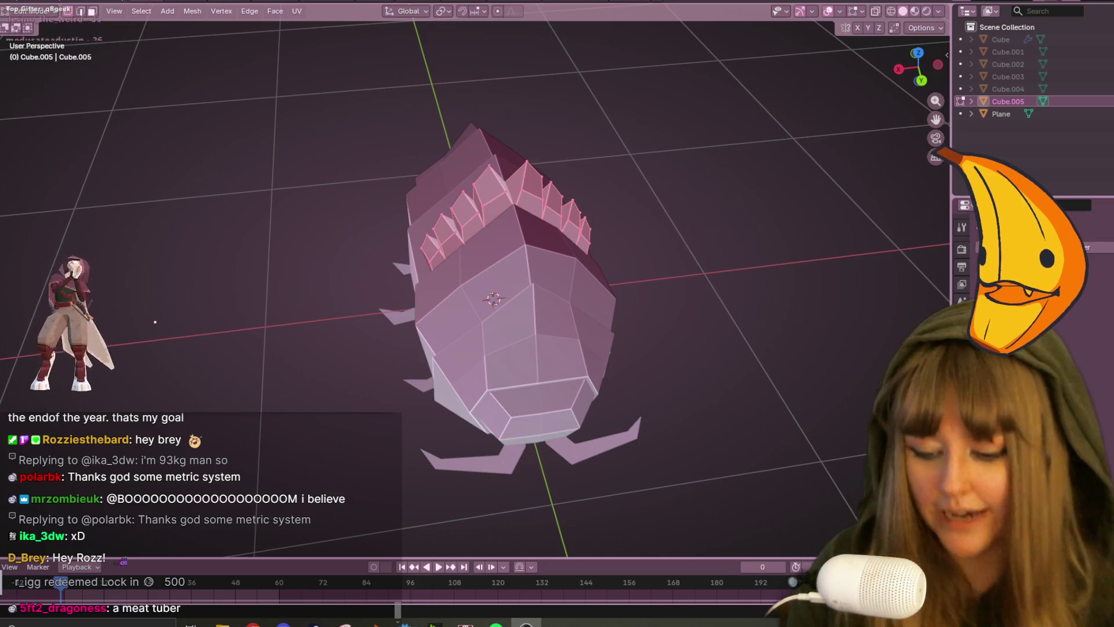
Delete the selected spike edge loop and leave Edit Mode.
{"action": "mouse_move", "coordinate": [248, 80]}
{"action": "middle_mouse_down"}
{"action": "mouse_move", "coordinate": [464, 242]}
{"action": "mouse_move", "coordinate": [567, 159]}
{"action": "middle_mouse_up"}
{"action": "key", "text": "x"}
{"action": "left_click", "coordinate": [448, 233]}
{"action": "key", "text": "Tab"}
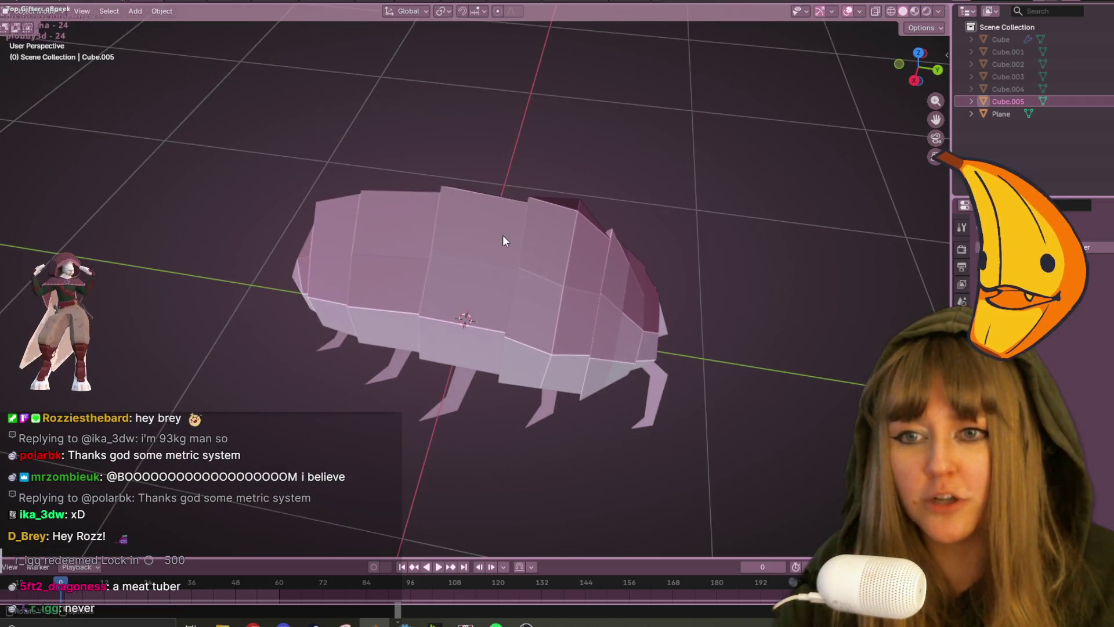
Select the Plane body mesh and enter Edit Mode on it.
{"action": "left_click", "coordinate": [502, 235]}
{"action": "key", "text": "Tab"}
{"action": "middle_click_drag", "start_coordinate": [511, 235], "coordinate": [572, 277]}
{"action": "scroll", "coordinate": [571, 277], "scroll_direction": "down", "scroll_amount": 5}
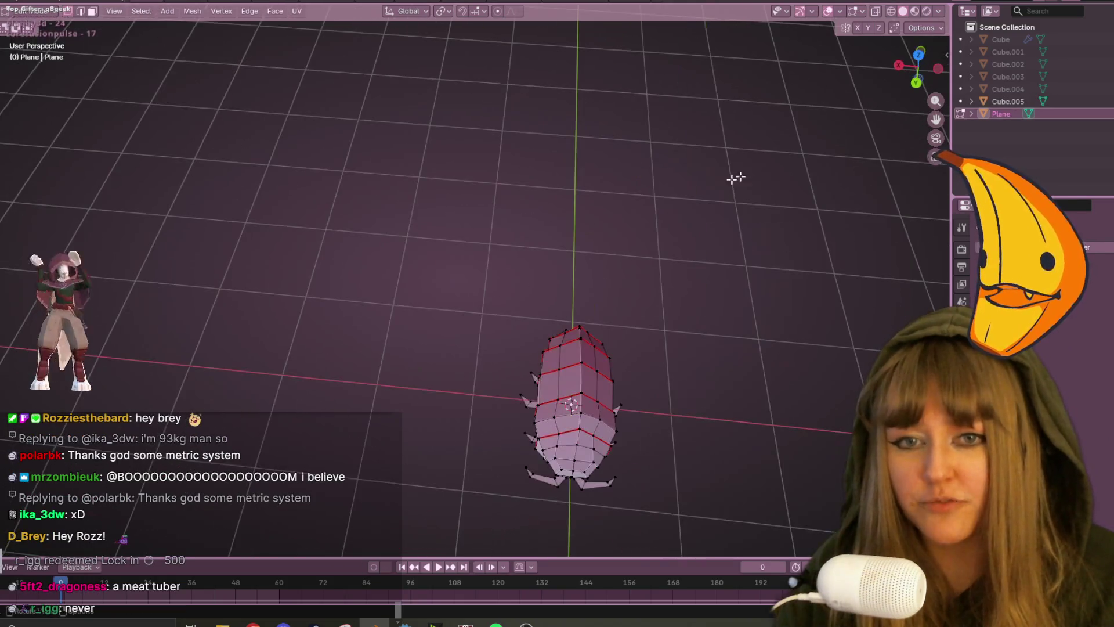
{"action": "mouse_move", "coordinate": [602, 365]}
{"action": "middle_mouse_down"}
{"action": "mouse_move", "coordinate": [554, 300]}
{"action": "mouse_move", "coordinate": [520, 278]}
{"action": "mouse_move", "coordinate": [632, 269]}
{"action": "mouse_move", "coordinate": [440, 304]}
{"action": "mouse_move", "coordinate": [532, 171]}
{"action": "middle_mouse_up"}
{"action": "scroll", "coordinate": [554, 301], "scroll_direction": "up", "scroll_amount": 3}
{"action": "scroll", "coordinate": [632, 269], "scroll_direction": "up", "scroll_amount": 2}
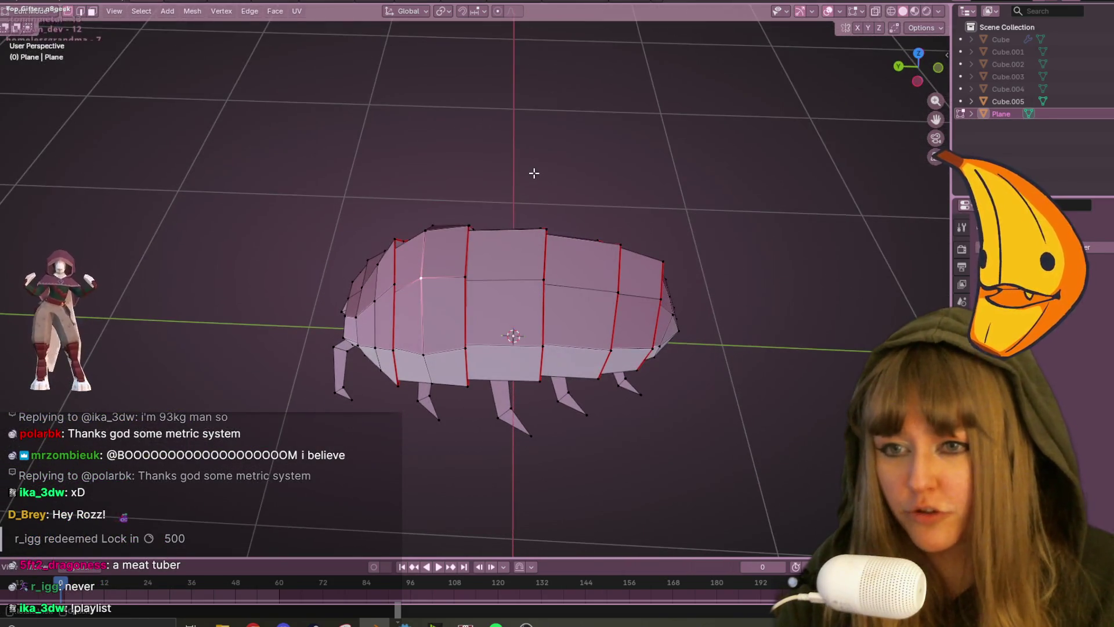
Add a loop cut across the body and begin raising a front vertex in side view.
{"action": "key", "text": "ctrl+r"}
{"action": "left_click", "coordinate": [412, 244]}
{"action": "middle_click_drag", "start_coordinate": [412, 243], "coordinate": [545, 216]}
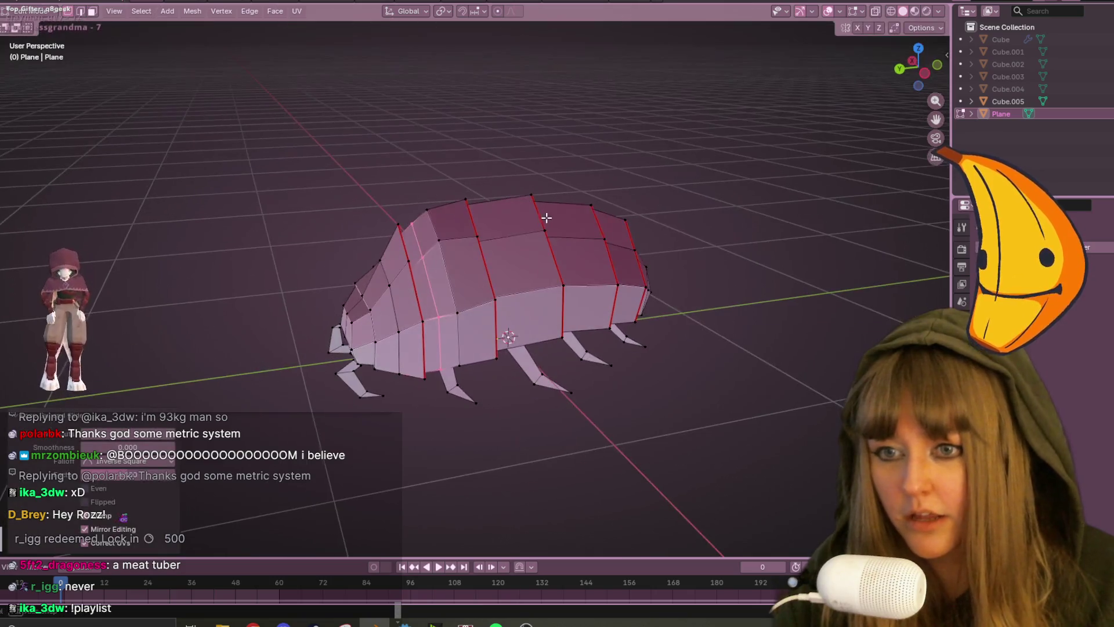
{"action": "mouse_move", "coordinate": [498, 195]}
{"action": "middle_mouse_down"}
{"action": "mouse_move", "coordinate": [728, 249]}
{"action": "mouse_move", "coordinate": [408, 288]}
{"action": "middle_mouse_up"}
{"action": "middle_click_drag", "start_coordinate": [477, 287], "coordinate": [510, 209]}
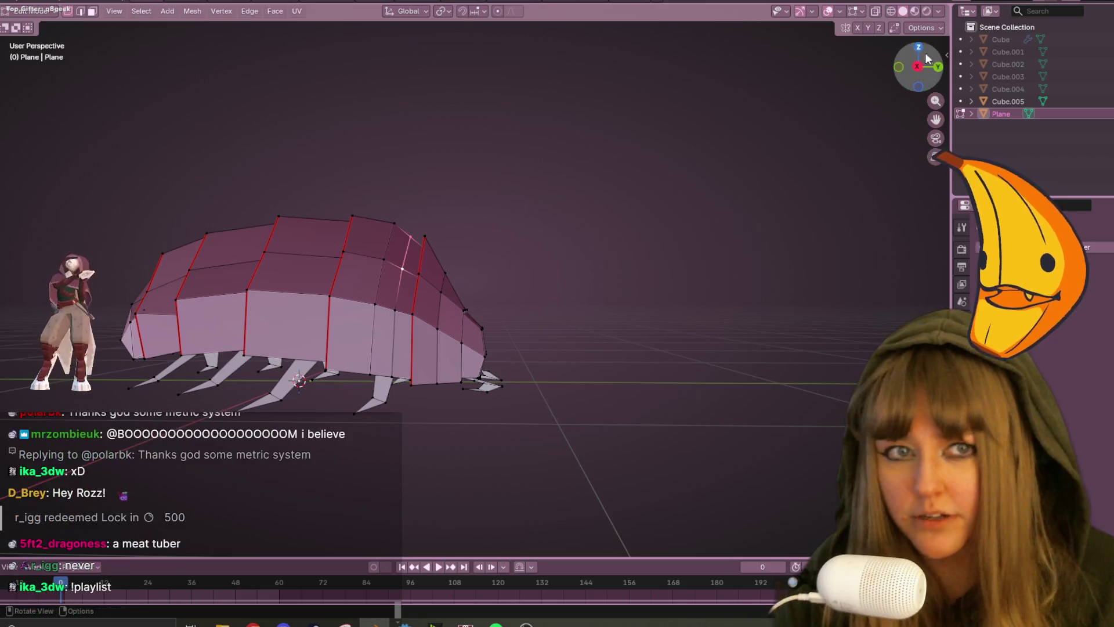
{"action": "left_click", "coordinate": [917, 68]}
{"action": "key", "text": "g"}
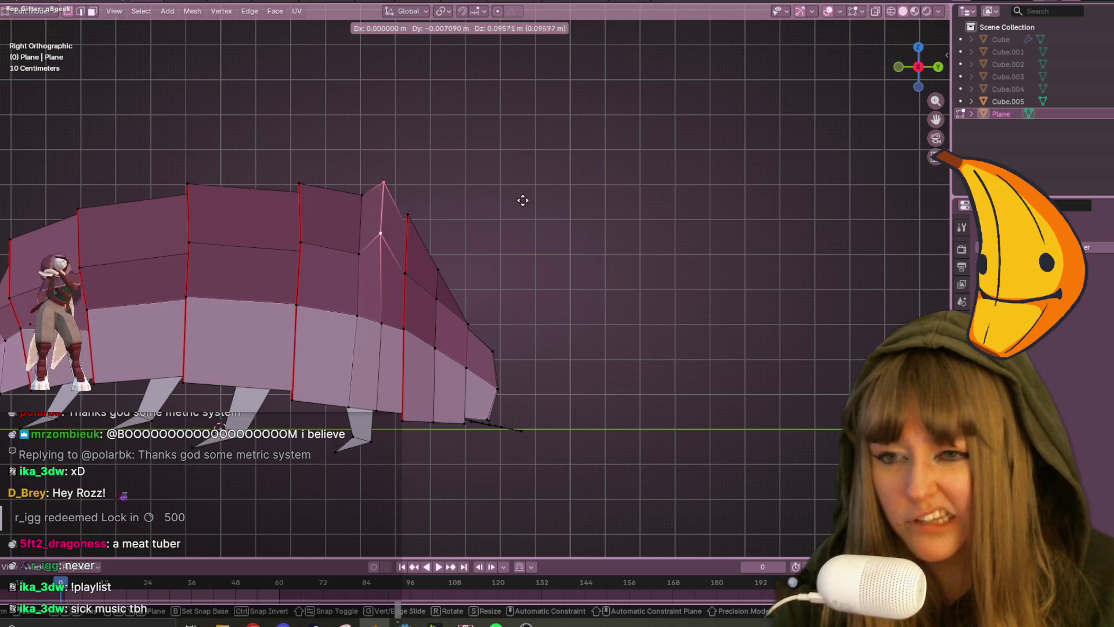
Fix the raised front vertex as a peak and add two loop cuts near the head.
{"action": "mouse_move", "coordinate": [523, 200]}
{"action": "middle_mouse_down"}
{"action": "mouse_move", "coordinate": [455, 226]}
{"action": "mouse_move", "coordinate": [339, 232]}
{"action": "mouse_move", "coordinate": [647, 208]}
{"action": "mouse_move", "coordinate": [674, 245]}
{"action": "middle_mouse_up"}
{"action": "left_click", "coordinate": [315, 236]}
{"action": "key", "text": "ctrl+r"}
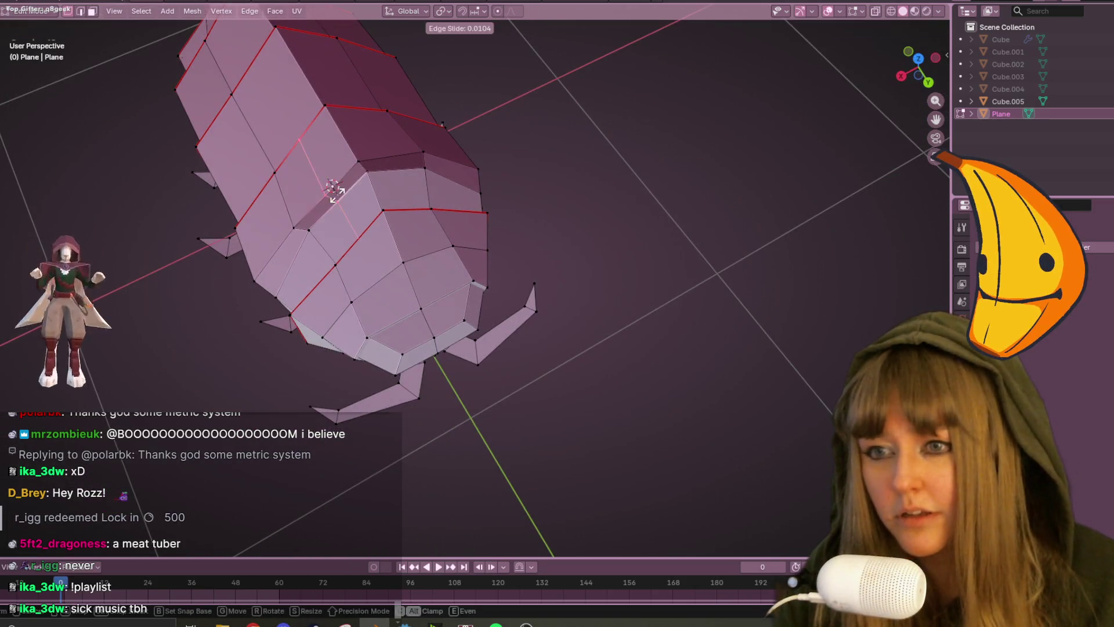
{"action": "left_click", "coordinate": [334, 190]}
{"action": "key", "text": "ctrl+r"}
{"action": "left_click", "coordinate": [471, 165]}
{"action": "left_click", "coordinate": [470, 139]}
{"action": "mouse_move", "coordinate": [469, 137]}
{"action": "middle_mouse_down"}
{"action": "mouse_move", "coordinate": [542, 142]}
{"action": "mouse_move", "coordinate": [494, 150]}
{"action": "middle_mouse_up"}
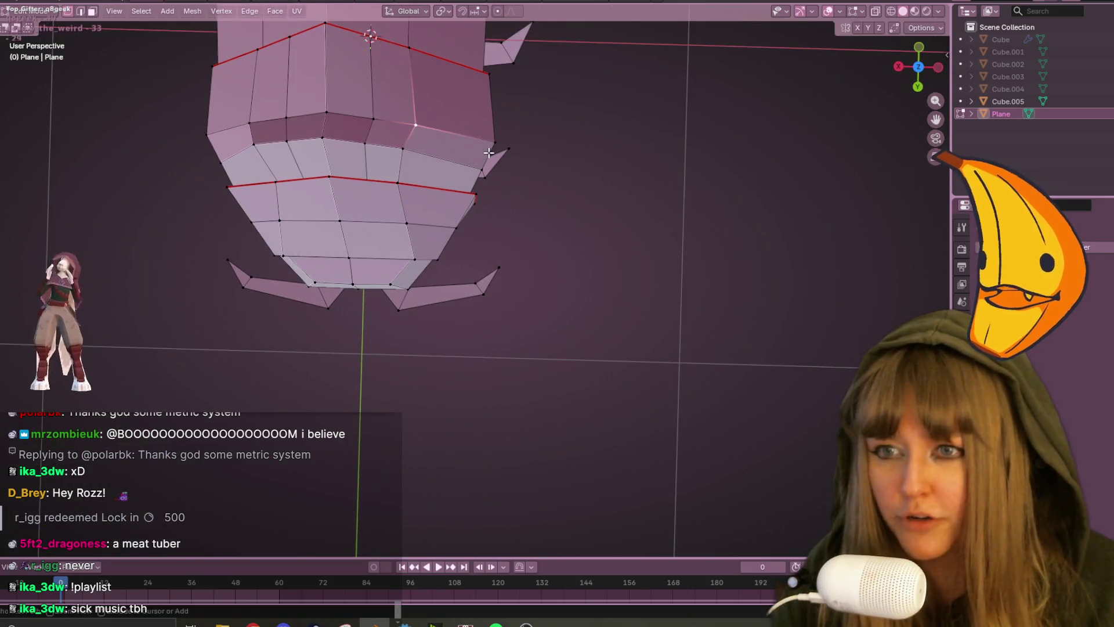
Slide one front vertex along its edge and move two others to shape the head ridge.
{"action": "key", "text": "shift+v"}
{"action": "left_click", "coordinate": [479, 149]}
{"action": "mouse_move", "coordinate": [479, 149]}
{"action": "middle_mouse_down"}
{"action": "mouse_move", "coordinate": [490, 106]}
{"action": "mouse_move", "coordinate": [462, 52]}
{"action": "mouse_move", "coordinate": [427, 104]}
{"action": "mouse_move", "coordinate": [464, 116]}
{"action": "mouse_move", "coordinate": [345, 117]}
{"action": "mouse_move", "coordinate": [443, 129]}
{"action": "mouse_move", "coordinate": [477, 195]}
{"action": "mouse_move", "coordinate": [454, 175]}
{"action": "mouse_move", "coordinate": [547, 227]}
{"action": "mouse_move", "coordinate": [701, 160]}
{"action": "middle_mouse_up"}
{"action": "key", "text": "g"}
{"action": "left_click", "coordinate": [443, 181]}
{"action": "key", "text": "g"}
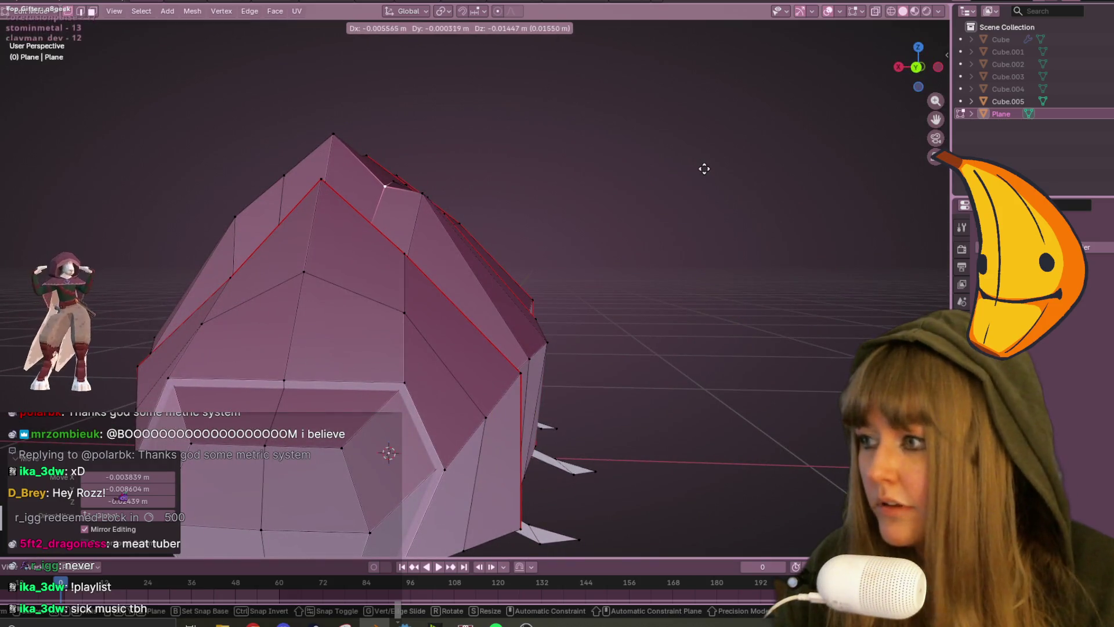
{"action": "left_click", "coordinate": [704, 168]}
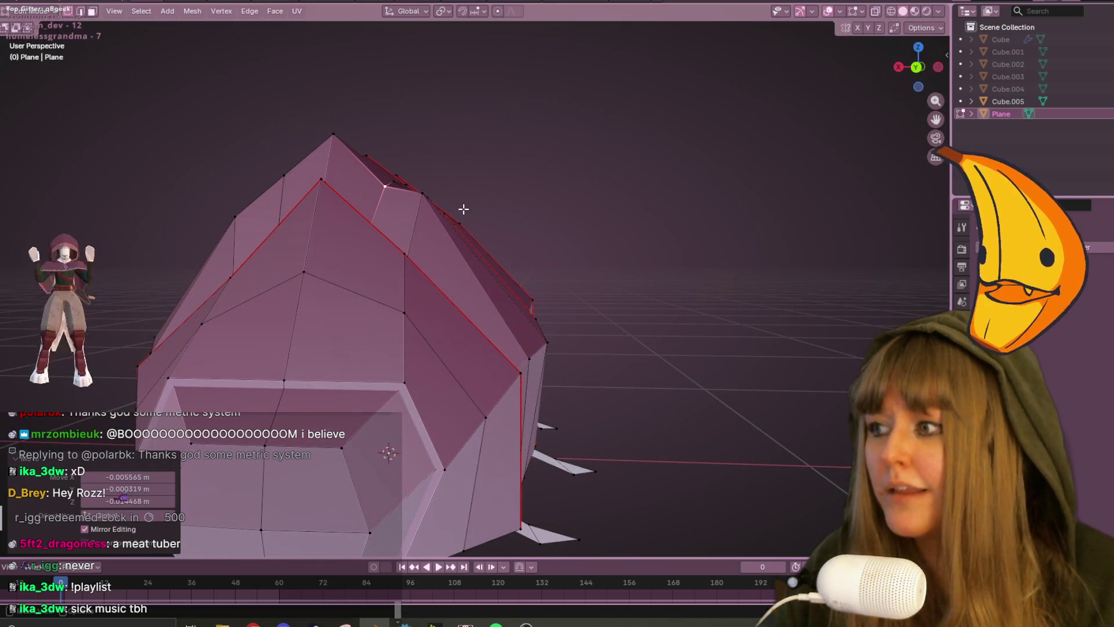
Adjust two more vertices along the body's side to build up the ridge.
{"action": "mouse_move", "coordinate": [465, 211]}
{"action": "middle_mouse_down"}
{"action": "mouse_move", "coordinate": [409, 213]}
{"action": "mouse_move", "coordinate": [490, 197]}
{"action": "mouse_move", "coordinate": [480, 221]}
{"action": "mouse_move", "coordinate": [427, 234]}
{"action": "mouse_move", "coordinate": [569, 229]}
{"action": "mouse_move", "coordinate": [452, 274]}
{"action": "mouse_move", "coordinate": [426, 259]}
{"action": "middle_mouse_up"}
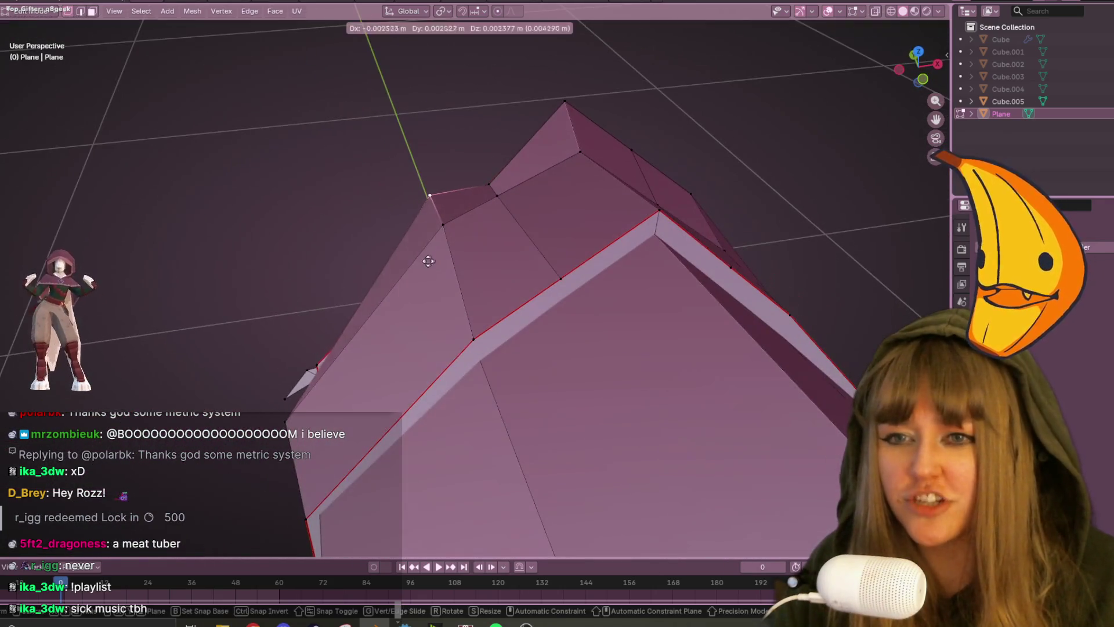
{"action": "key", "text": "g"}
{"action": "left_click", "coordinate": [462, 227]}
{"action": "mouse_move", "coordinate": [462, 227]}
{"action": "middle_mouse_down"}
{"action": "mouse_move", "coordinate": [485, 241]}
{"action": "mouse_move", "coordinate": [432, 231]}
{"action": "mouse_move", "coordinate": [460, 211]}
{"action": "mouse_move", "coordinate": [445, 242]}
{"action": "mouse_move", "coordinate": [586, 259]}
{"action": "mouse_move", "coordinate": [594, 249]}
{"action": "mouse_move", "coordinate": [462, 299]}
{"action": "middle_mouse_up"}
{"action": "key", "text": "g"}
{"action": "left_click", "coordinate": [471, 229]}
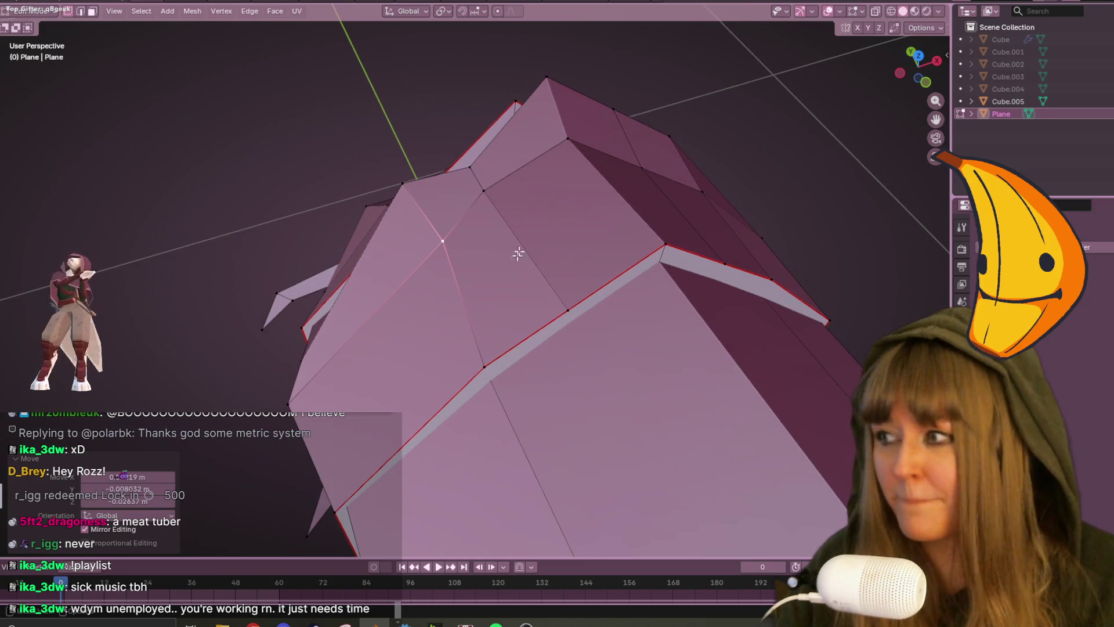
Slide and reposition another head vertex to finish the ridge's front.
{"action": "mouse_move", "coordinate": [547, 226]}
{"action": "middle_mouse_down"}
{"action": "mouse_move", "coordinate": [418, 152]}
{"action": "mouse_move", "coordinate": [510, 186]}
{"action": "mouse_move", "coordinate": [497, 186]}
{"action": "mouse_move", "coordinate": [587, 114]}
{"action": "mouse_move", "coordinate": [470, 165]}
{"action": "mouse_move", "coordinate": [455, 160]}
{"action": "mouse_move", "coordinate": [659, 219]}
{"action": "middle_mouse_up"}
{"action": "key", "text": "shift+v"}
{"action": "left_click", "coordinate": [498, 183]}
{"action": "key", "text": "g"}
{"action": "left_click", "coordinate": [779, 83]}
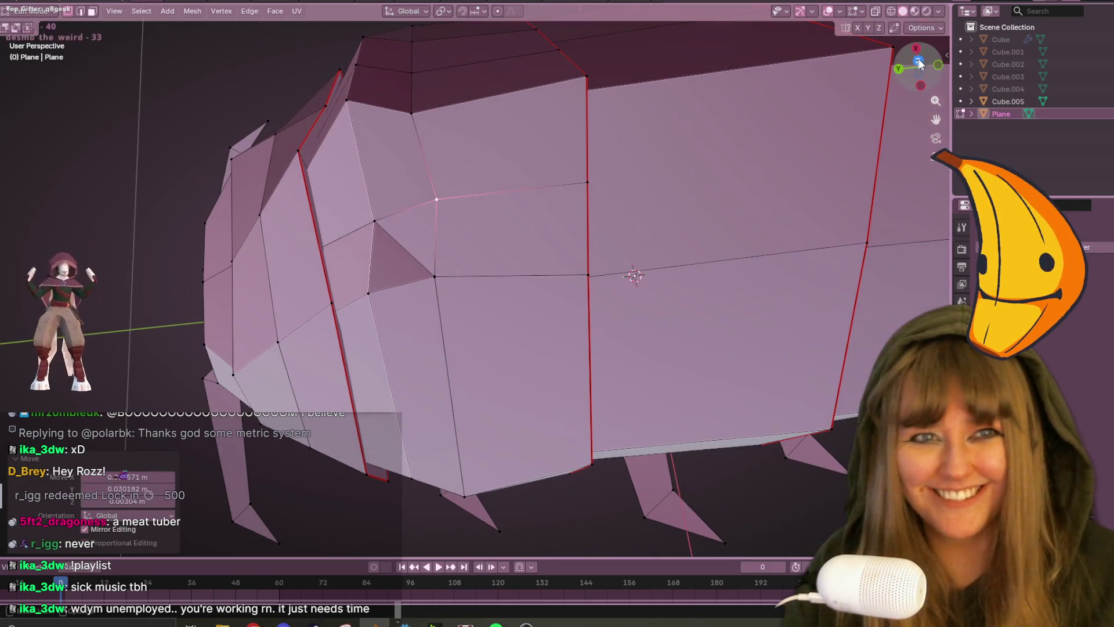
In top view, reposition a front vertex, then select an edge on the front segment.
{"action": "left_click", "coordinate": [918, 63]}
{"action": "key", "text": "g"}
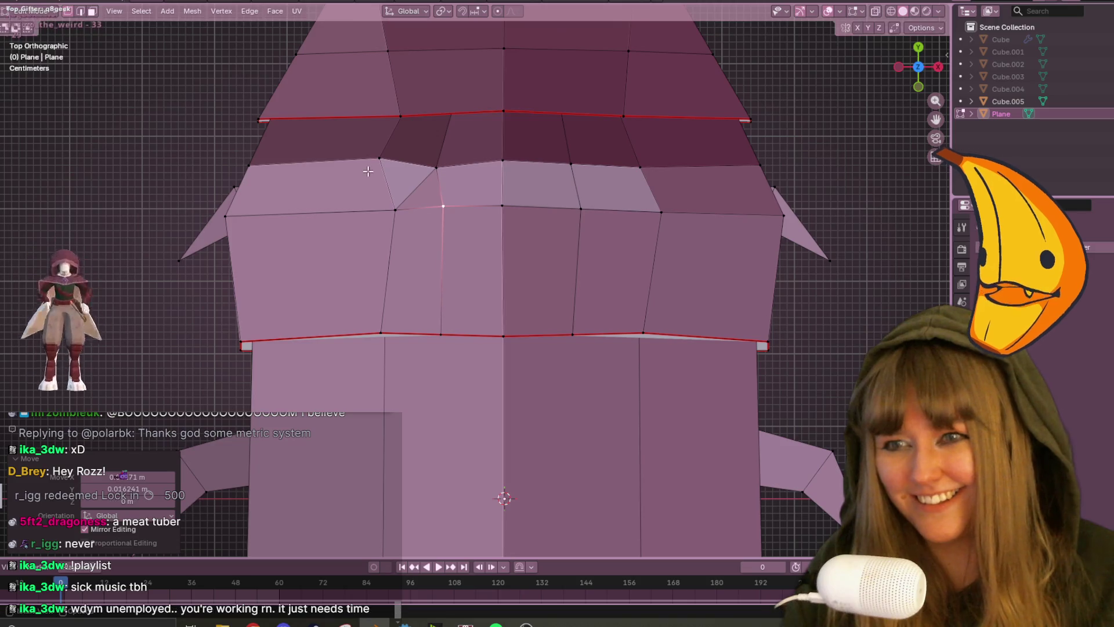
{"action": "left_click", "coordinate": [407, 210]}
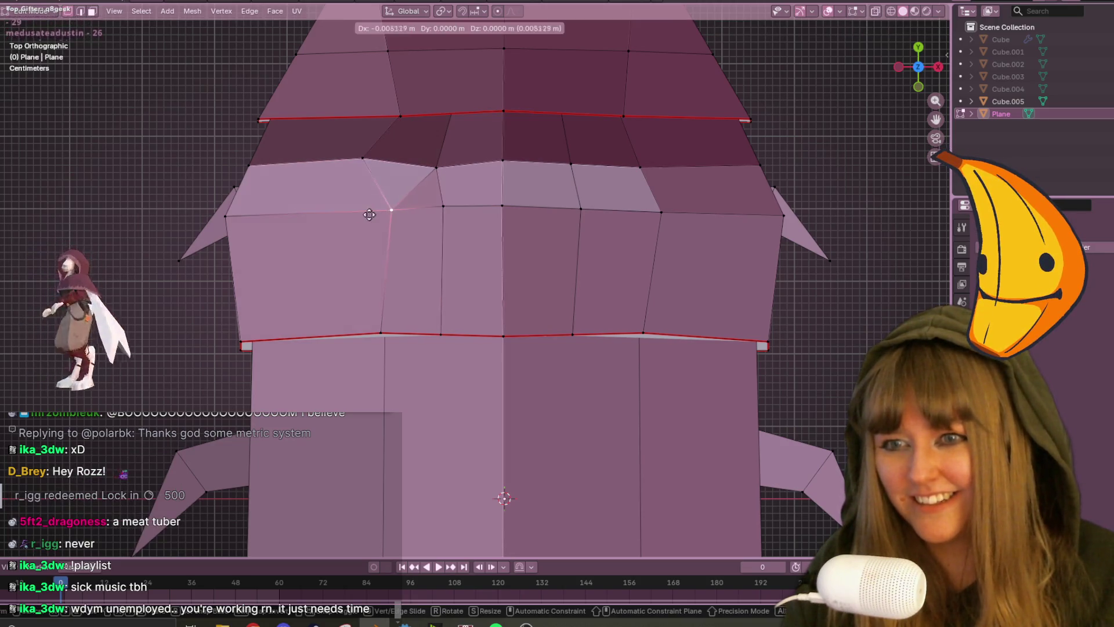
{"action": "mouse_move", "coordinate": [407, 210]}
{"action": "middle_mouse_down"}
{"action": "mouse_move", "coordinate": [465, 114]}
{"action": "mouse_move", "coordinate": [593, 103]}
{"action": "mouse_move", "coordinate": [493, 115]}
{"action": "mouse_move", "coordinate": [517, 104]}
{"action": "mouse_move", "coordinate": [354, 393]}
{"action": "middle_mouse_up"}
{"action": "left_click", "coordinate": [312, 409]}
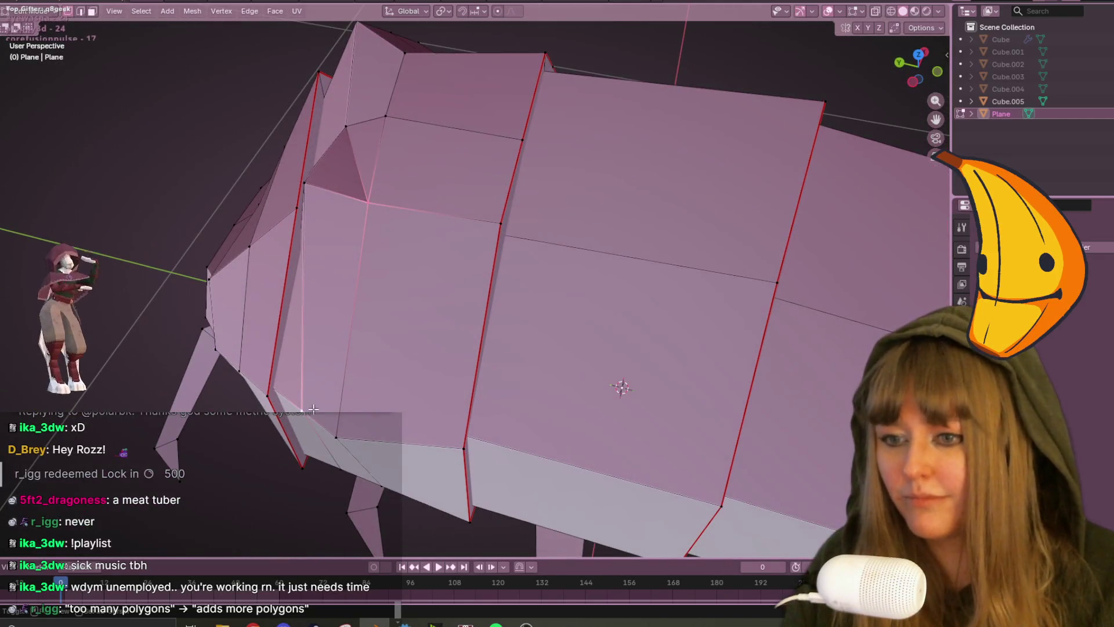
{"action": "middle_click_drag", "start_coordinate": [277, 364], "coordinate": [404, 299]}
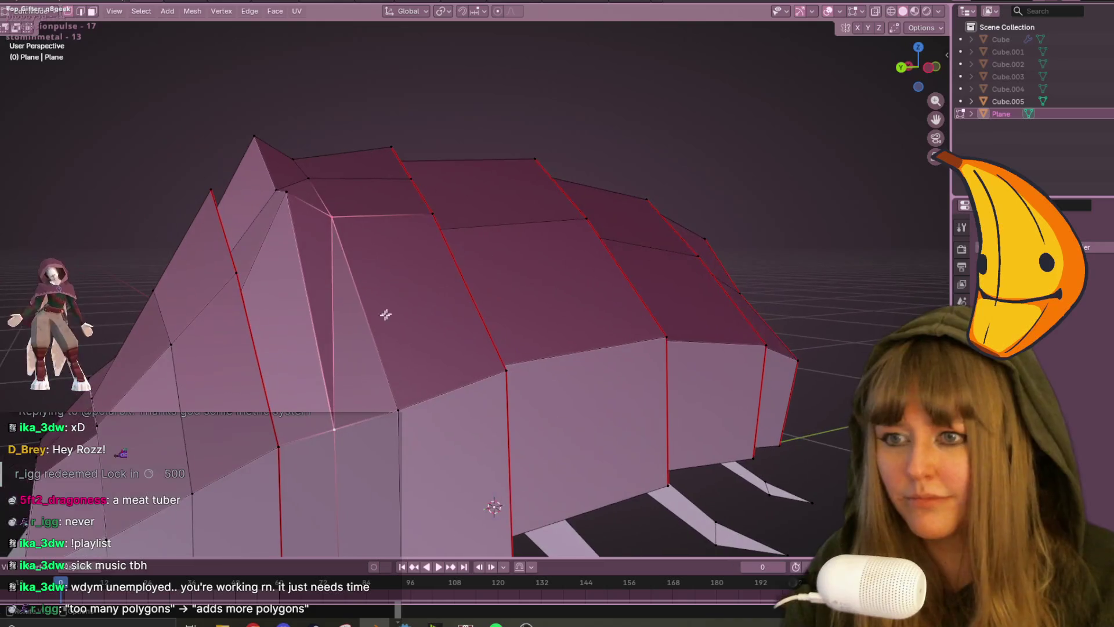
{"action": "mouse_move", "coordinate": [324, 297]}
{"action": "middle_mouse_down"}
{"action": "mouse_move", "coordinate": [486, 288]}
{"action": "mouse_move", "coordinate": [499, 301]}
{"action": "mouse_move", "coordinate": [378, 308]}
{"action": "mouse_move", "coordinate": [427, 339]}
{"action": "mouse_move", "coordinate": [520, 306]}
{"action": "mouse_move", "coordinate": [520, 286]}
{"action": "mouse_move", "coordinate": [435, 289]}
{"action": "mouse_move", "coordinate": [406, 305]}
{"action": "mouse_move", "coordinate": [378, 378]}
{"action": "mouse_move", "coordinate": [294, 326]}
{"action": "mouse_move", "coordinate": [552, 303]}
{"action": "mouse_move", "coordinate": [396, 292]}
{"action": "middle_mouse_up"}
{"action": "mouse_move", "coordinate": [327, 200]}
{"action": "middle_mouse_down"}
{"action": "mouse_move", "coordinate": [534, 216]}
{"action": "mouse_move", "coordinate": [520, 235]}
{"action": "mouse_move", "coordinate": [437, 181]}
{"action": "mouse_move", "coordinate": [447, 112]}
{"action": "mouse_move", "coordinate": [455, 155]}
{"action": "mouse_move", "coordinate": [495, 154]}
{"action": "mouse_move", "coordinate": [510, 143]}
{"action": "mouse_move", "coordinate": [516, 95]}
{"action": "mouse_move", "coordinate": [507, 140]}
{"action": "mouse_move", "coordinate": [294, 146]}
{"action": "mouse_move", "coordinate": [460, 142]}
{"action": "mouse_move", "coordinate": [736, 83]}
{"action": "middle_mouse_up"}
Bevel a front vertex and the selected edges, then slide the new edges to sharpen the ridge.
{"action": "key", "text": "ctrl+shift+b"}
{"action": "left_click", "coordinate": [569, 224]}
{"action": "key", "text": "ctrl+b"}
{"action": "left_click", "coordinate": [487, 157]}
{"action": "key", "text": "g"}
{"action": "left_click", "coordinate": [557, 99]}
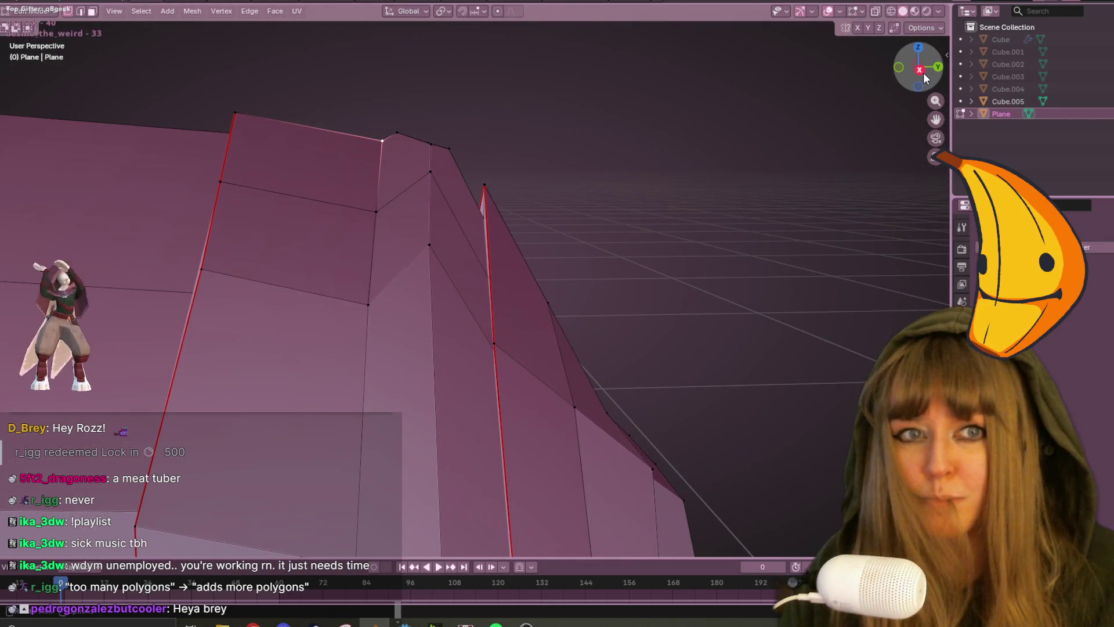
In straight side view, nudge a head-ridge vertex down slightly.
{"action": "left_click", "coordinate": [922, 70]}
{"action": "mouse_move", "coordinate": [520, 127]}
{"action": "middle_mouse_down", "text": "shift"}
{"action": "mouse_move", "coordinate": [516, 136]}
{"action": "mouse_move", "coordinate": [572, 85]}
{"action": "middle_mouse_up", "text": "shift"}
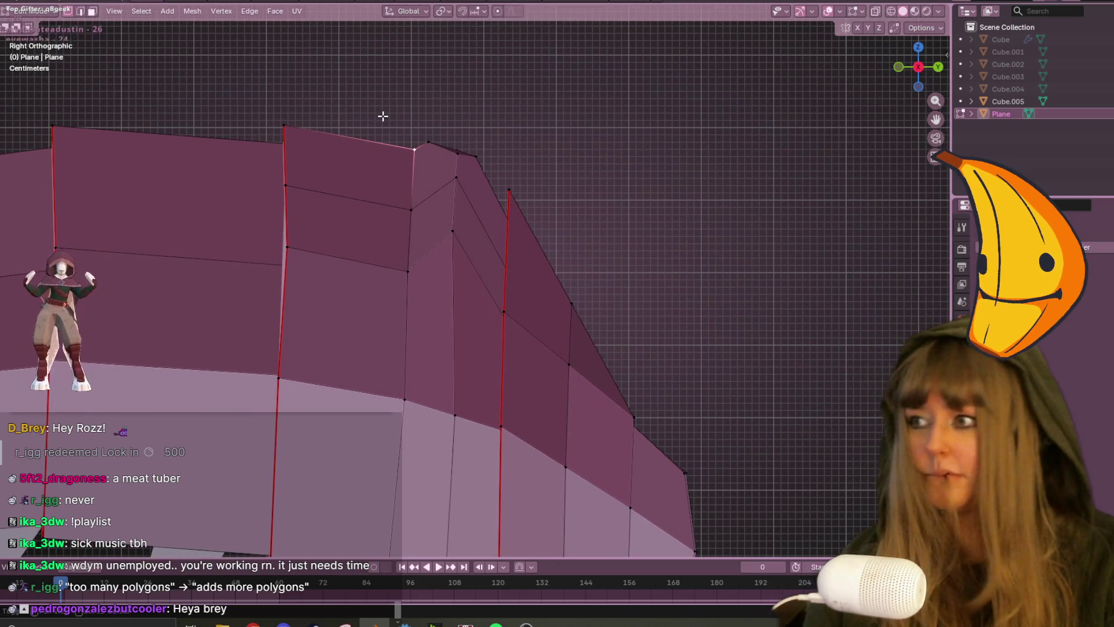
{"action": "middle_click_drag", "start_coordinate": [383, 116], "coordinate": [418, 119], "text": "shift"}
{"action": "key", "text": "g"}
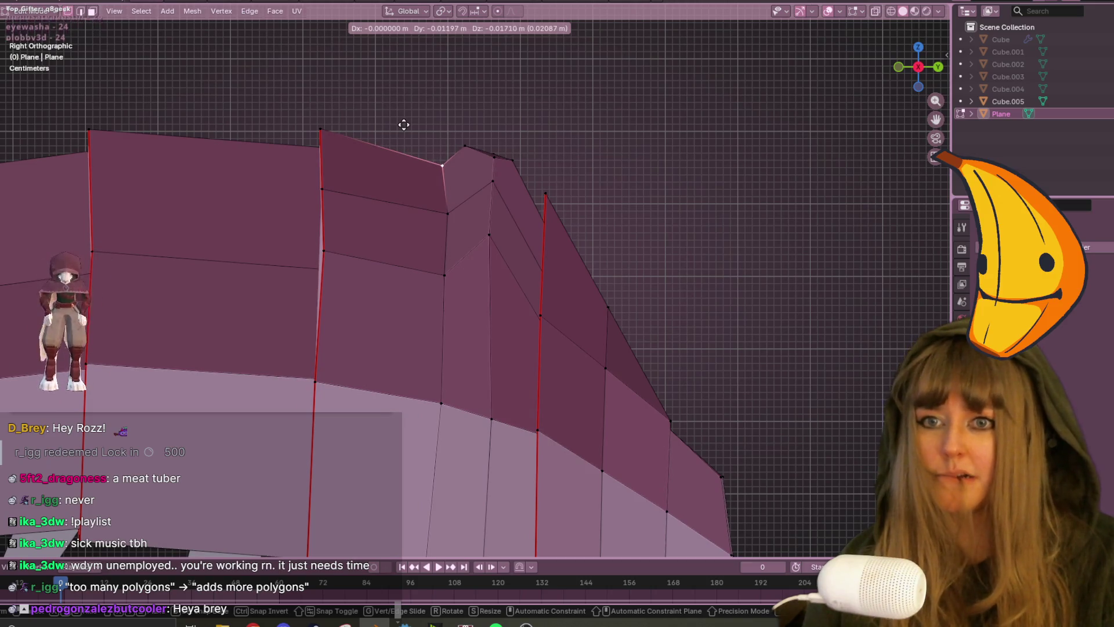
{"action": "left_click", "coordinate": [404, 125]}
{"action": "mouse_move", "coordinate": [505, 194]}
{"action": "middle_mouse_down"}
{"action": "mouse_move", "coordinate": [731, 229]}
{"action": "mouse_move", "coordinate": [667, 224]}
{"action": "mouse_move", "coordinate": [668, 265]}
{"action": "middle_mouse_up"}
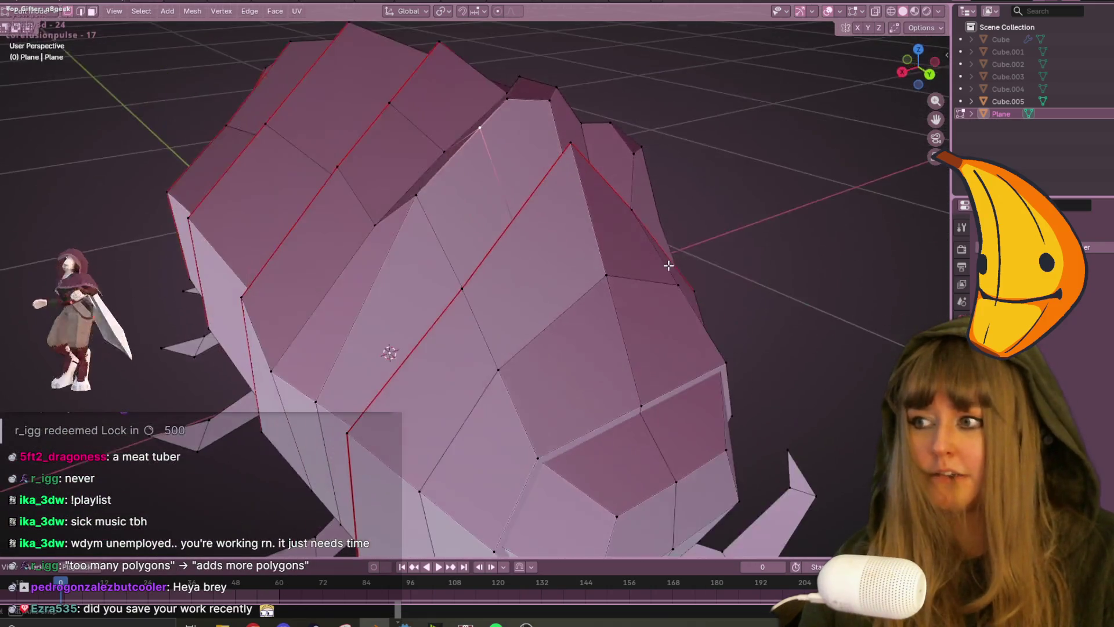
{"action": "scroll", "coordinate": [461, 217], "scroll_direction": "down", "scroll_amount": 2}
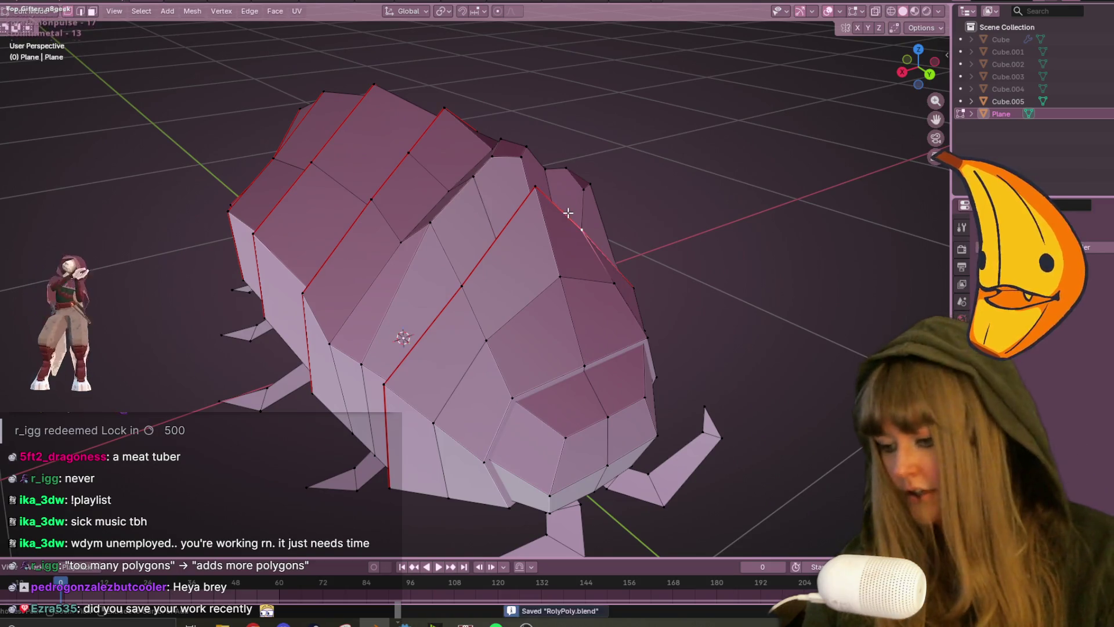
In Back Orthographic view, move a front-cap vertex and save the file.
{"action": "middle_click_drag", "start_coordinate": [568, 213], "coordinate": [609, 231]}
{"action": "middle_click_drag", "start_coordinate": [676, 285], "coordinate": [551, 180]}
{"action": "key", "text": "ctrl+KP_1"}
{"action": "key", "text": "g"}
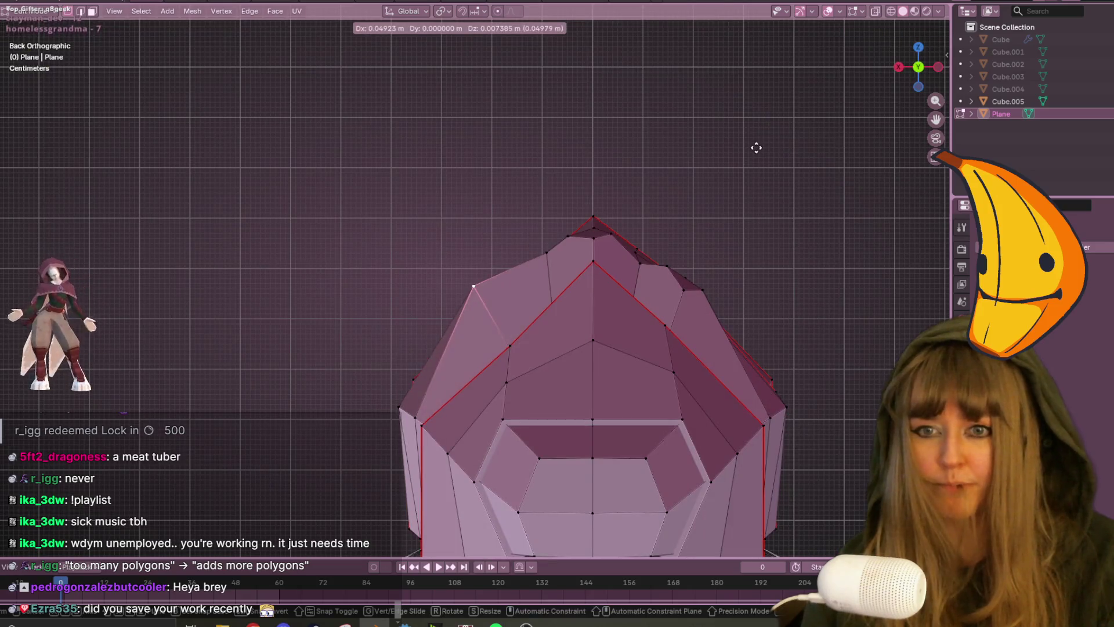
{"action": "left_click", "coordinate": [756, 148]}
{"action": "key", "text": "ctrl+s"}
Slide a vertex along the shell's upper-left edge of the front cap.
{"action": "key", "text": "ctrl+b"}
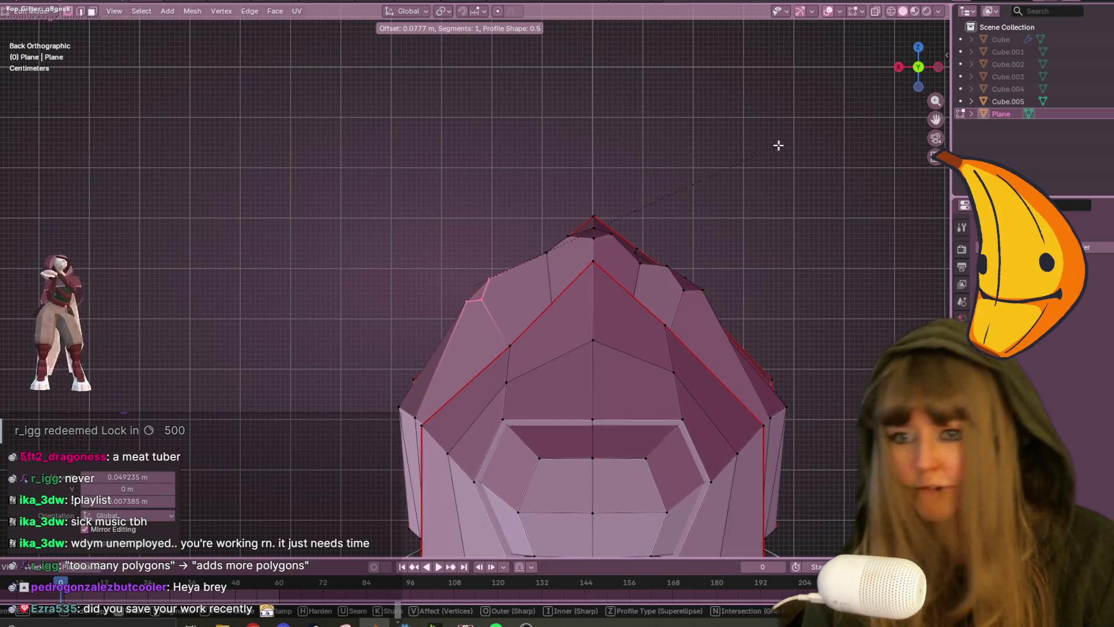
{"action": "key", "text": "Escape"}
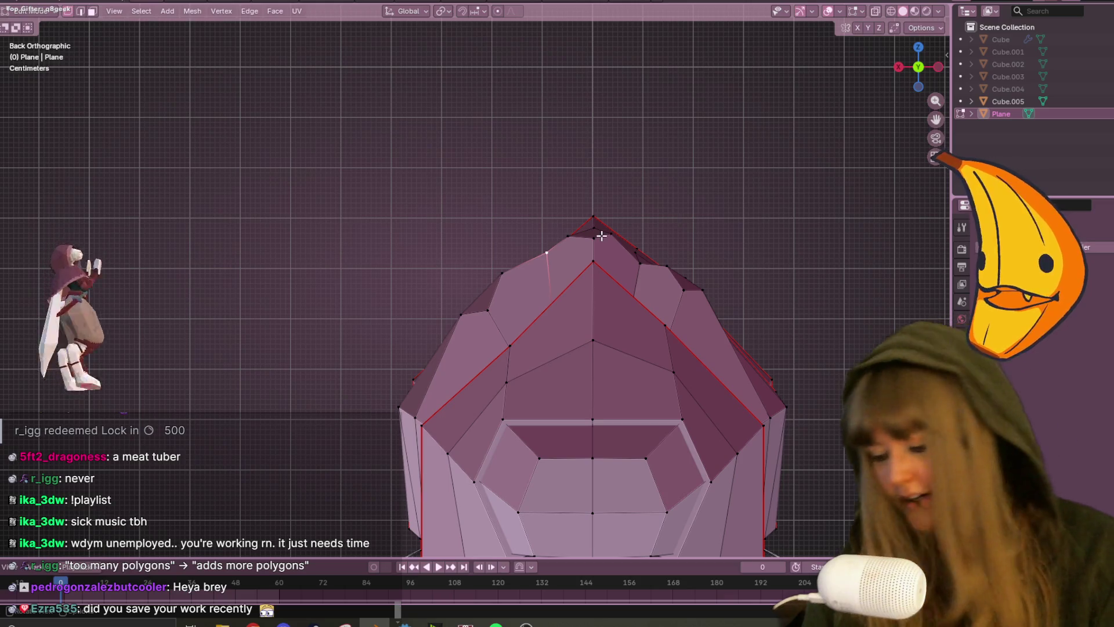
{"action": "left_click", "coordinate": [501, 272]}
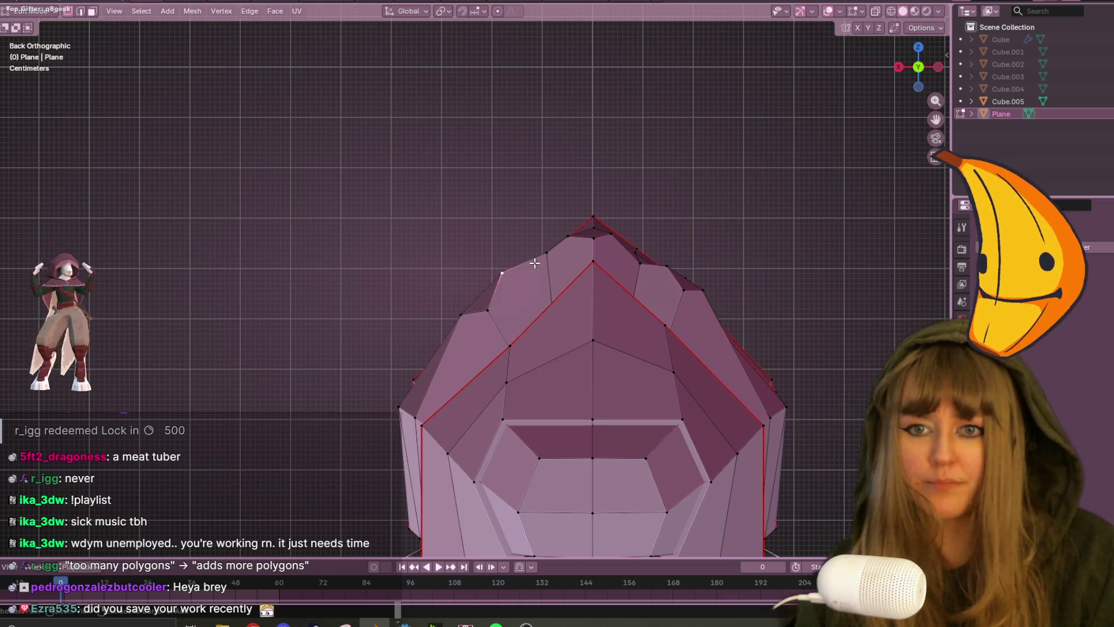
{"action": "key", "text": "g"}
{"action": "key", "text": "g"}
{"action": "left_click", "coordinate": [547, 236]}
Move the neighbouring vertex in back view to smooth the cap outline.
{"action": "mouse_move", "coordinate": [548, 237]}
{"action": "middle_mouse_down"}
{"action": "mouse_move", "coordinate": [744, 311]}
{"action": "mouse_move", "coordinate": [493, 313]}
{"action": "mouse_move", "coordinate": [573, 230]}
{"action": "middle_mouse_up"}
{"action": "left_click", "coordinate": [493, 314]}
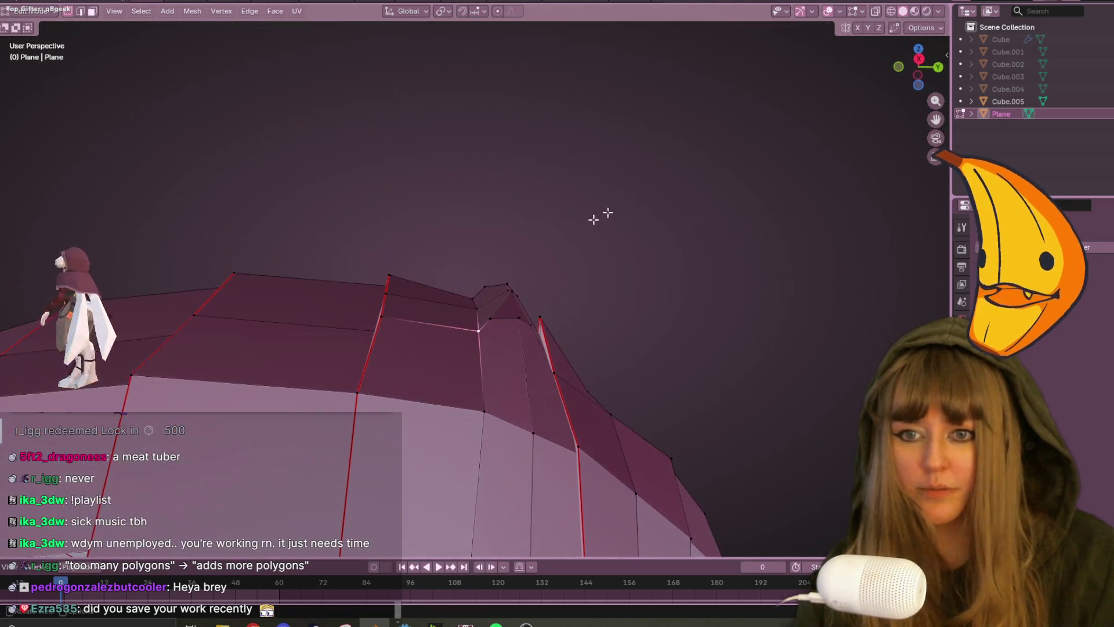
{"action": "left_click", "coordinate": [931, 67]}
{"action": "key", "text": "g"}
{"action": "left_click", "coordinate": [452, 347]}
{"action": "mouse_move", "coordinate": [451, 347]}
{"action": "middle_mouse_down"}
{"action": "mouse_move", "coordinate": [565, 385]}
{"action": "mouse_move", "coordinate": [419, 329]}
{"action": "mouse_move", "coordinate": [455, 249]}
{"action": "mouse_move", "coordinate": [741, 124]}
{"action": "middle_mouse_up"}
In Right Orthographic view, lower a vertex in the head area.
{"action": "left_click", "coordinate": [919, 67]}
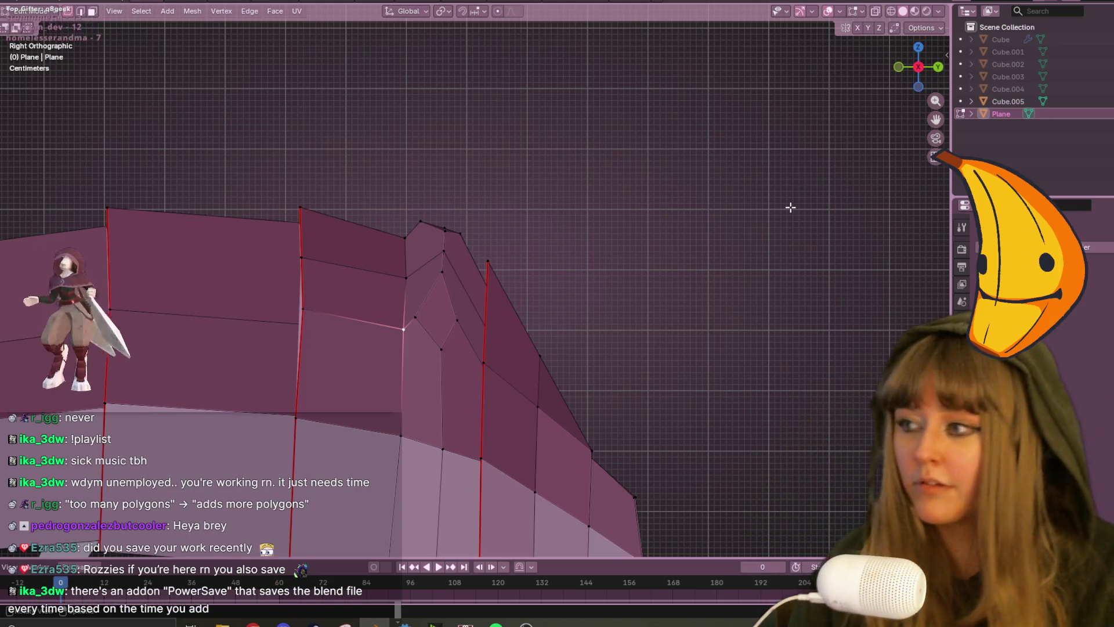
{"action": "middle_click_drag", "start_coordinate": [677, 282], "coordinate": [699, 241], "text": "shift"}
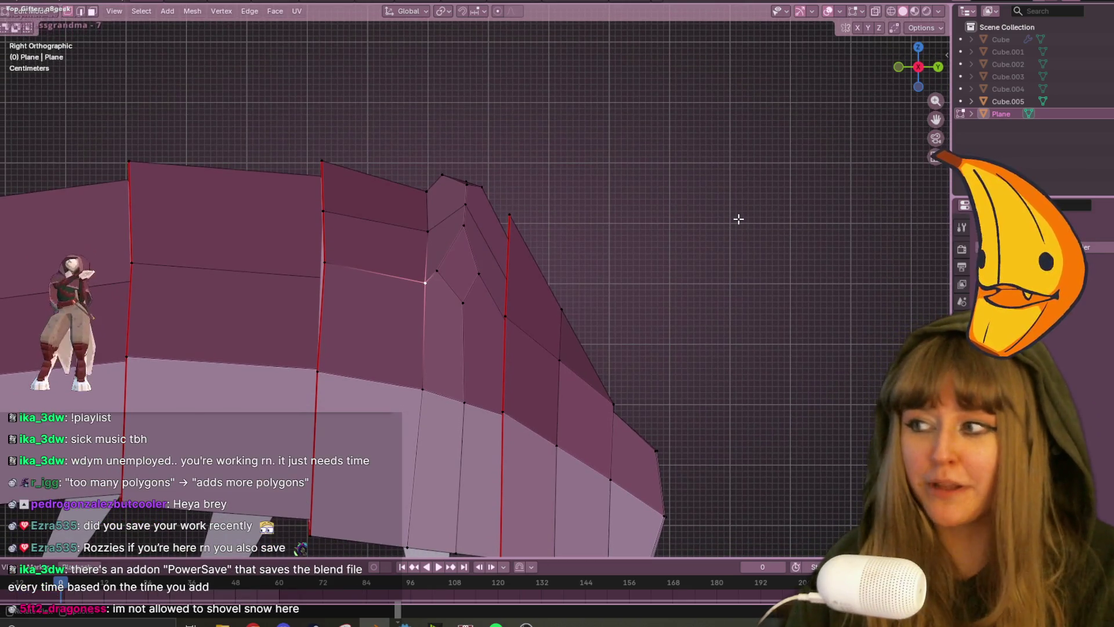
{"action": "scroll", "coordinate": [690, 243], "scroll_direction": "up", "scroll_amount": 2}
{"action": "middle_click_drag", "start_coordinate": [684, 263], "coordinate": [619, 217], "text": "shift"}
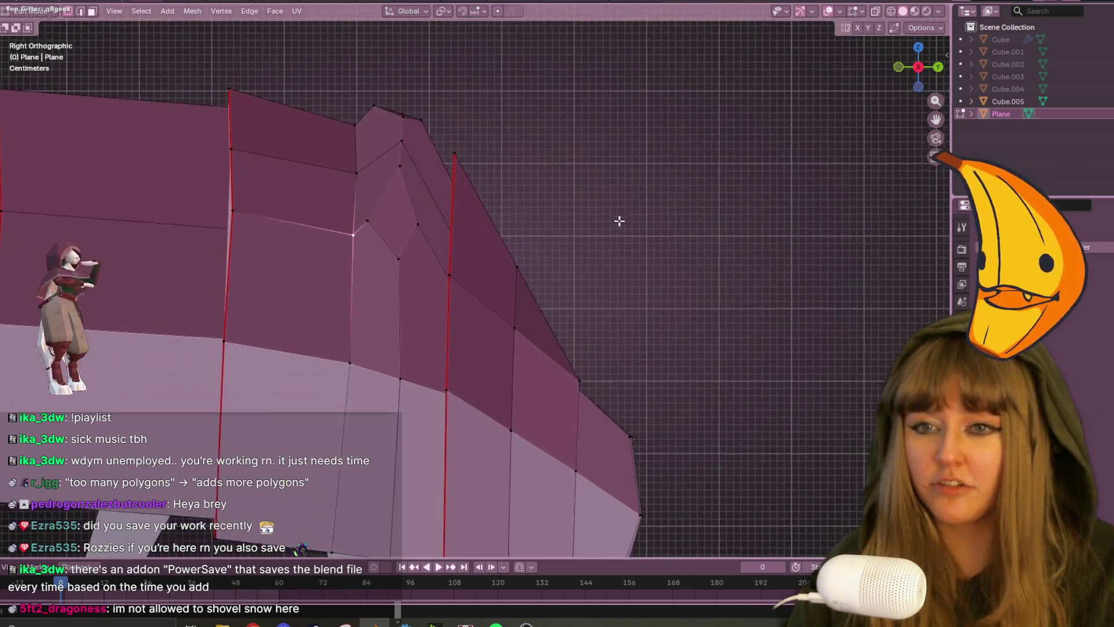
{"action": "key", "text": "g"}
{"action": "left_click", "coordinate": [403, 190]}
Slide two lower head vertices left along their edges.
{"action": "left_click", "coordinate": [349, 240]}
{"action": "key", "text": "shift+v"}
{"action": "left_click", "coordinate": [333, 259]}
{"action": "left_click", "coordinate": [362, 369]}
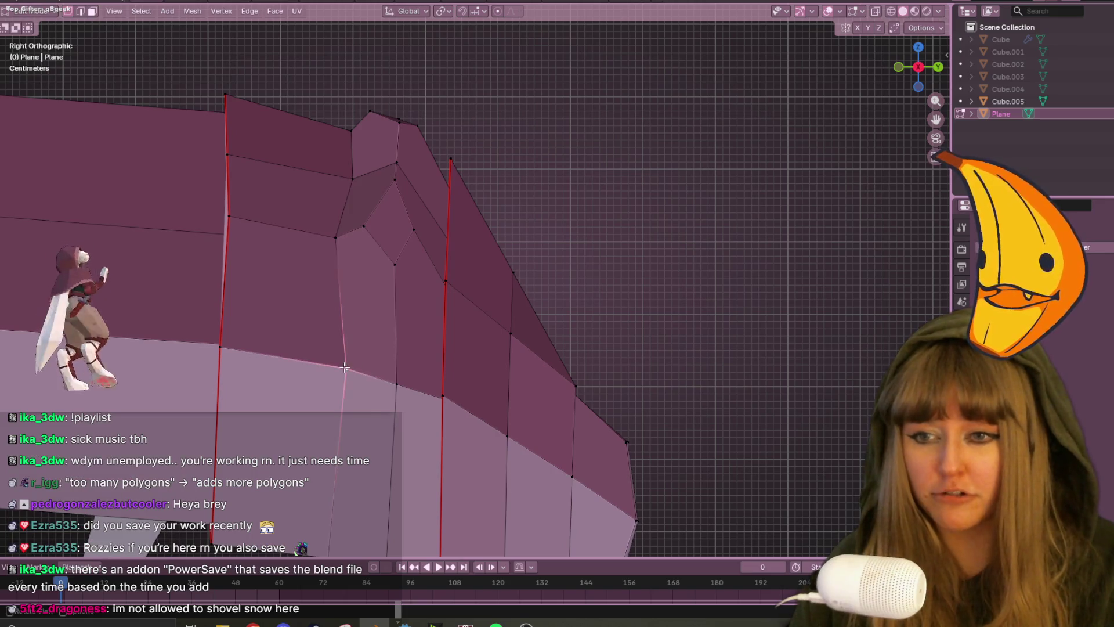
{"action": "key", "text": "shift+v"}
{"action": "left_click", "coordinate": [455, 334]}
{"action": "mouse_move", "coordinate": [600, 376]}
{"action": "middle_mouse_down", "text": "shift"}
{"action": "mouse_move", "coordinate": [702, 320]}
{"action": "mouse_move", "coordinate": [499, 244]}
{"action": "mouse_move", "coordinate": [669, 268]}
{"action": "mouse_move", "coordinate": [109, 203]}
{"action": "mouse_move", "coordinate": [261, 209]}
{"action": "middle_mouse_up", "text": "shift"}
Move another front-cap vertex and slide an edge beneath the shell front.
{"action": "key", "text": "g"}
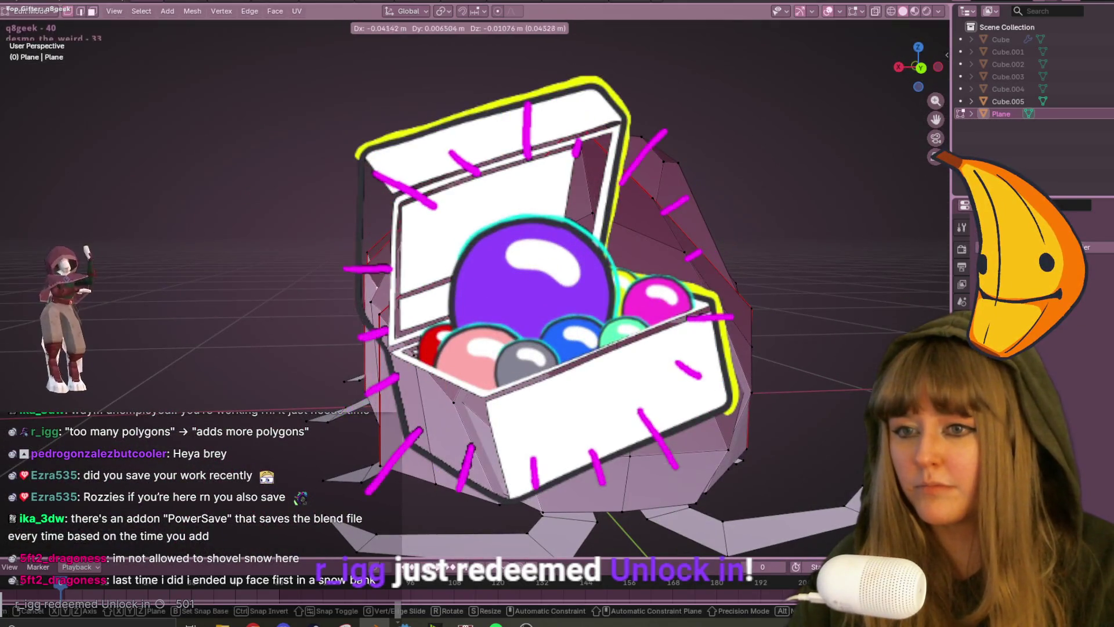
{"action": "mouse_move", "coordinate": [406, 325]}
{"action": "middle_mouse_down", "text": "alt"}
{"action": "mouse_move", "coordinate": [477, 347]}
{"action": "mouse_move", "coordinate": [668, 238]}
{"action": "mouse_move", "coordinate": [694, 241]}
{"action": "mouse_move", "coordinate": [801, 319]}
{"action": "mouse_move", "coordinate": [600, 306]}
{"action": "mouse_move", "coordinate": [719, 318]}
{"action": "mouse_move", "coordinate": [813, 405]}
{"action": "mouse_move", "coordinate": [662, 179]}
{"action": "mouse_move", "coordinate": [677, 189]}
{"action": "mouse_move", "coordinate": [627, 229]}
{"action": "mouse_move", "coordinate": [602, 286]}
{"action": "middle_mouse_up", "text": "alt"}
{"action": "left_click", "coordinate": [669, 236]}
{"action": "scroll", "coordinate": [661, 179], "scroll_direction": "up", "scroll_amount": 3}
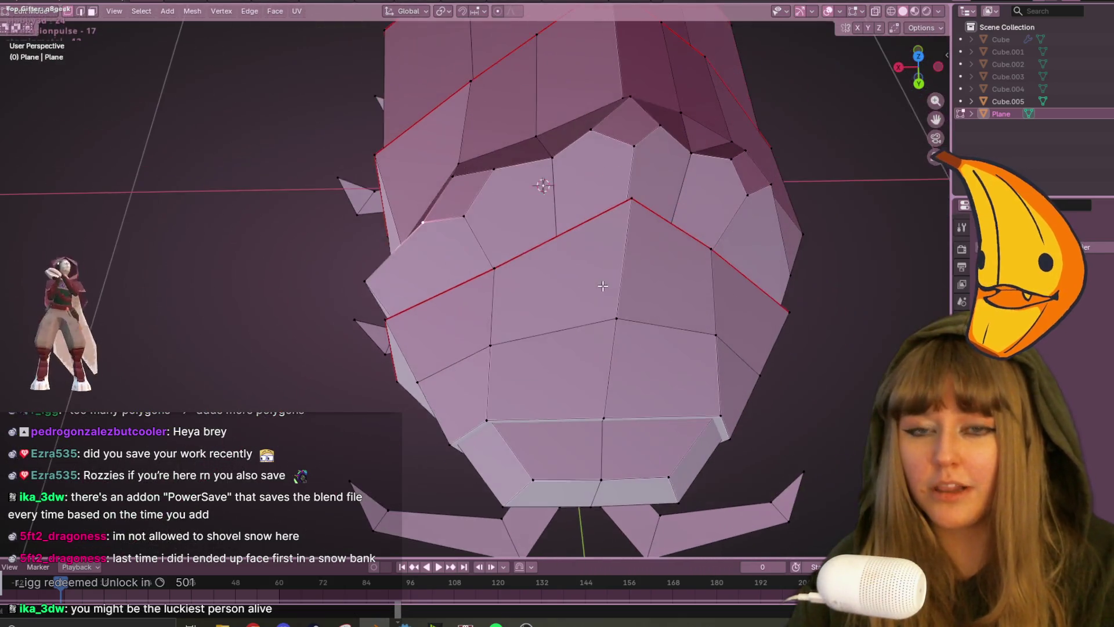
{"action": "mouse_move", "coordinate": [534, 267]}
{"action": "middle_mouse_down"}
{"action": "mouse_move", "coordinate": [514, 196]}
{"action": "mouse_move", "coordinate": [563, 235]}
{"action": "middle_mouse_up"}
{"action": "key", "text": "g"}
{"action": "key", "text": "g"}
{"action": "left_click", "coordinate": [487, 221]}
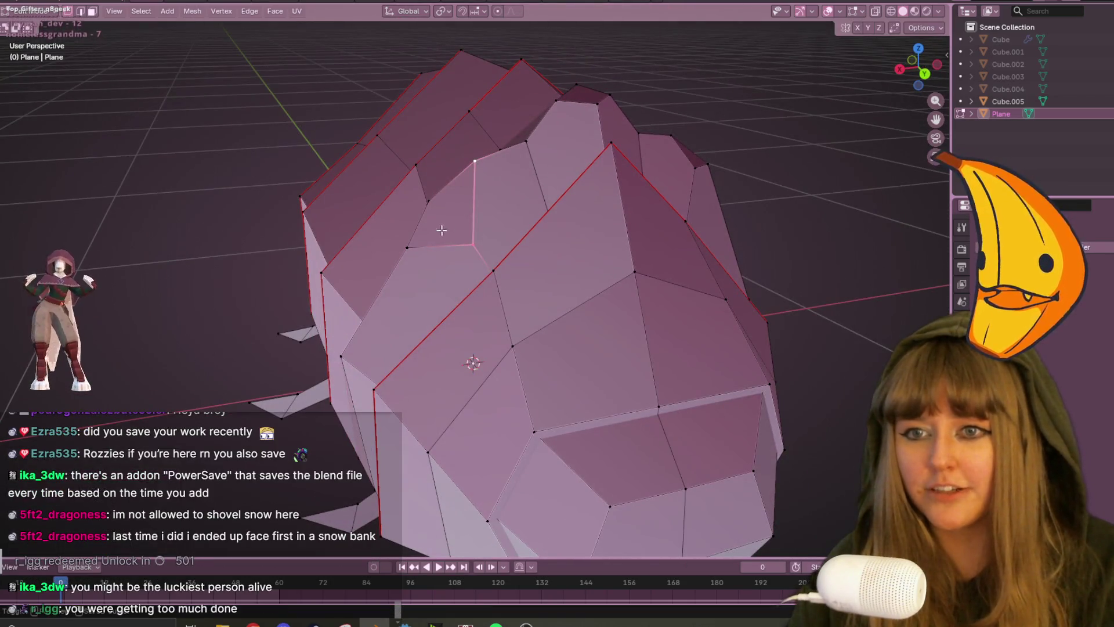
In back view, move two silhouette vertices of the front cap up and outward.
{"action": "left_click", "coordinate": [410, 249], "text": "alt"}
{"action": "mouse_move", "coordinate": [411, 249]}
{"action": "middle_mouse_down"}
{"action": "mouse_move", "coordinate": [699, 149]}
{"action": "mouse_move", "coordinate": [600, 217]}
{"action": "mouse_move", "coordinate": [450, 169]}
{"action": "mouse_move", "coordinate": [602, 209]}
{"action": "mouse_move", "coordinate": [560, 164]}
{"action": "mouse_move", "coordinate": [479, 169]}
{"action": "middle_mouse_up"}
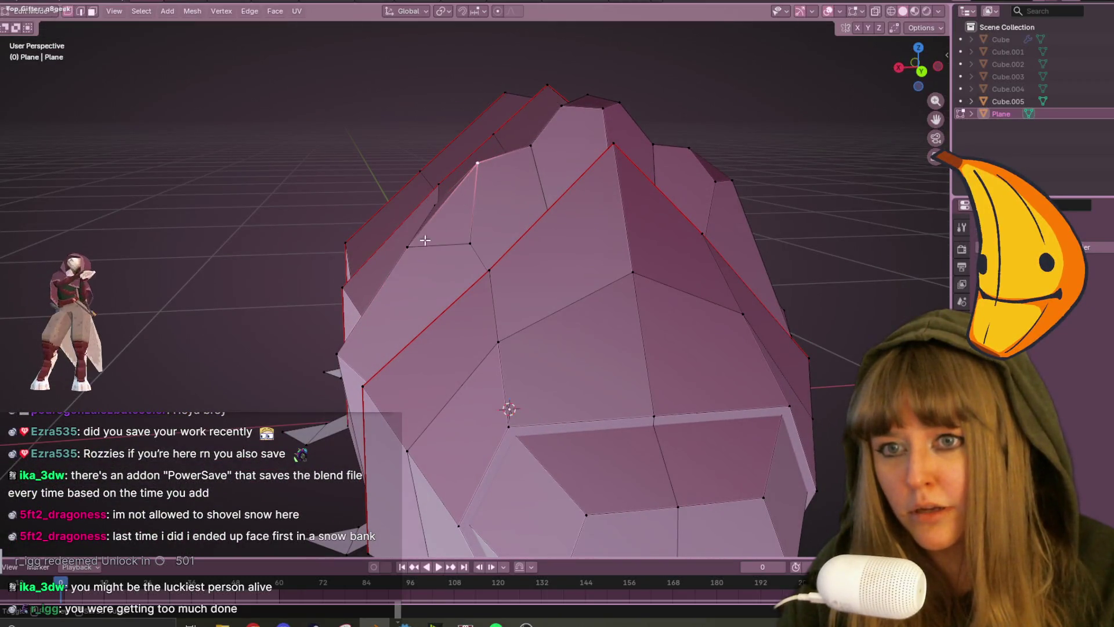
{"action": "left_click", "coordinate": [927, 59]}
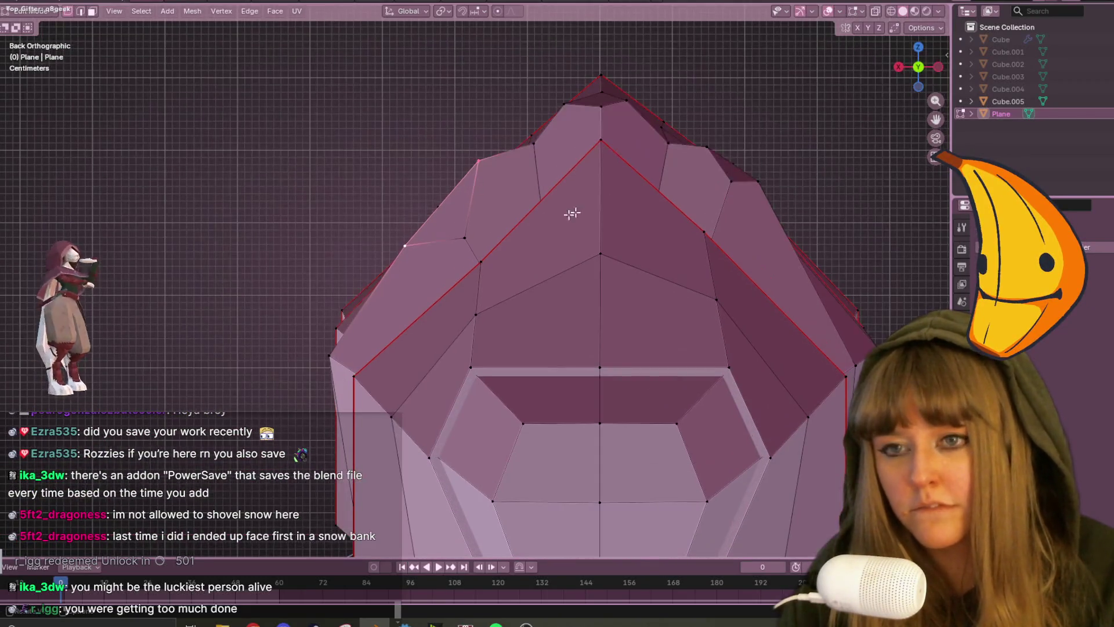
{"action": "key", "text": "g"}
{"action": "left_click", "coordinate": [491, 221]}
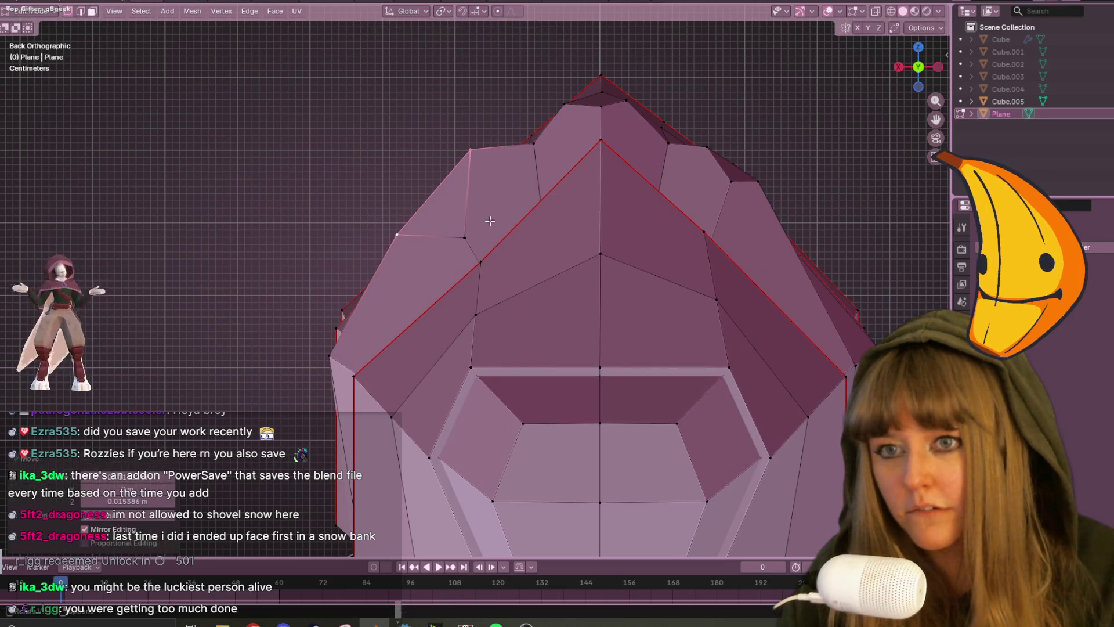
{"action": "mouse_move", "coordinate": [327, 355]}
{"action": "middle_mouse_down"}
{"action": "mouse_move", "coordinate": [504, 251]}
{"action": "mouse_move", "coordinate": [605, 255]}
{"action": "mouse_move", "coordinate": [465, 224]}
{"action": "mouse_move", "coordinate": [401, 229]}
{"action": "mouse_move", "coordinate": [391, 261]}
{"action": "mouse_move", "coordinate": [252, 312]}
{"action": "mouse_move", "coordinate": [181, 311]}
{"action": "middle_mouse_up"}
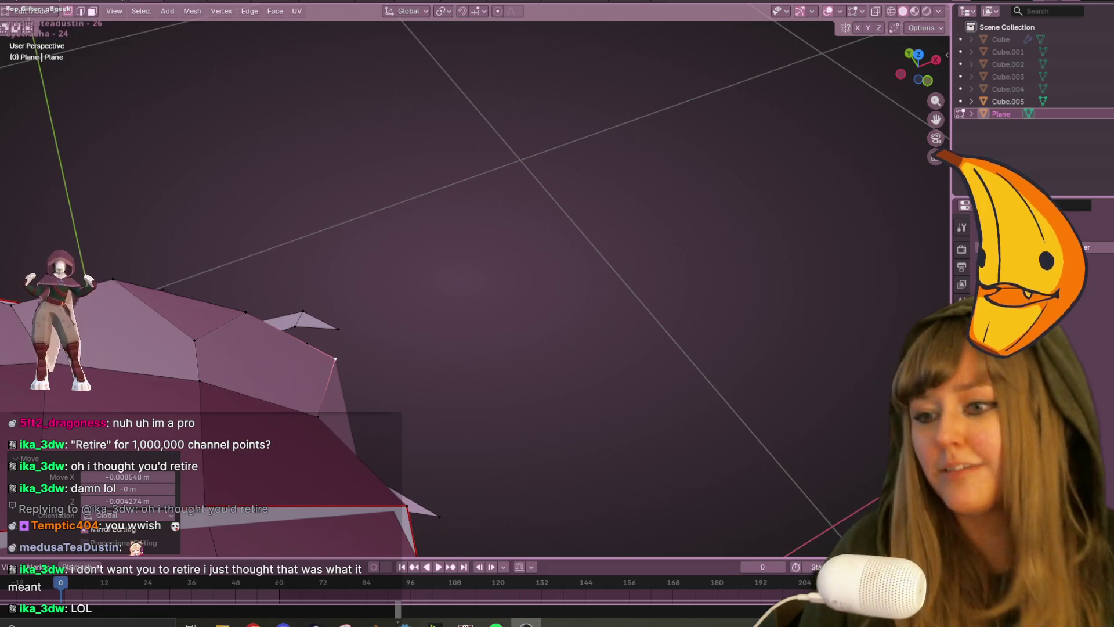
Nudge the selected head-shell vertices slightly, first from the rear view, then in perspective.
{"action": "mouse_move", "coordinate": [330, 316]}
{"action": "middle_mouse_down"}
{"action": "mouse_move", "coordinate": [455, 348]}
{"action": "mouse_move", "coordinate": [515, 214]}
{"action": "mouse_move", "coordinate": [355, 285]}
{"action": "mouse_move", "coordinate": [209, 164]}
{"action": "mouse_move", "coordinate": [281, 169]}
{"action": "mouse_move", "coordinate": [499, 134]}
{"action": "mouse_move", "coordinate": [523, 151]}
{"action": "mouse_move", "coordinate": [468, 146]}
{"action": "mouse_move", "coordinate": [401, 216]}
{"action": "mouse_move", "coordinate": [493, 112]}
{"action": "mouse_move", "coordinate": [482, 194]}
{"action": "mouse_move", "coordinate": [427, 223]}
{"action": "middle_mouse_up"}
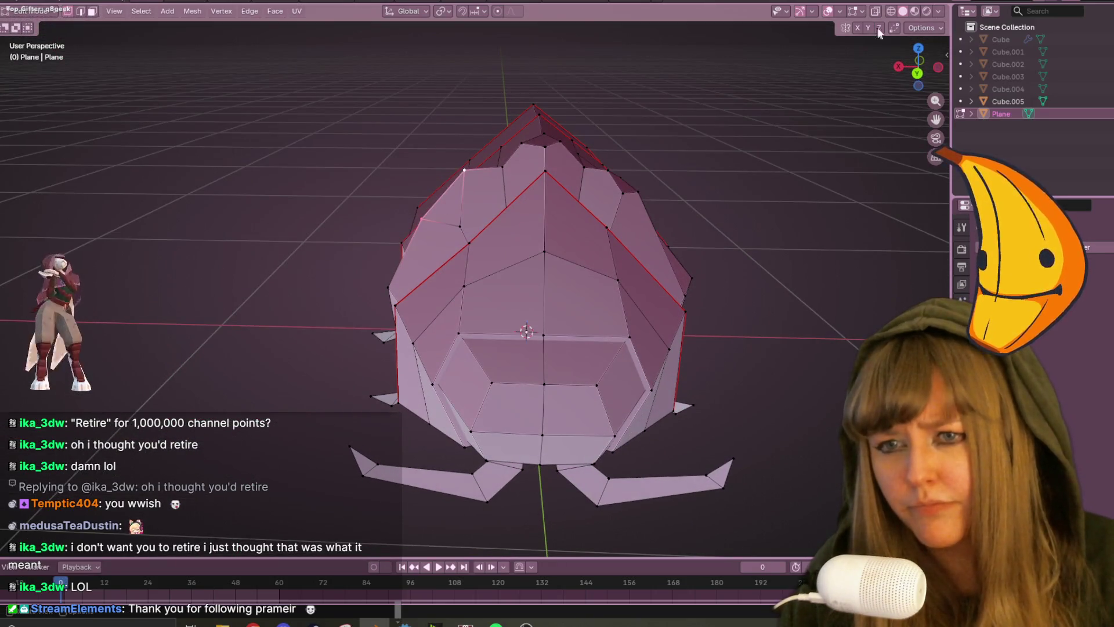
{"action": "key", "text": "ctrl+KP_1"}
{"action": "key", "text": "g"}
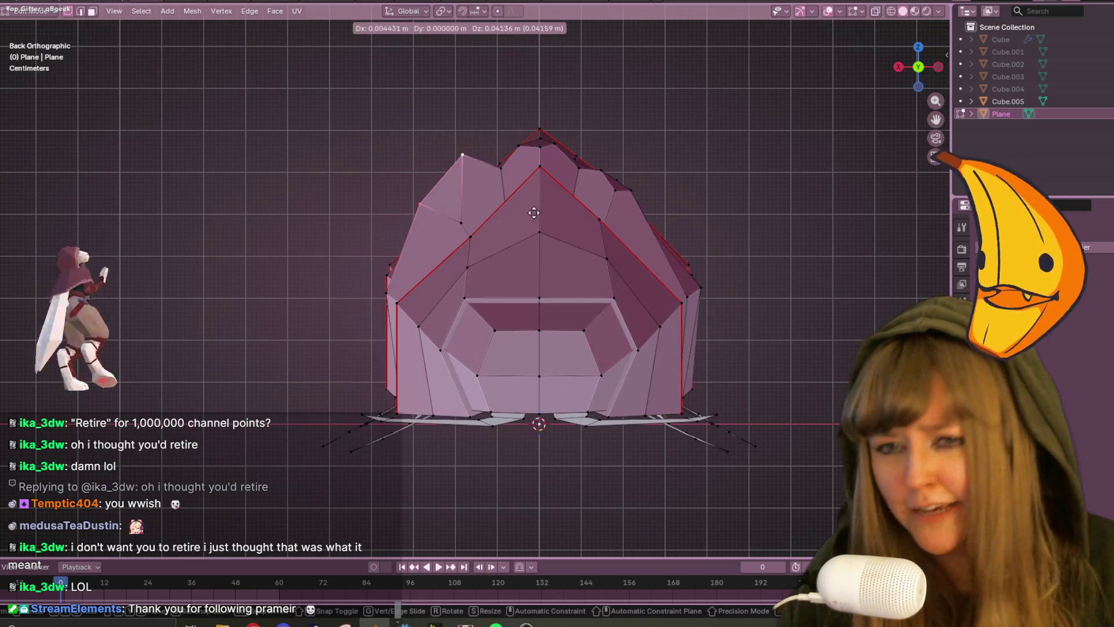
{"action": "left_click", "coordinate": [527, 204]}
{"action": "mouse_move", "coordinate": [528, 204]}
{"action": "middle_mouse_down"}
{"action": "mouse_move", "coordinate": [498, 217]}
{"action": "mouse_move", "coordinate": [542, 206]}
{"action": "mouse_move", "coordinate": [513, 186]}
{"action": "mouse_move", "coordinate": [552, 149]}
{"action": "mouse_move", "coordinate": [565, 235]}
{"action": "middle_mouse_up"}
{"action": "key", "text": "g"}
{"action": "left_click", "coordinate": [542, 169]}
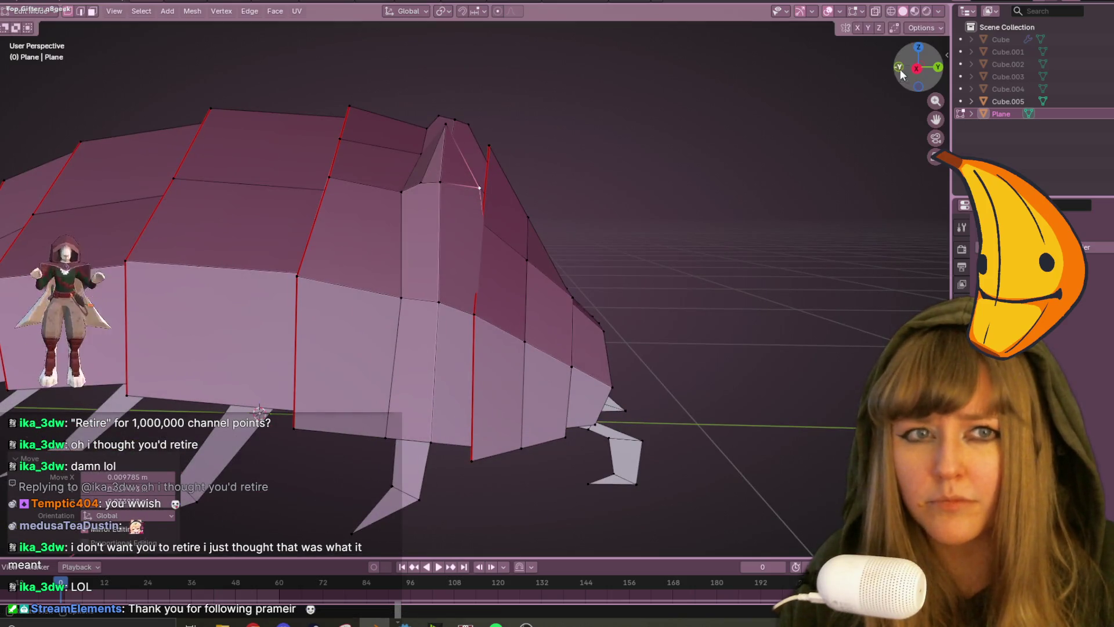
In side ortho with X-ray on, raise the selected vertex slightly, then turn X-ray off.
{"action": "left_click", "coordinate": [915, 68]}
{"action": "key", "text": "alt+z"}
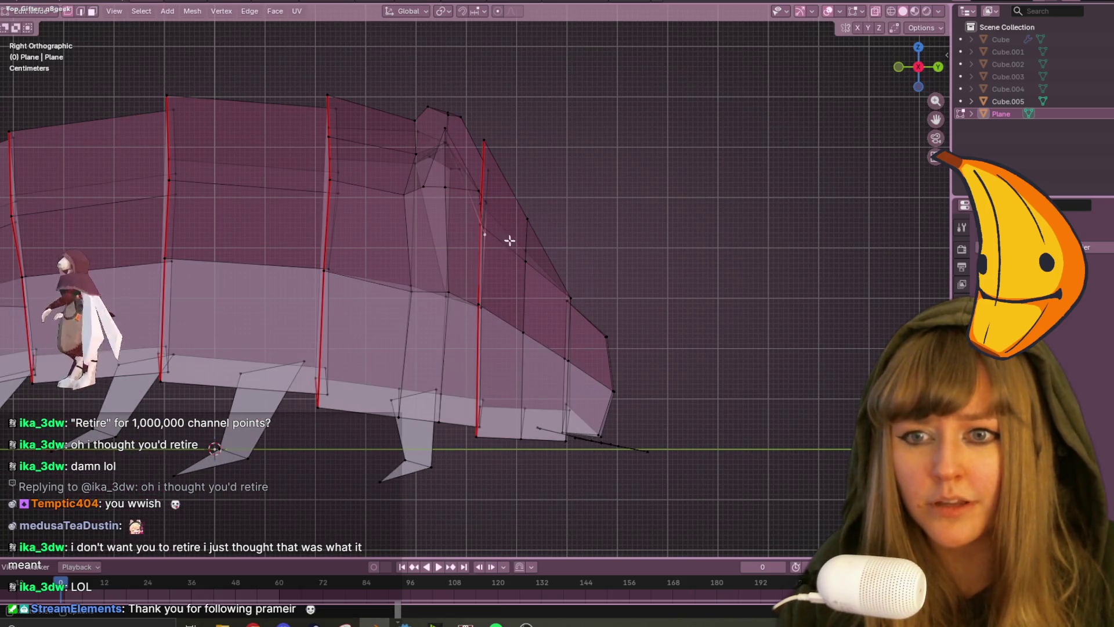
{"action": "key", "text": "g"}
{"action": "left_click", "coordinate": [466, 184]}
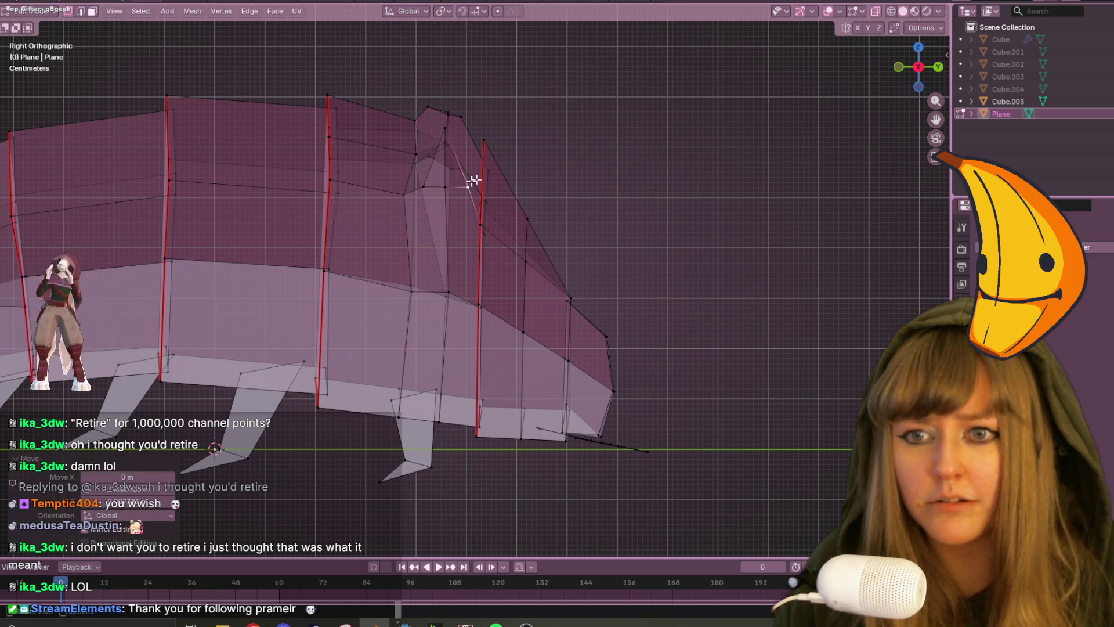
{"action": "left_click", "coordinate": [873, 13]}
{"action": "mouse_move", "coordinate": [773, 110]}
{"action": "middle_mouse_down"}
{"action": "mouse_move", "coordinate": [707, 172]}
{"action": "mouse_move", "coordinate": [890, 154]}
{"action": "mouse_move", "coordinate": [744, 93]}
{"action": "mouse_move", "coordinate": [513, 144]}
{"action": "middle_mouse_up"}
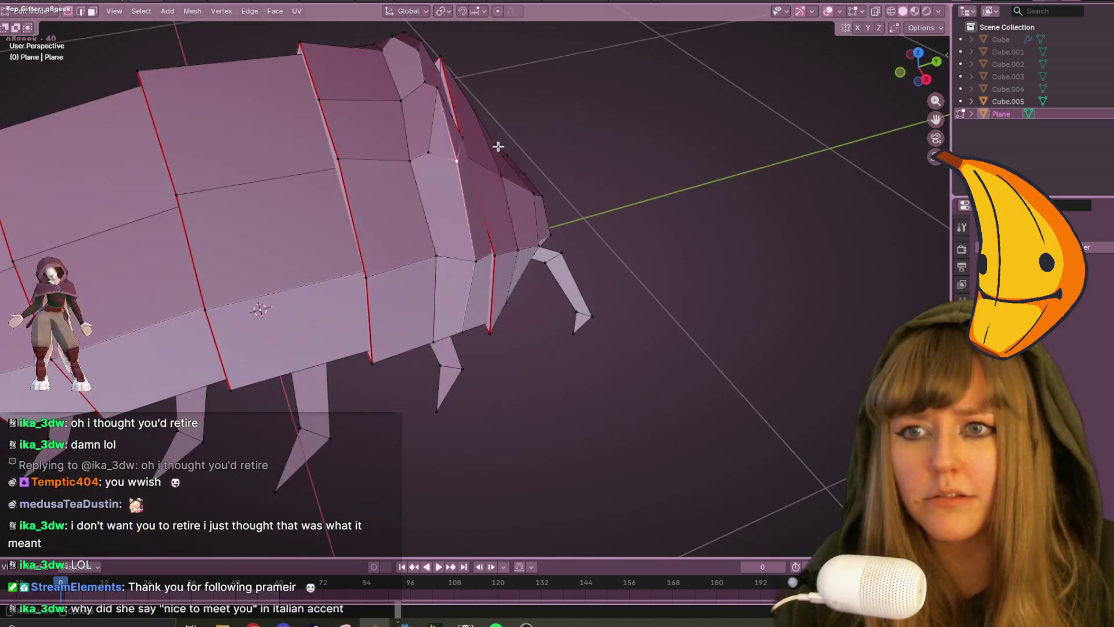
Edge-slide the top loops near the head and select a vertex beside the head.
{"action": "left_click", "coordinate": [413, 95], "text": "shift"}
{"action": "mouse_move", "coordinate": [382, 52]}
{"action": "middle_mouse_down"}
{"action": "mouse_move", "coordinate": [457, 16]}
{"action": "mouse_move", "coordinate": [489, 151]}
{"action": "mouse_move", "coordinate": [429, 170]}
{"action": "mouse_move", "coordinate": [453, 142]}
{"action": "middle_mouse_up"}
{"action": "key", "text": "g"}
{"action": "key", "text": "g"}
{"action": "left_click", "coordinate": [487, 169]}
{"action": "left_click", "coordinate": [400, 156]}
{"action": "mouse_move", "coordinate": [456, 178]}
{"action": "middle_mouse_down"}
{"action": "mouse_move", "coordinate": [649, 217]}
{"action": "mouse_move", "coordinate": [736, 263]}
{"action": "mouse_move", "coordinate": [682, 174]}
{"action": "mouse_move", "coordinate": [741, 144]}
{"action": "middle_mouse_up"}
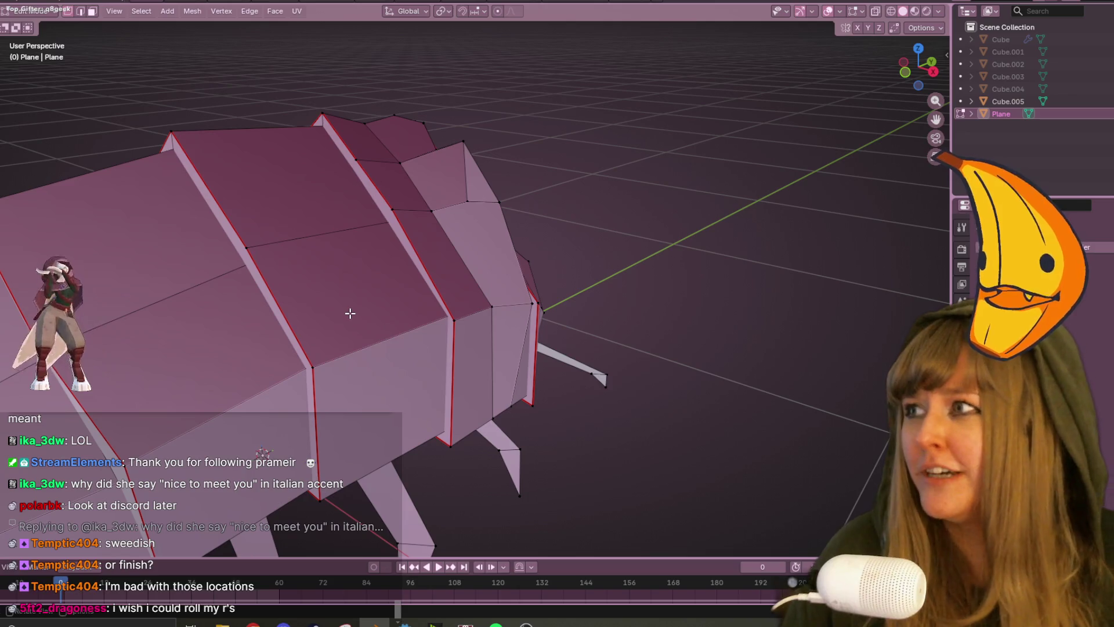
Move the selected head-end vertex twice to reposition it from a side view.
{"action": "mouse_move", "coordinate": [587, 138]}
{"action": "middle_mouse_down"}
{"action": "mouse_move", "coordinate": [607, 241]}
{"action": "mouse_move", "coordinate": [500, 208]}
{"action": "mouse_move", "coordinate": [525, 213]}
{"action": "middle_mouse_up"}
{"action": "key", "text": "g"}
{"action": "left_click", "coordinate": [500, 208]}
{"action": "key", "text": "g"}
{"action": "left_click", "coordinate": [464, 217]}
In top view, place a vertex lower on the head and slide a right-side vertex down its edge.
{"action": "key", "text": "KP_7"}
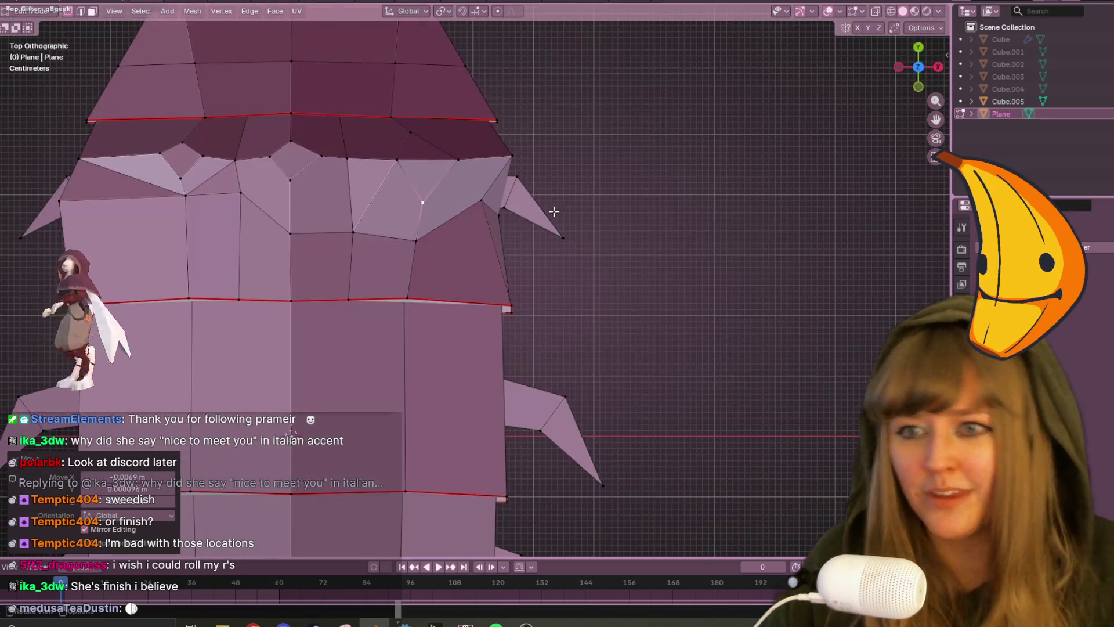
{"action": "key", "text": "g"}
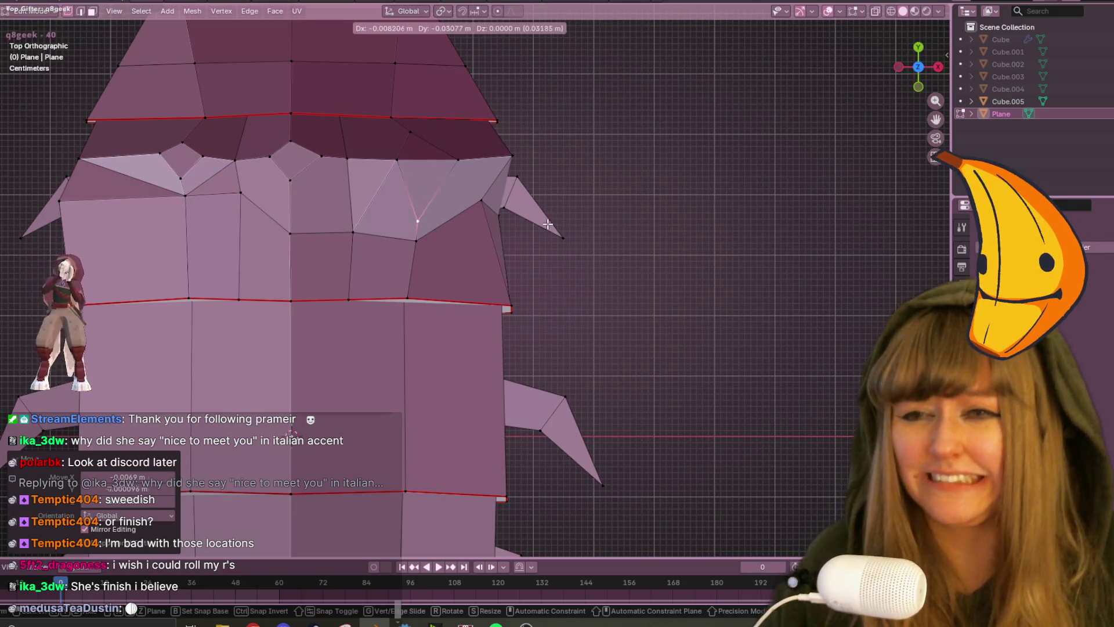
{"action": "left_click", "coordinate": [540, 231]}
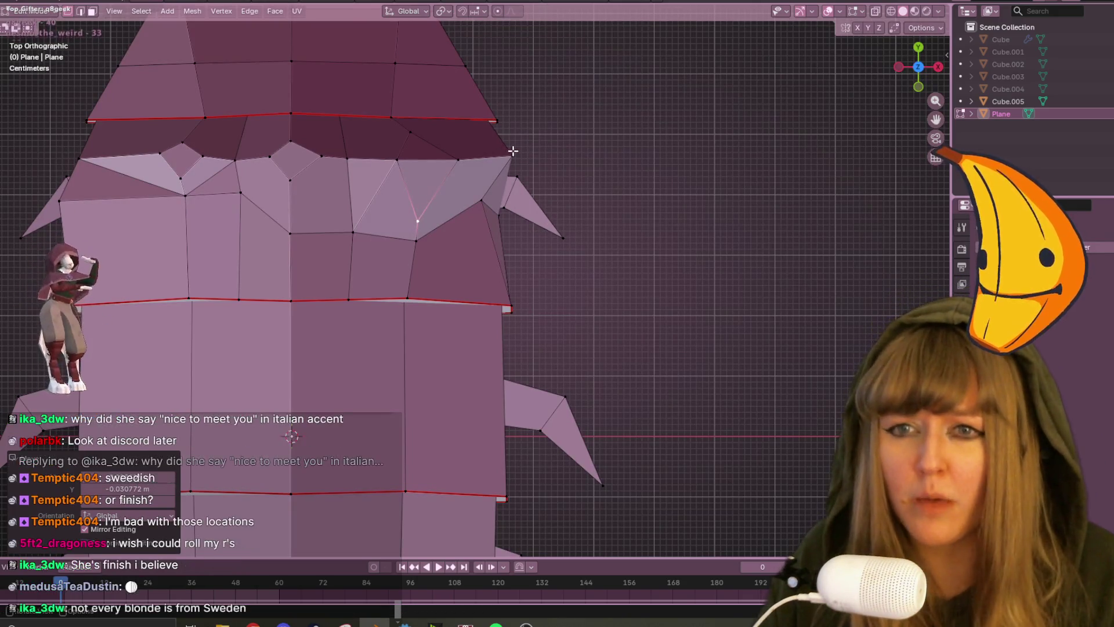
{"action": "left_click", "coordinate": [481, 203]}
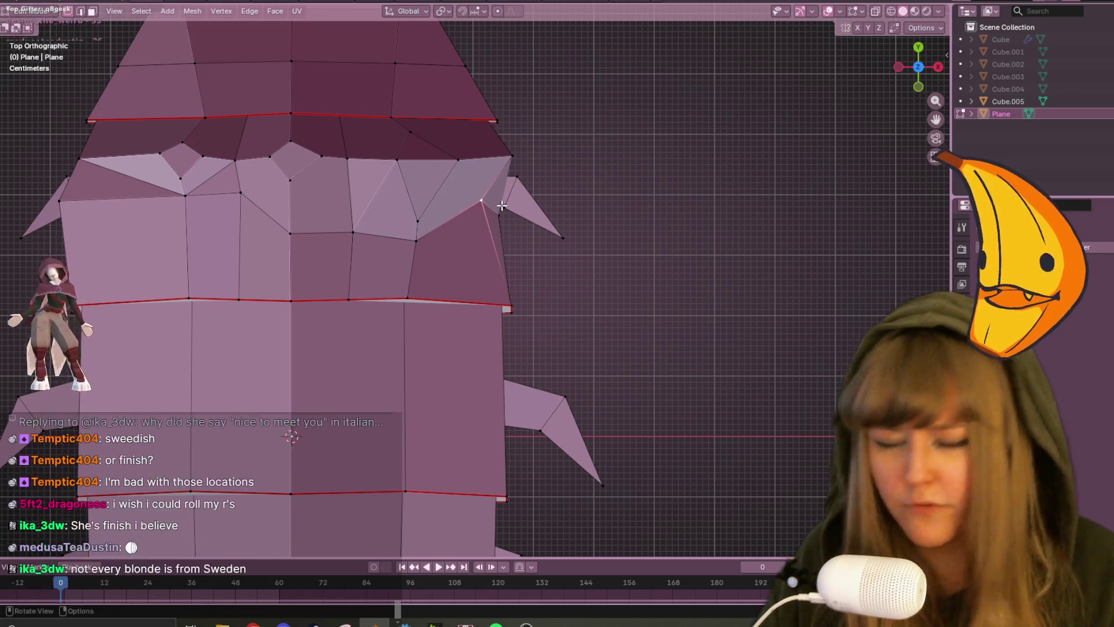
{"action": "key", "text": "g"}
{"action": "key", "text": "g"}
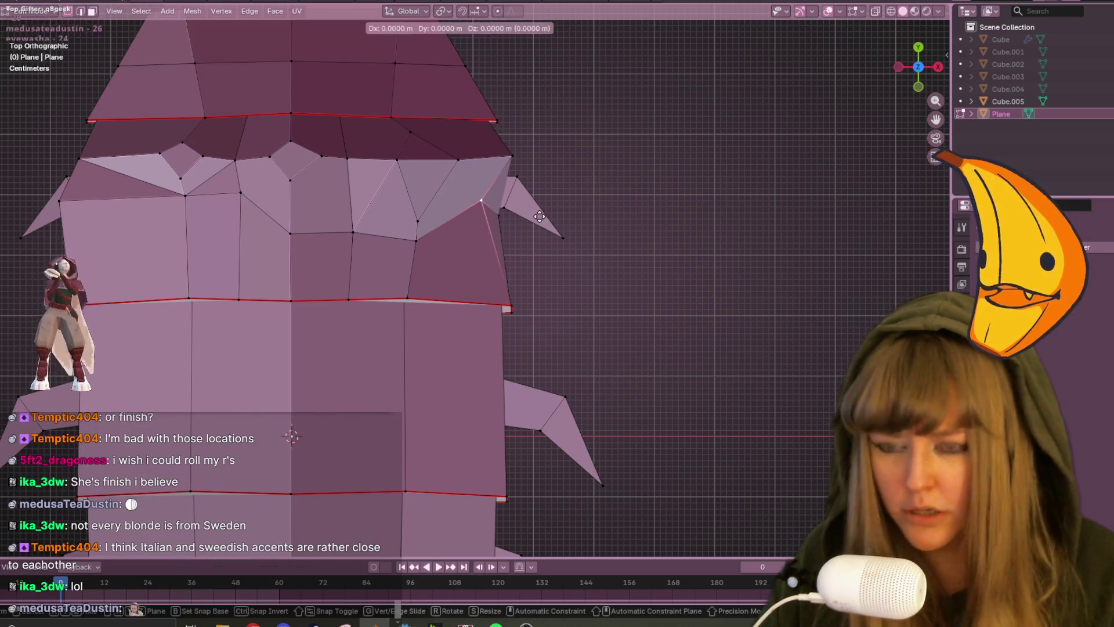
{"action": "left_click", "coordinate": [557, 248]}
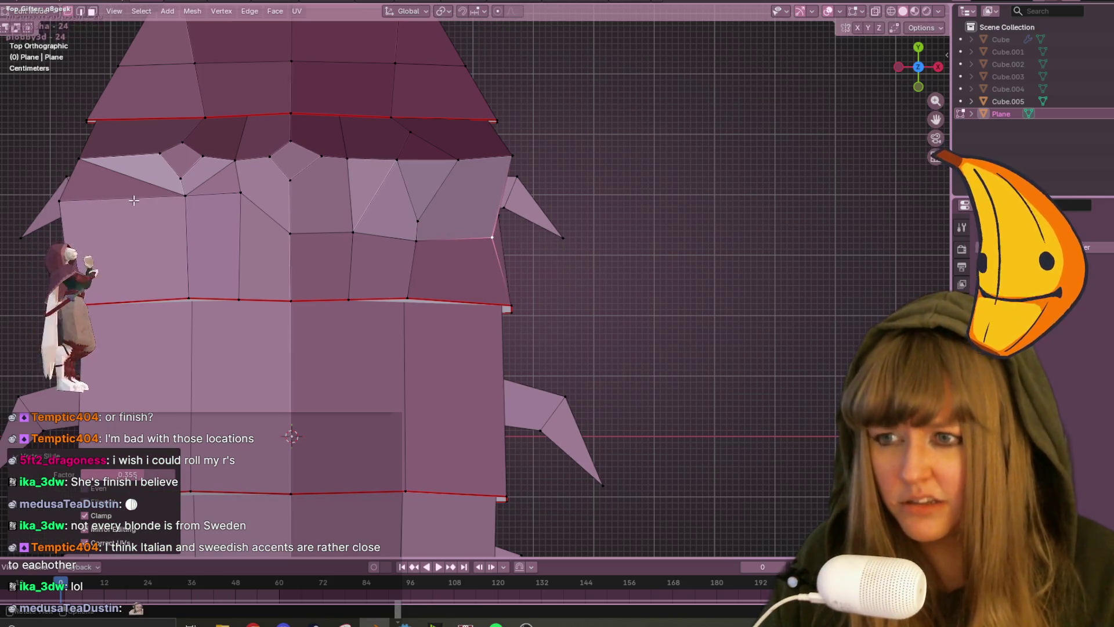
Slide a left-side head vertex down and move the head's left corner vertex up.
{"action": "left_click", "coordinate": [183, 199]}
{"action": "key", "text": "g"}
{"action": "key", "text": "g"}
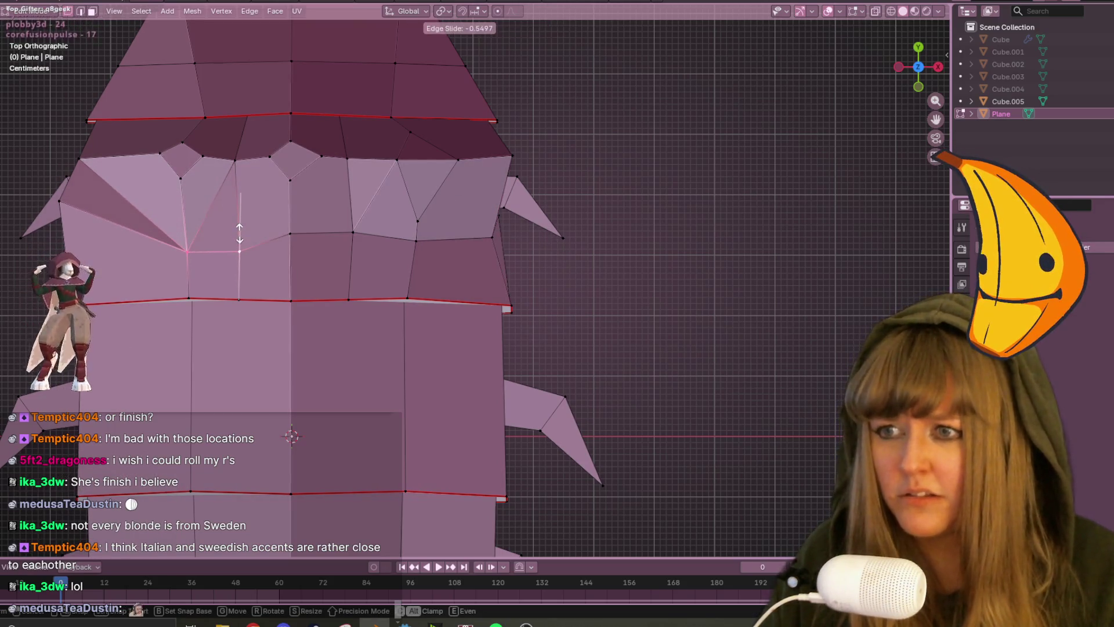
{"action": "left_click", "coordinate": [238, 250]}
{"action": "left_click", "coordinate": [85, 210]}
{"action": "key", "text": "g"}
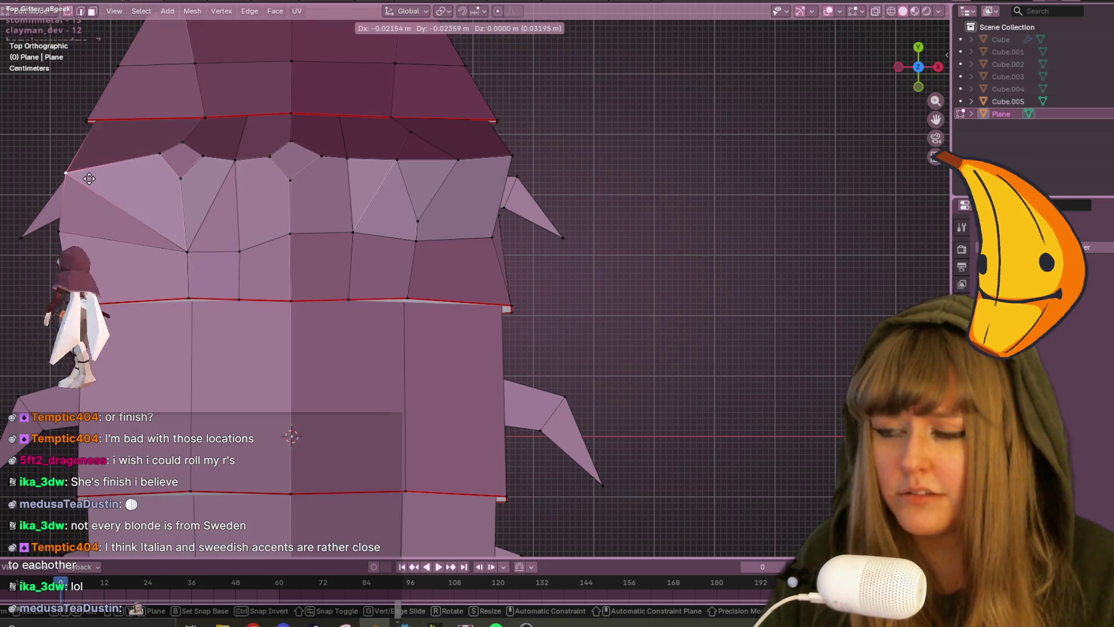
{"action": "left_click", "coordinate": [95, 175]}
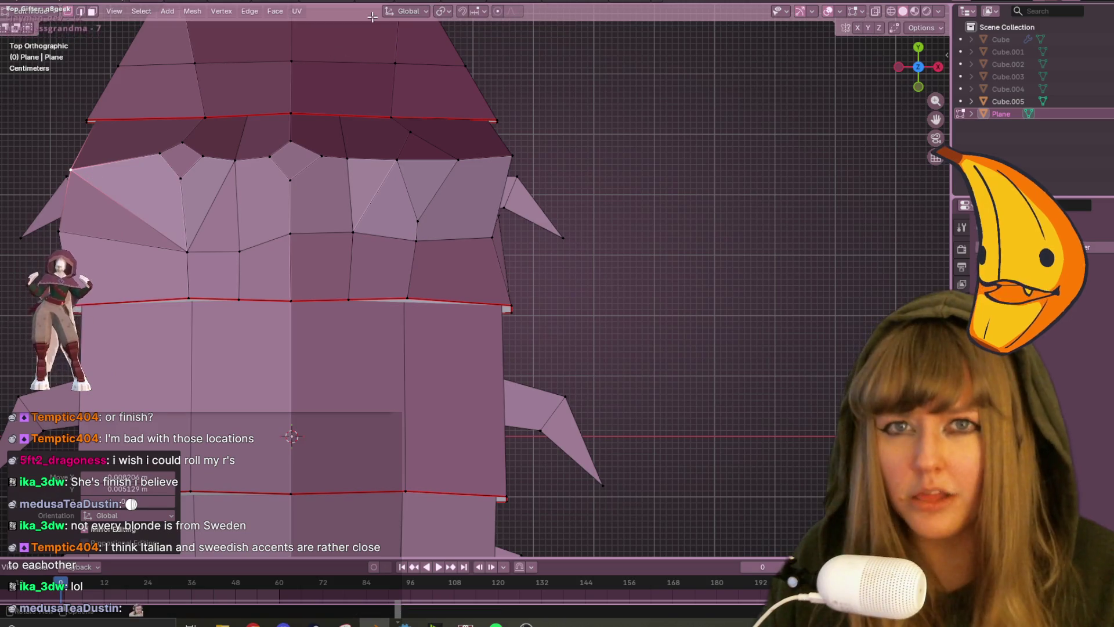
Scale up the small face beside the front ridge.
{"action": "left_click", "coordinate": [159, 154]}
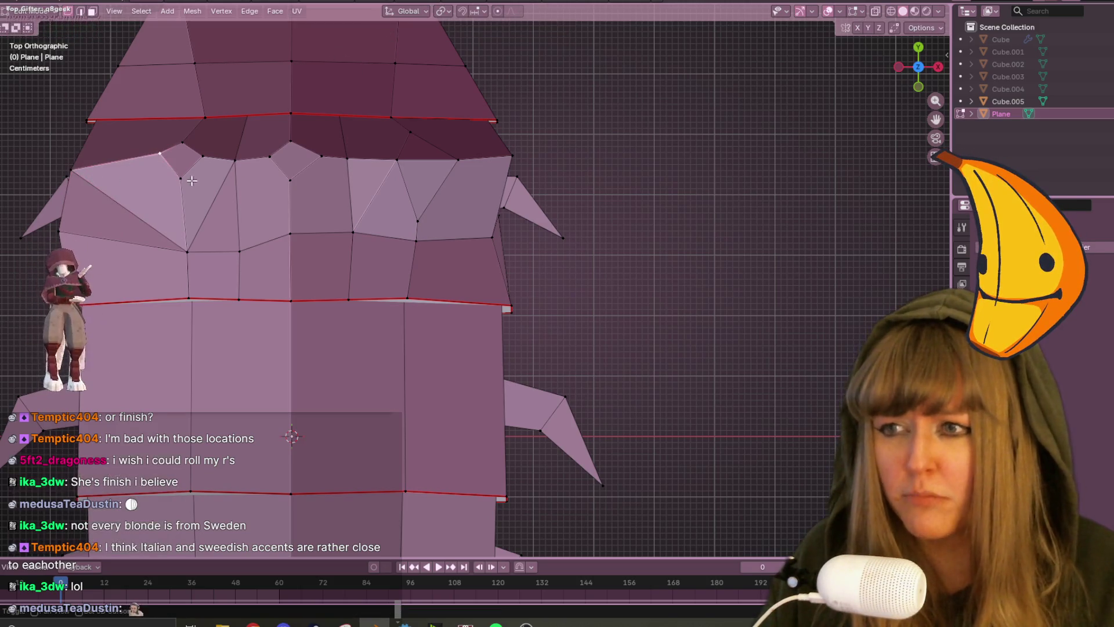
{"action": "key", "text": "g"}
{"action": "left_click", "coordinate": [174, 146]}
{"action": "key", "text": "s"}
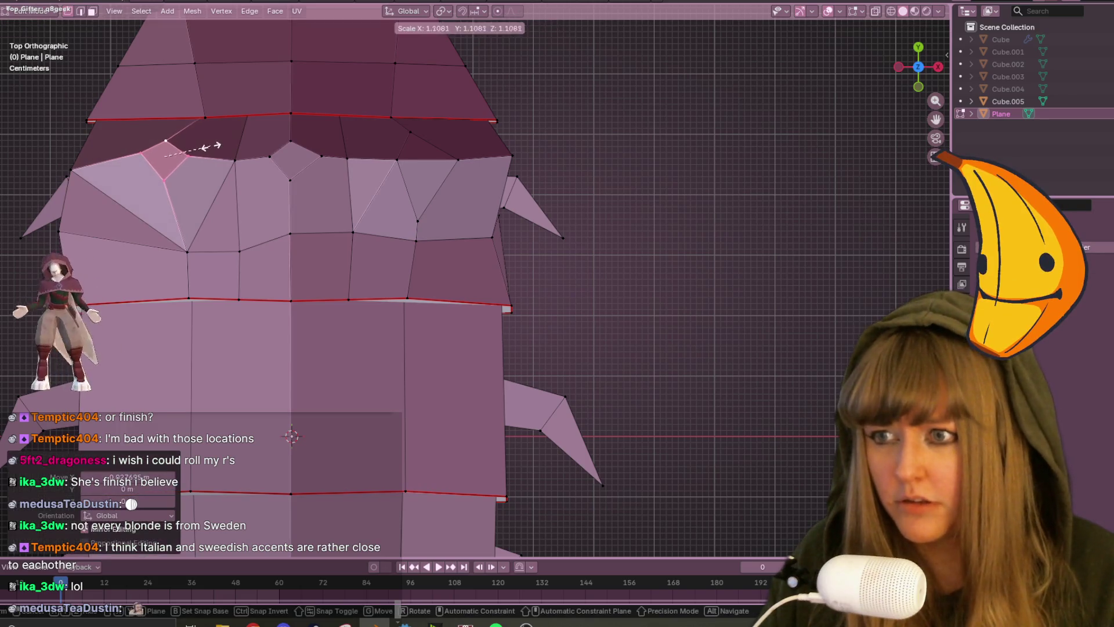
{"action": "left_click", "coordinate": [228, 145]}
Orbit into perspective and toggle X-ray on, then off again.
{"action": "mouse_move", "coordinate": [406, 243]}
{"action": "middle_mouse_down"}
{"action": "mouse_move", "coordinate": [456, 275]}
{"action": "mouse_move", "coordinate": [473, 174]}
{"action": "mouse_move", "coordinate": [385, 174]}
{"action": "mouse_move", "coordinate": [418, 124]}
{"action": "mouse_move", "coordinate": [455, 186]}
{"action": "mouse_move", "coordinate": [381, 260]}
{"action": "middle_mouse_up"}
{"action": "key", "text": "alt+z"}
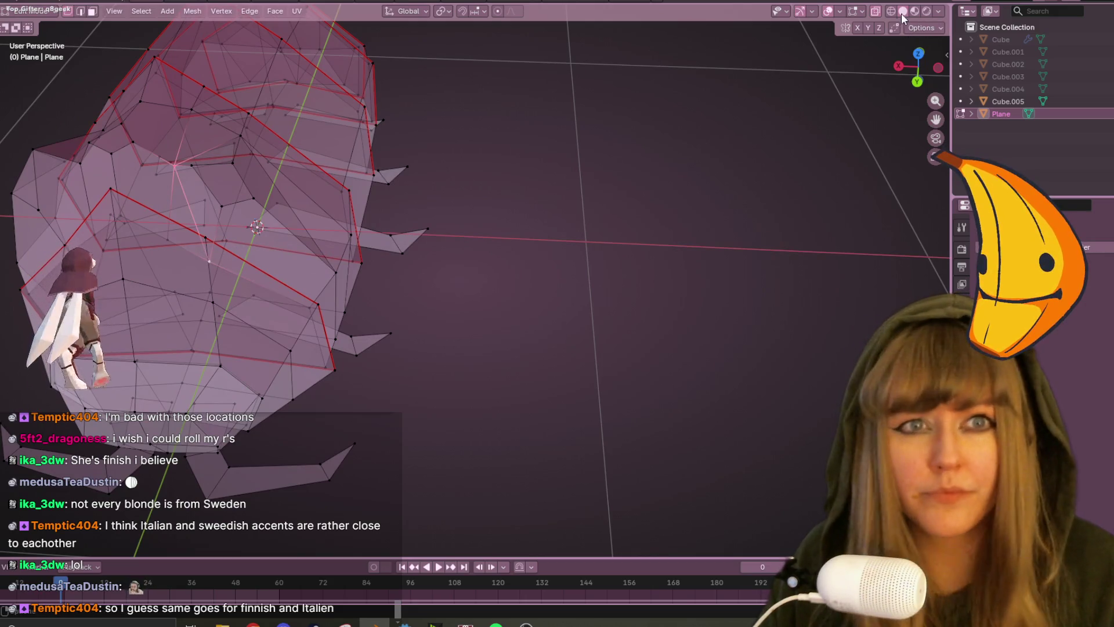
{"action": "left_click", "coordinate": [879, 11]}
Orbit around the roly-poly's side to view the solid shell from different angles.
{"action": "mouse_move", "coordinate": [798, 221]}
{"action": "middle_mouse_down"}
{"action": "mouse_move", "coordinate": [597, 155]}
{"action": "mouse_move", "coordinate": [447, 200]}
{"action": "mouse_move", "coordinate": [549, 228]}
{"action": "mouse_move", "coordinate": [736, 242]}
{"action": "mouse_move", "coordinate": [746, 217]}
{"action": "mouse_move", "coordinate": [846, 229]}
{"action": "mouse_move", "coordinate": [756, 244]}
{"action": "mouse_move", "coordinate": [704, 186]}
{"action": "mouse_move", "coordinate": [667, 211]}
{"action": "mouse_move", "coordinate": [475, 211]}
{"action": "mouse_move", "coordinate": [500, 145]}
{"action": "mouse_move", "coordinate": [719, 206]}
{"action": "mouse_move", "coordinate": [769, 255]}
{"action": "mouse_move", "coordinate": [706, 257]}
{"action": "middle_mouse_up"}
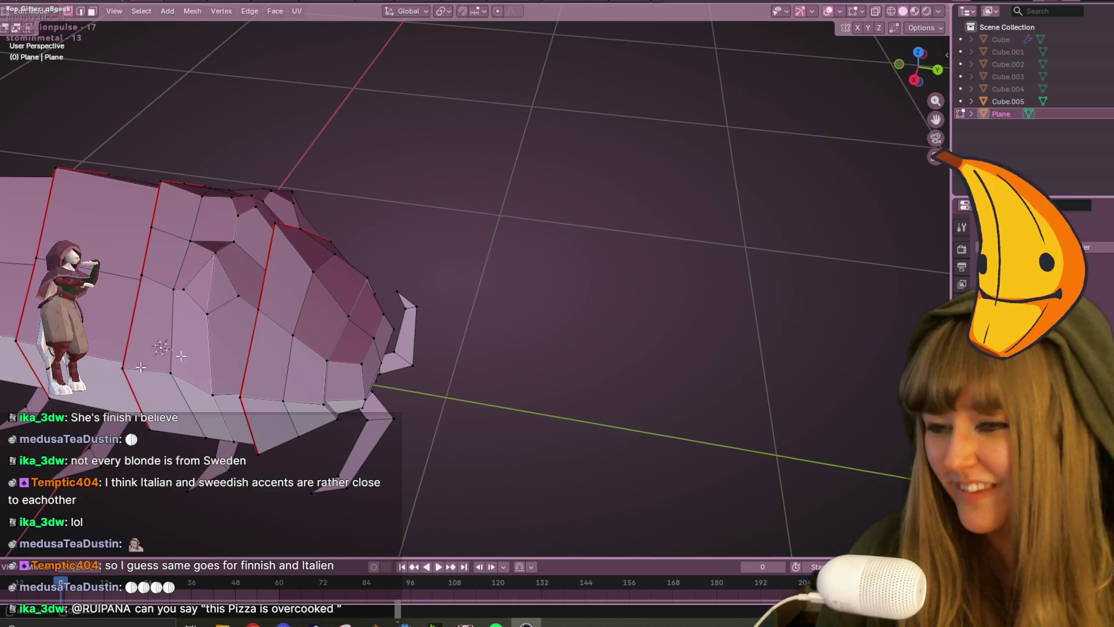
{"action": "mouse_move", "coordinate": [314, 273]}
{"action": "middle_mouse_down"}
{"action": "mouse_move", "coordinate": [346, 265]}
{"action": "mouse_move", "coordinate": [365, 232]}
{"action": "mouse_move", "coordinate": [364, 204]}
{"action": "mouse_move", "coordinate": [400, 219]}
{"action": "middle_mouse_up"}
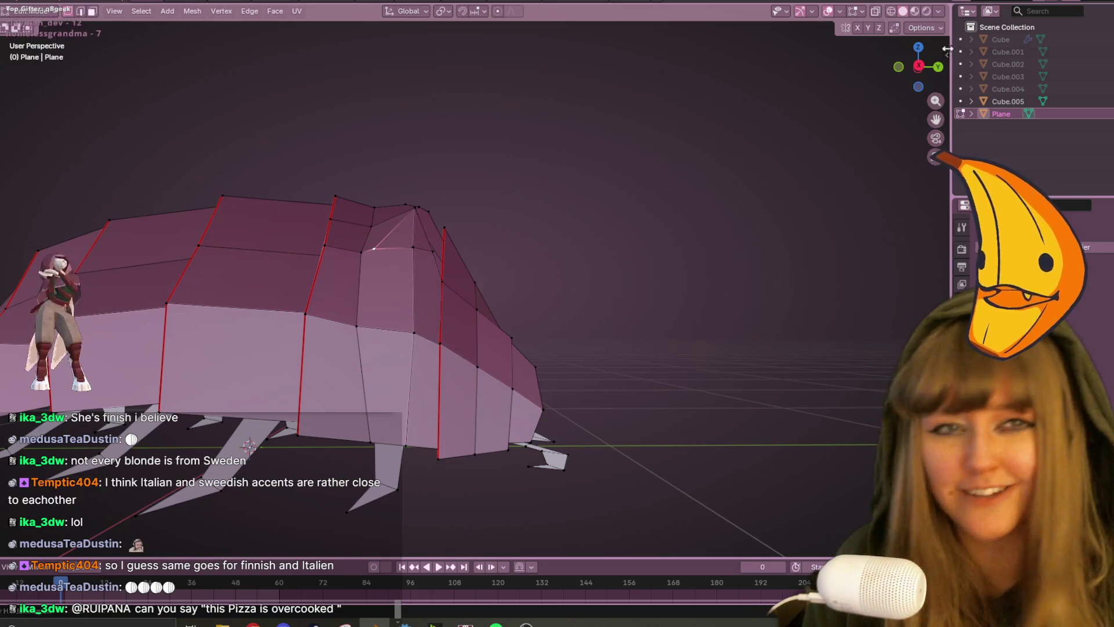
In zoomed right ortho view, move a head-segment side vertex upward.
{"action": "key", "text": "KP_3"}
{"action": "scroll", "coordinate": [451, 282], "scroll_direction": "up", "scroll_amount": 4}
{"action": "key", "text": "g"}
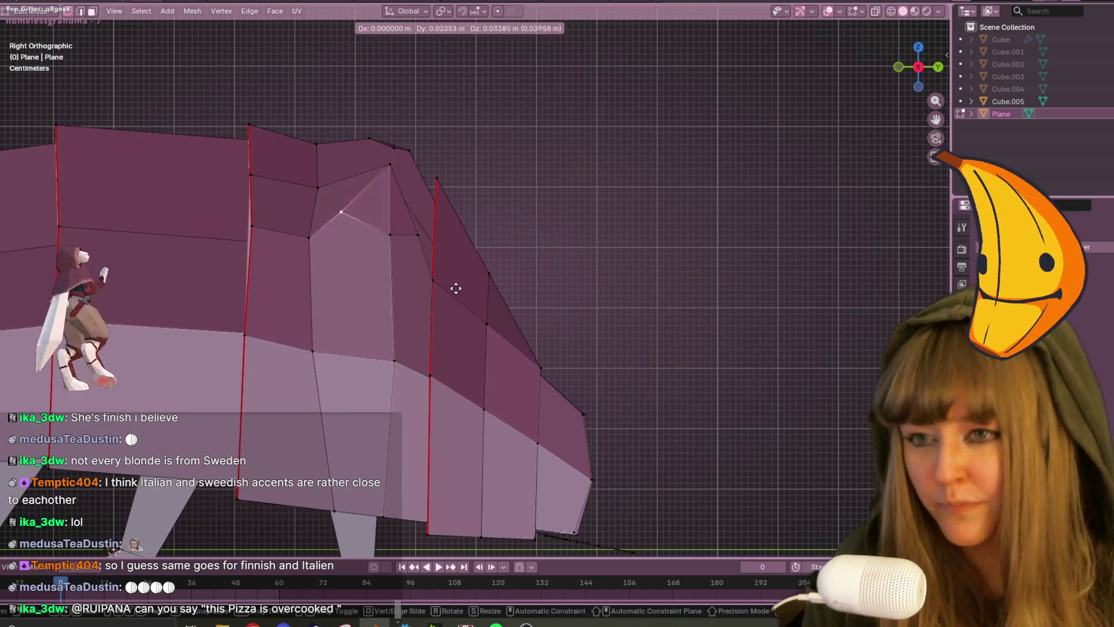
{"action": "left_click", "coordinate": [465, 282]}
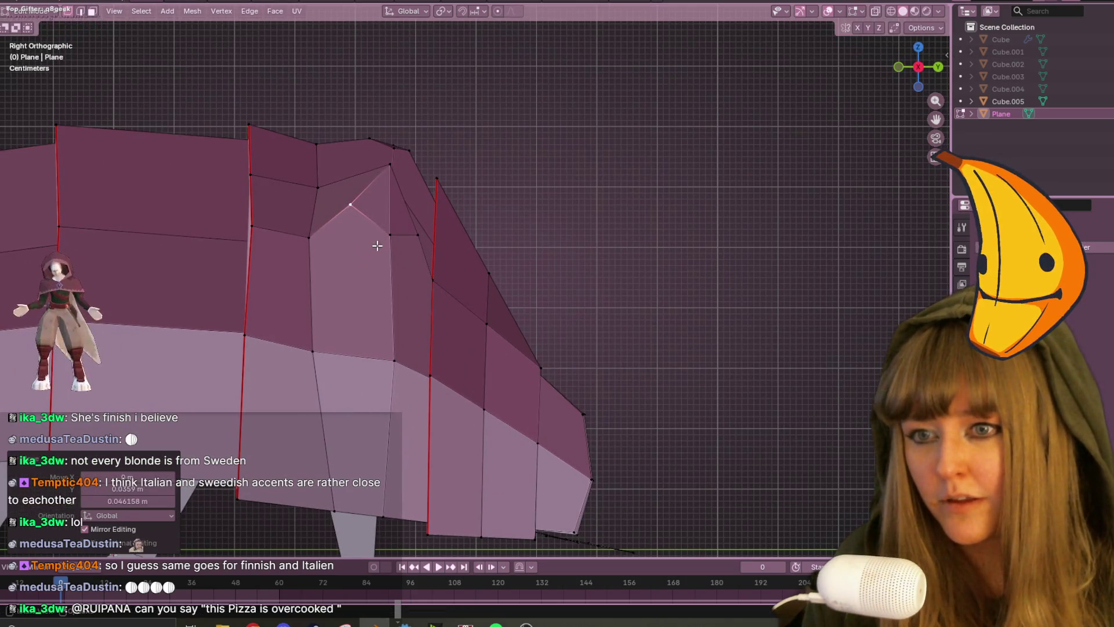
Slide another head-segment vertex onto its neighbouring edge's end, then select an upper-body vertex.
{"action": "left_click", "coordinate": [307, 251]}
{"action": "mouse_move", "coordinate": [305, 244]}
{"action": "middle_mouse_down"}
{"action": "mouse_move", "coordinate": [385, 286]}
{"action": "mouse_move", "coordinate": [520, 238]}
{"action": "mouse_move", "coordinate": [582, 342]}
{"action": "mouse_move", "coordinate": [638, 290]}
{"action": "mouse_move", "coordinate": [708, 261]}
{"action": "mouse_move", "coordinate": [620, 192]}
{"action": "mouse_move", "coordinate": [546, 253]}
{"action": "middle_mouse_up"}
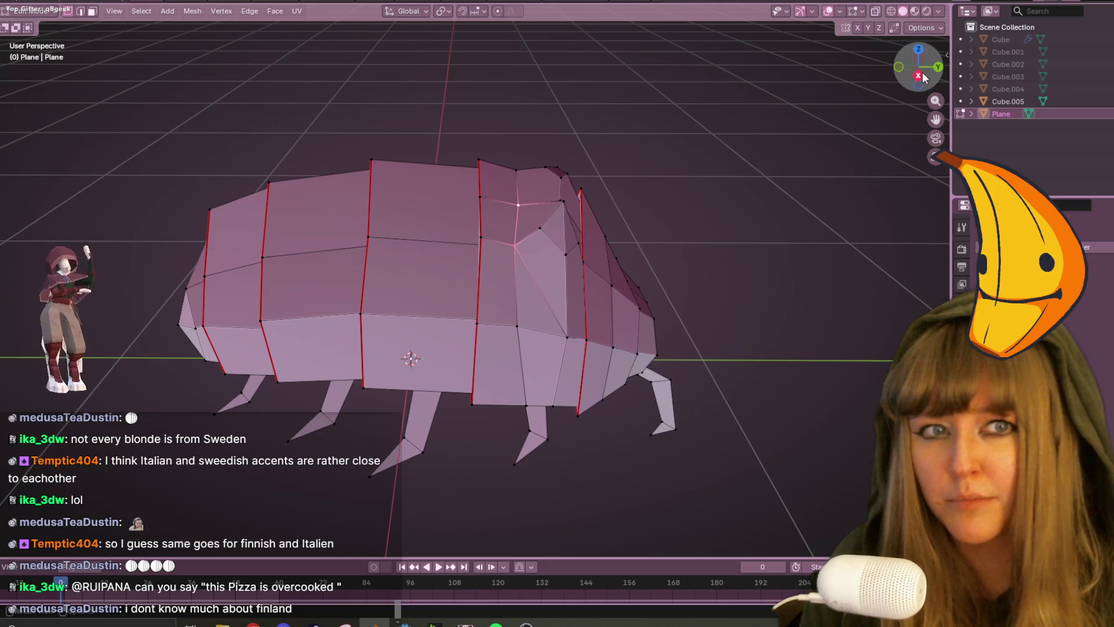
{"action": "key", "text": "KP_3"}
{"action": "key", "text": "g"}
{"action": "key", "text": "g"}
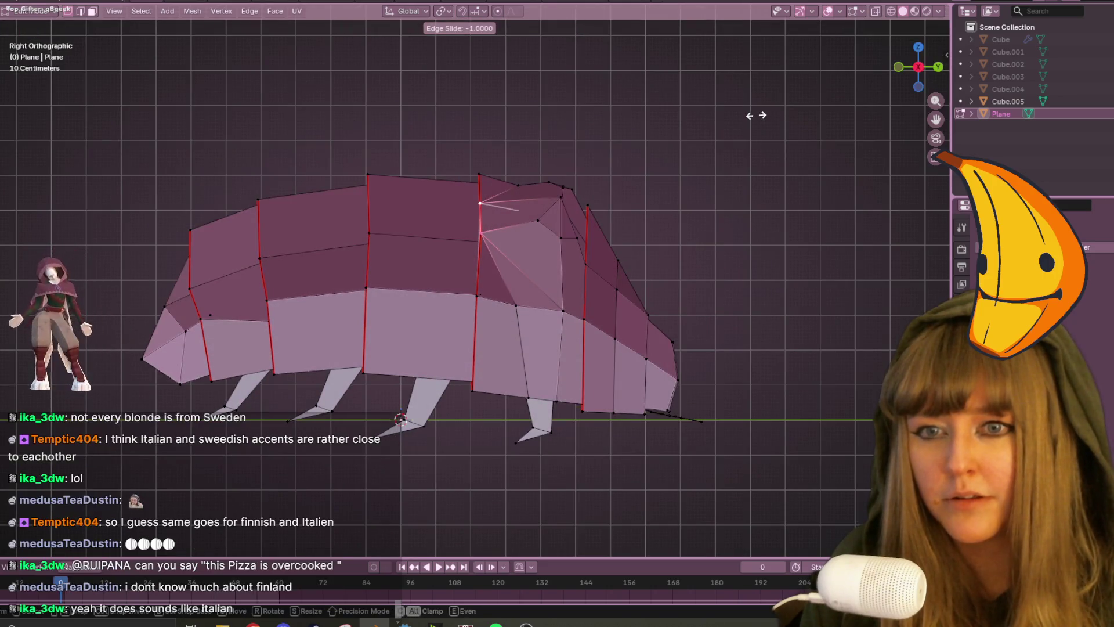
{"action": "right_click", "coordinate": [747, 114]}
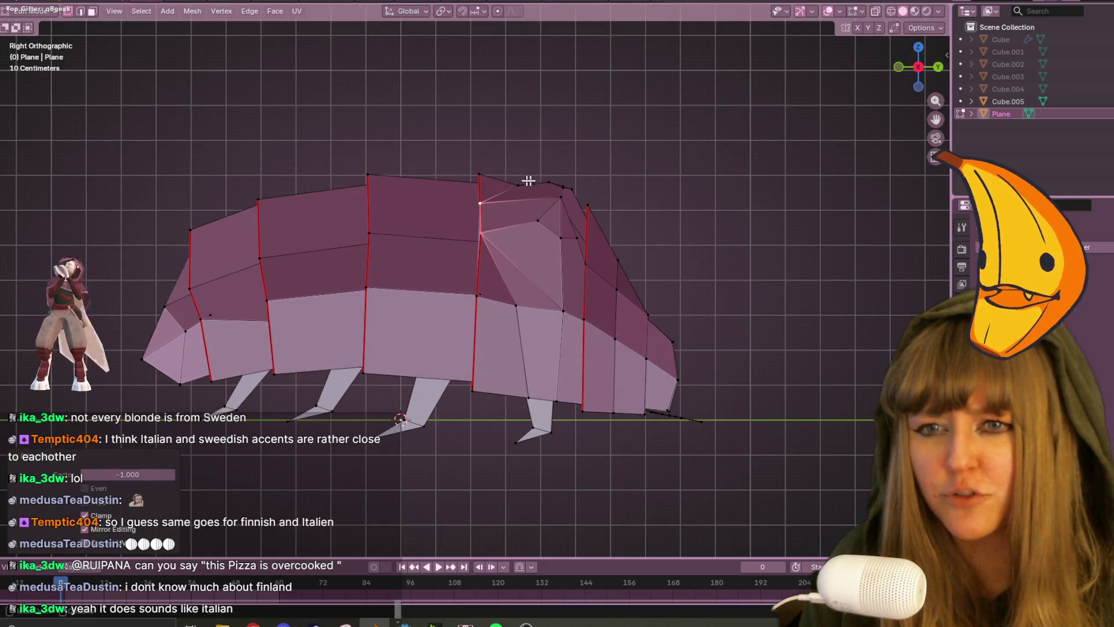
{"action": "left_click", "coordinate": [516, 305]}
{"action": "key", "text": "g"}
{"action": "key", "text": "g"}
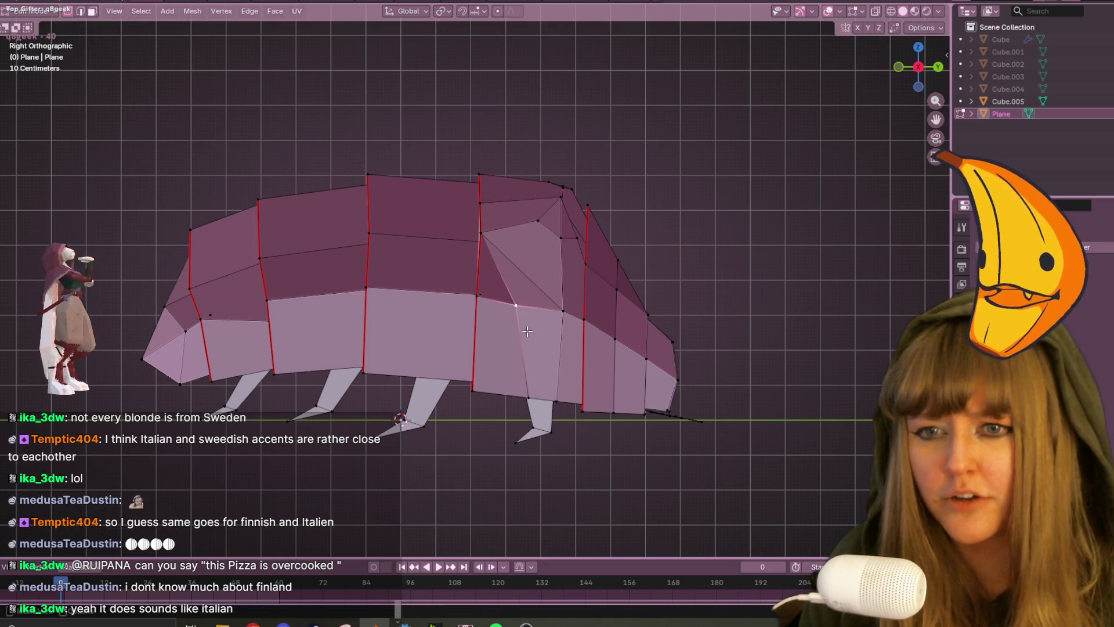
{"action": "left_click", "coordinate": [456, 327]}
{"action": "mouse_move", "coordinate": [456, 327]}
{"action": "middle_mouse_down"}
{"action": "mouse_move", "coordinate": [597, 368]}
{"action": "mouse_move", "coordinate": [622, 460]}
{"action": "mouse_move", "coordinate": [686, 361]}
{"action": "mouse_move", "coordinate": [617, 472]}
{"action": "middle_mouse_up"}
{"action": "left_click", "coordinate": [429, 107]}
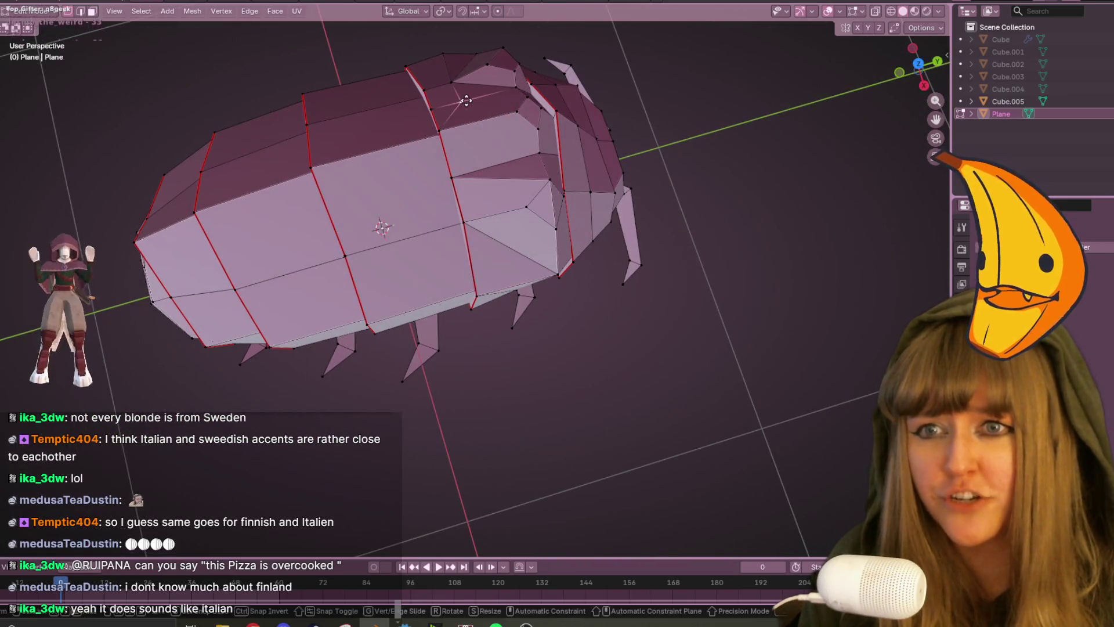
Slide two stray front-shell vertices along their edges into line.
{"action": "middle_click_drag", "start_coordinate": [421, 105], "coordinate": [497, 186]}
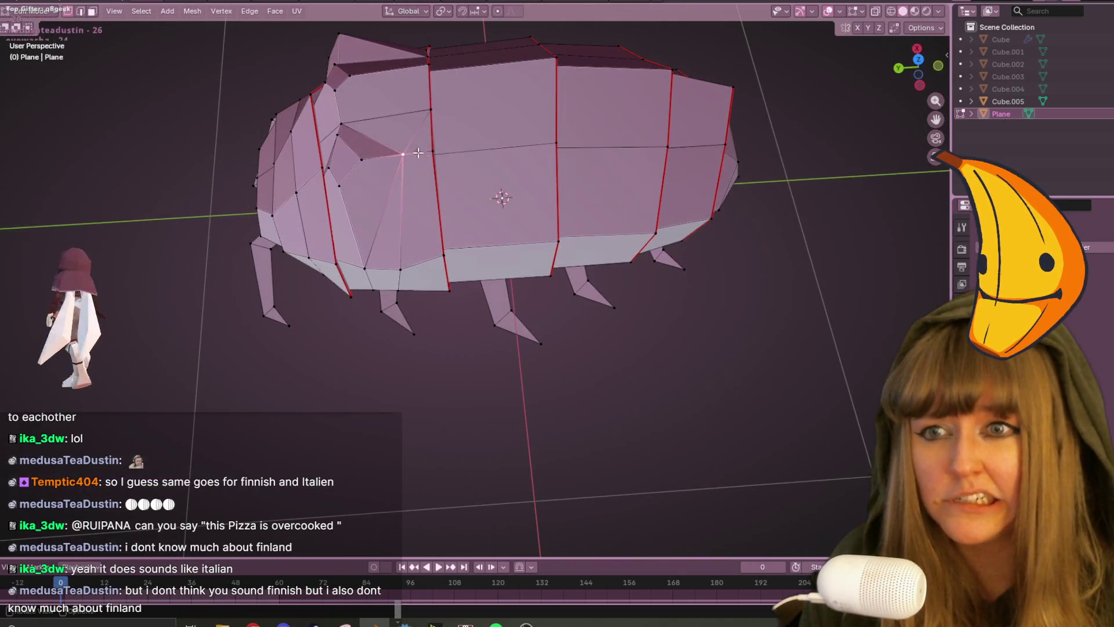
{"action": "scroll", "coordinate": [447, 47], "scroll_direction": "up", "scroll_amount": 3}
{"action": "key", "text": "g"}
{"action": "key", "text": "g"}
{"action": "left_click", "coordinate": [330, 204]}
{"action": "mouse_move", "coordinate": [426, 203]}
{"action": "middle_mouse_down"}
{"action": "mouse_move", "coordinate": [416, 323]}
{"action": "mouse_move", "coordinate": [378, 238]}
{"action": "middle_mouse_up"}
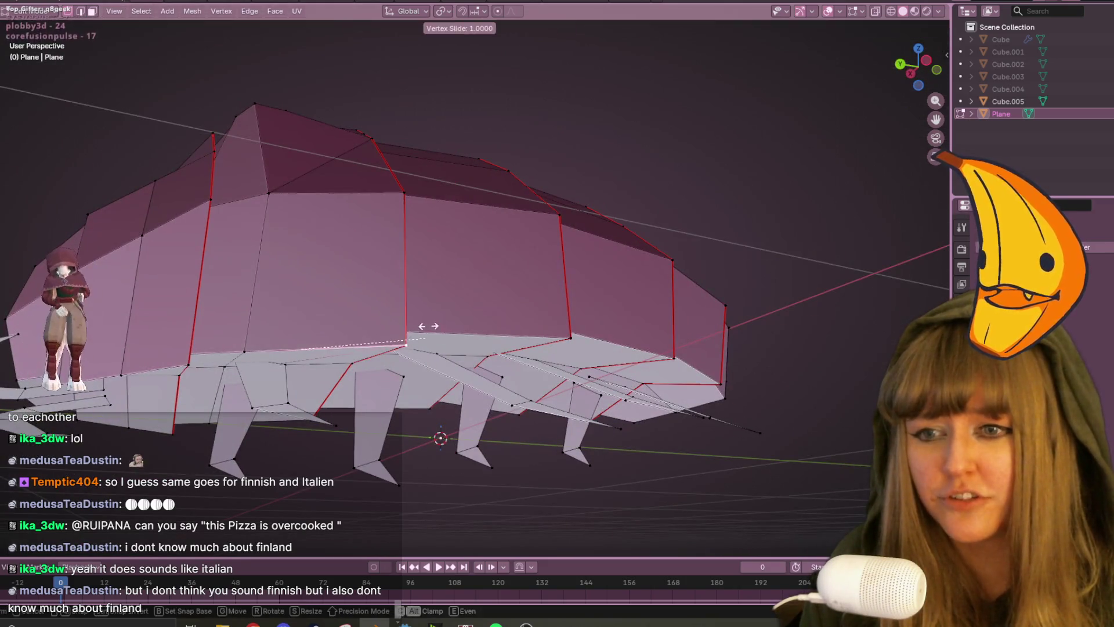
{"action": "scroll", "coordinate": [376, 237], "scroll_direction": "up", "scroll_amount": 3}
{"action": "scroll", "coordinate": [339, 411], "scroll_direction": "down", "scroll_amount": 4}
{"action": "key", "text": "g"}
{"action": "key", "text": "g"}
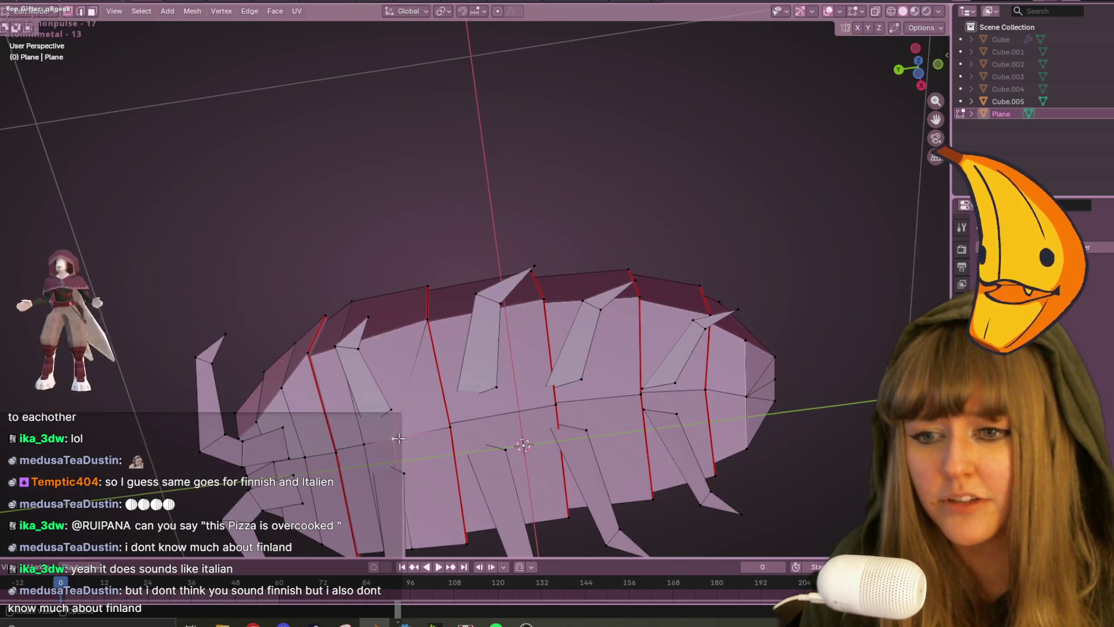
{"action": "left_click", "coordinate": [452, 427]}
{"action": "scroll", "coordinate": [451, 427], "scroll_direction": "down", "scroll_amount": 3}
{"action": "mouse_move", "coordinate": [451, 427]}
{"action": "middle_mouse_down"}
{"action": "mouse_move", "coordinate": [430, 371]}
{"action": "mouse_move", "coordinate": [405, 396]}
{"action": "middle_mouse_up"}
{"action": "mouse_move", "coordinate": [508, 366]}
{"action": "middle_mouse_down"}
{"action": "mouse_move", "coordinate": [547, 256]}
{"action": "mouse_move", "coordinate": [529, 324]}
{"action": "mouse_move", "coordinate": [555, 421]}
{"action": "mouse_move", "coordinate": [609, 278]}
{"action": "mouse_move", "coordinate": [577, 167]}
{"action": "mouse_move", "coordinate": [567, 166]}
{"action": "mouse_move", "coordinate": [595, 272]}
{"action": "middle_mouse_up"}
{"action": "scroll", "coordinate": [553, 409], "scroll_direction": "up", "scroll_amount": 2}
{"action": "scroll", "coordinate": [595, 272], "scroll_direction": "up", "scroll_amount": 2}
{"action": "scroll", "coordinate": [596, 272], "scroll_direction": "down", "scroll_amount": 5}
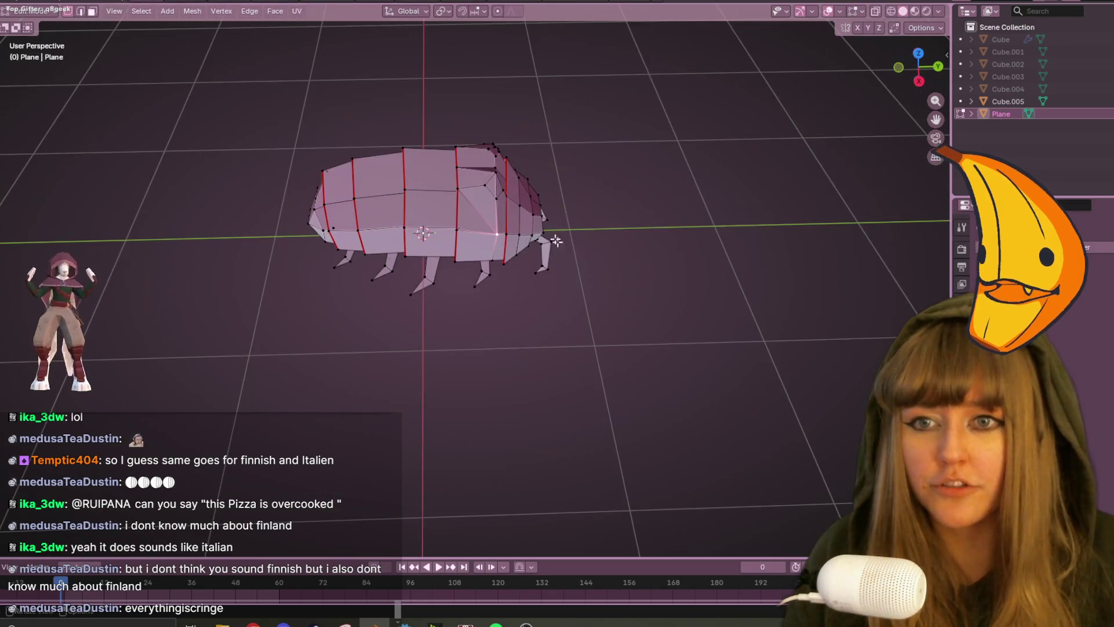
Select the linked front shell and merge by distance, removing 10 vertices, then re-enter Edit Mode.
{"action": "key", "text": "l"}
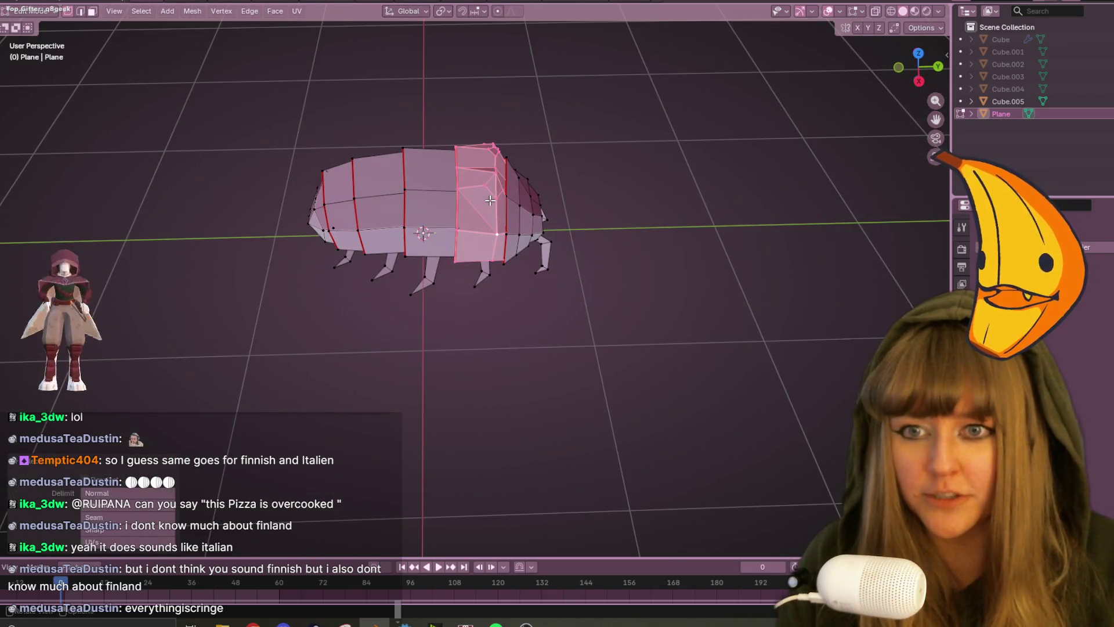
{"action": "key", "text": "m"}
{"action": "left_click", "coordinate": [482, 200]}
{"action": "key", "text": "Tab"}
{"action": "mouse_move", "coordinate": [547, 211]}
{"action": "middle_mouse_down"}
{"action": "mouse_move", "coordinate": [622, 229]}
{"action": "mouse_move", "coordinate": [702, 216]}
{"action": "mouse_move", "coordinate": [646, 235]}
{"action": "mouse_move", "coordinate": [572, 188]}
{"action": "mouse_move", "coordinate": [479, 180]}
{"action": "mouse_move", "coordinate": [354, 196]}
{"action": "mouse_move", "coordinate": [411, 201]}
{"action": "mouse_move", "coordinate": [473, 242]}
{"action": "mouse_move", "coordinate": [403, 202]}
{"action": "mouse_move", "coordinate": [594, 179]}
{"action": "mouse_move", "coordinate": [632, 194]}
{"action": "middle_mouse_up"}
{"action": "key", "text": "Tab"}
{"action": "scroll", "coordinate": [632, 194], "scroll_direction": "up", "scroll_amount": 5}
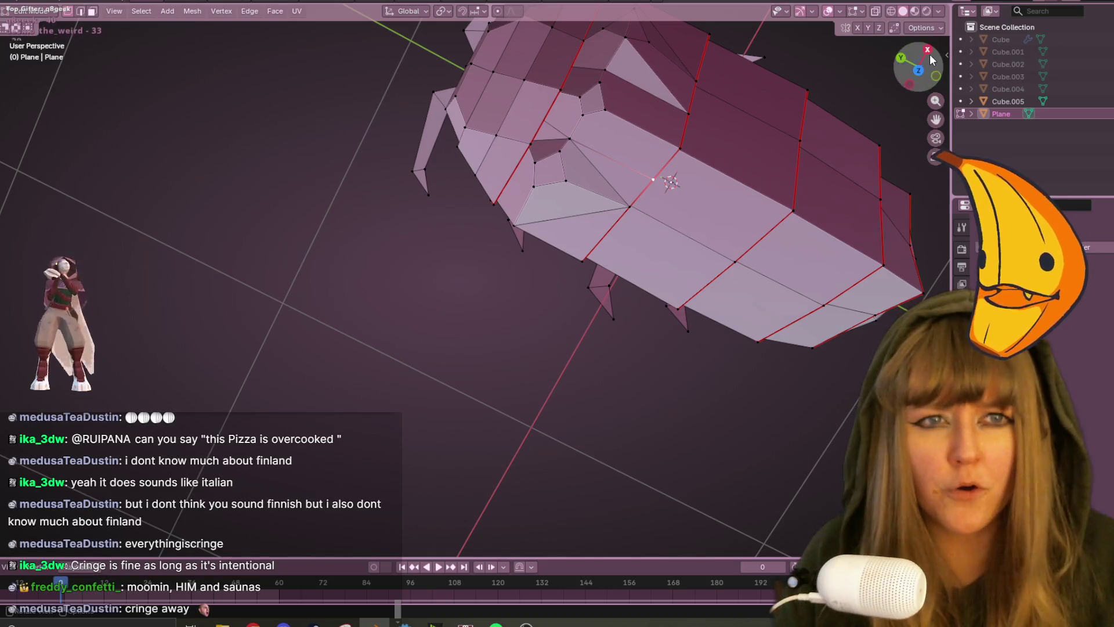
{"action": "left_click", "coordinate": [927, 50]}
{"action": "left_click", "coordinate": [917, 47]}
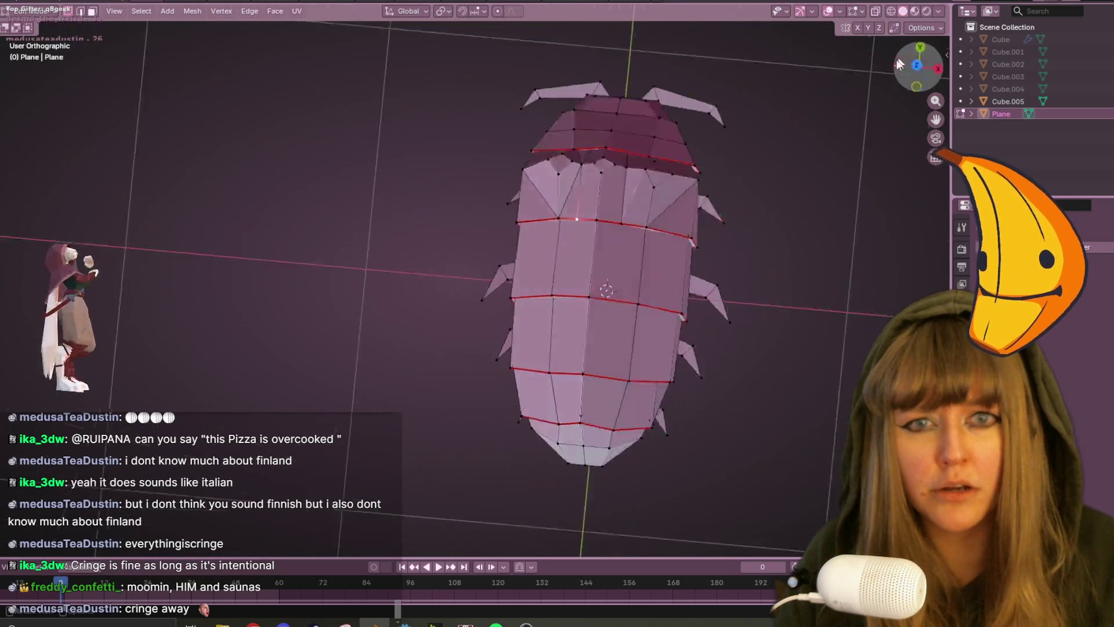
Slide a front-band vertex onto its neighbour and merge them by distance.
{"action": "key", "text": "g"}
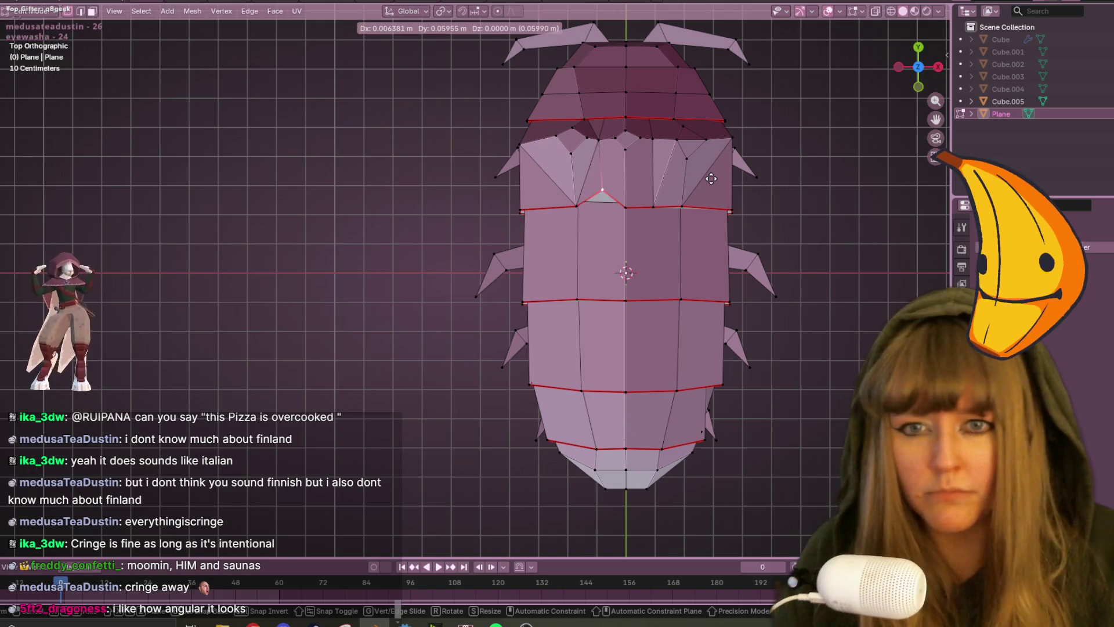
{"action": "key", "text": "Escape"}
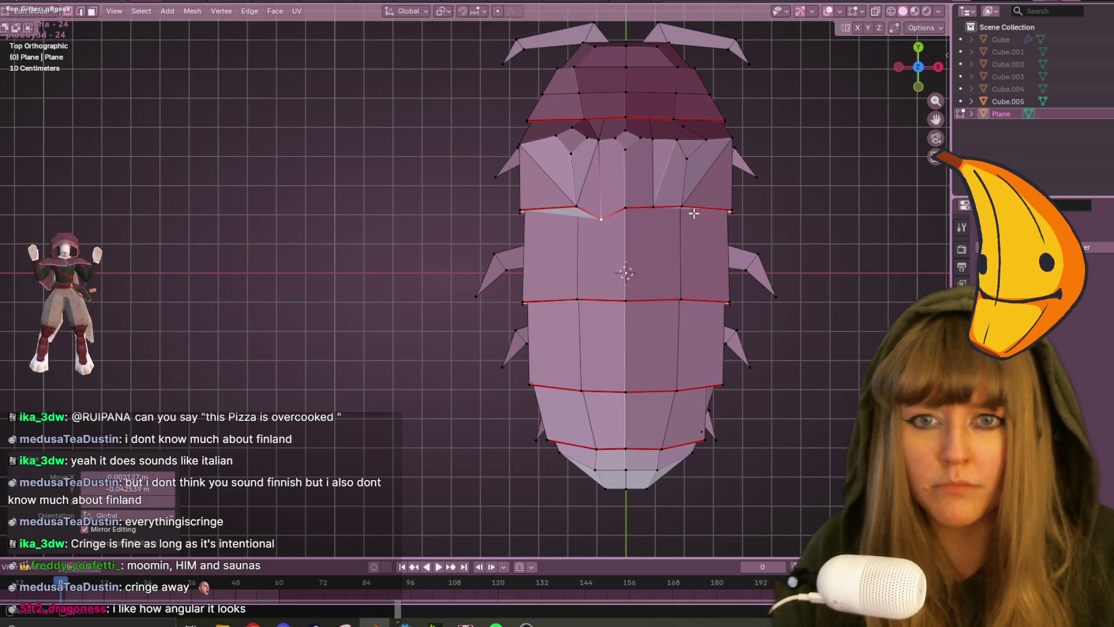
{"action": "key", "text": "g"}
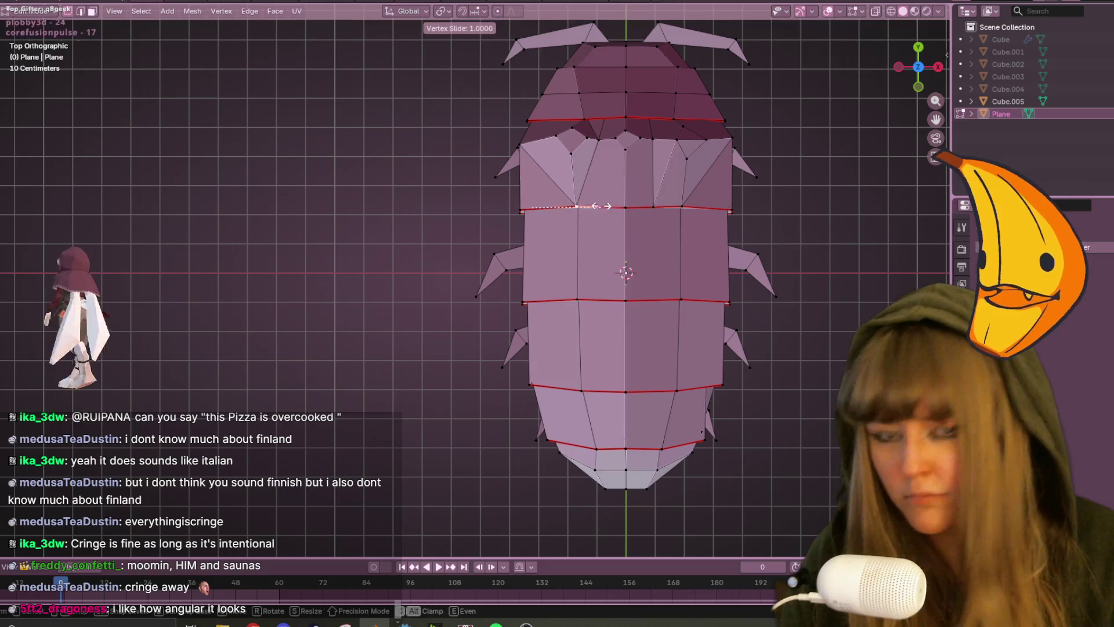
{"action": "left_click", "coordinate": [596, 227]}
{"action": "key", "text": "m"}
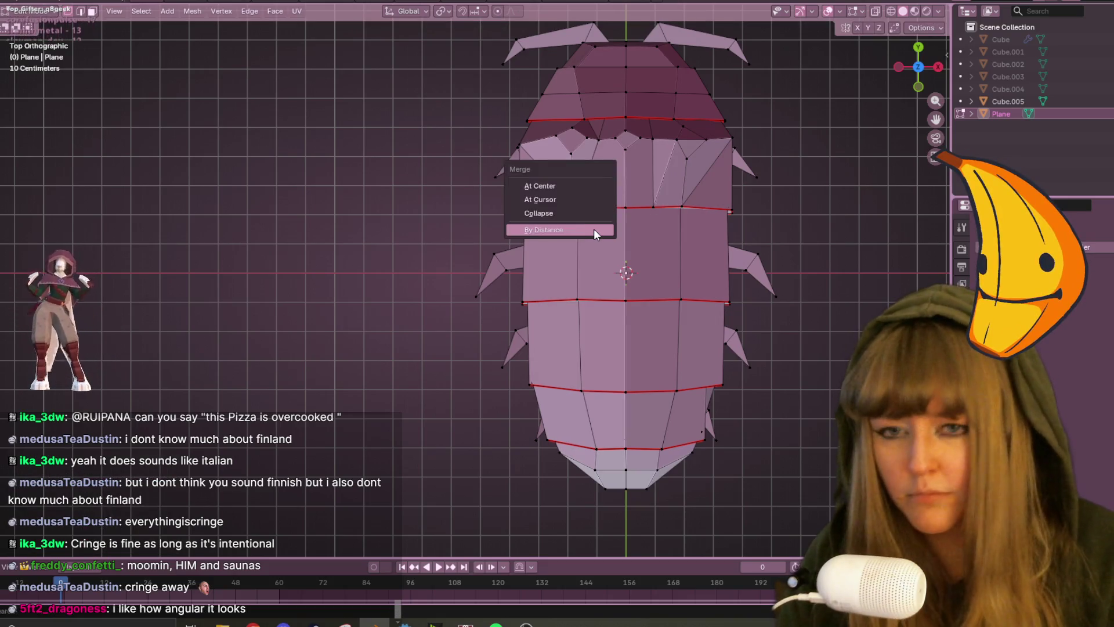
{"action": "left_click", "coordinate": [593, 229]}
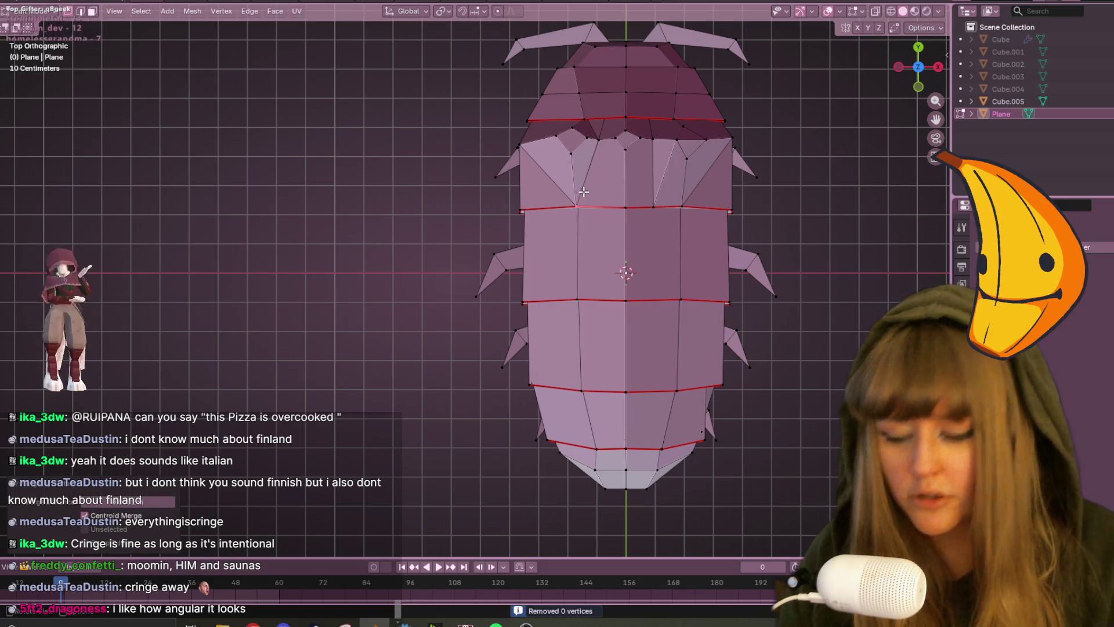
Select the whole shell band between seams and merge its duplicate vertices by distance.
{"action": "key", "text": "k"}
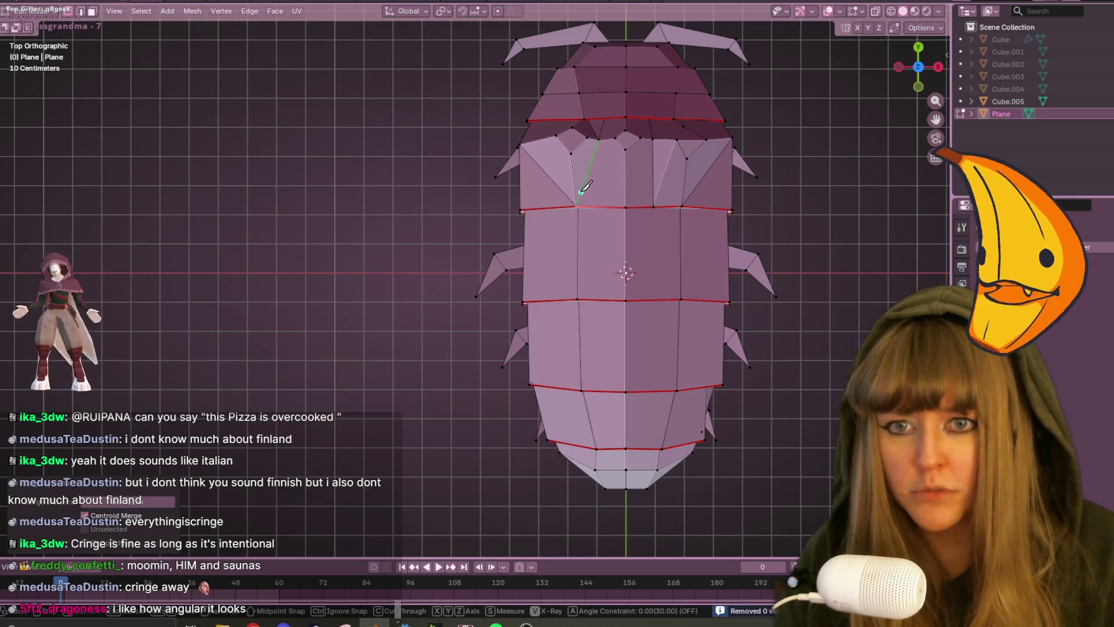
{"action": "key", "text": "Escape"}
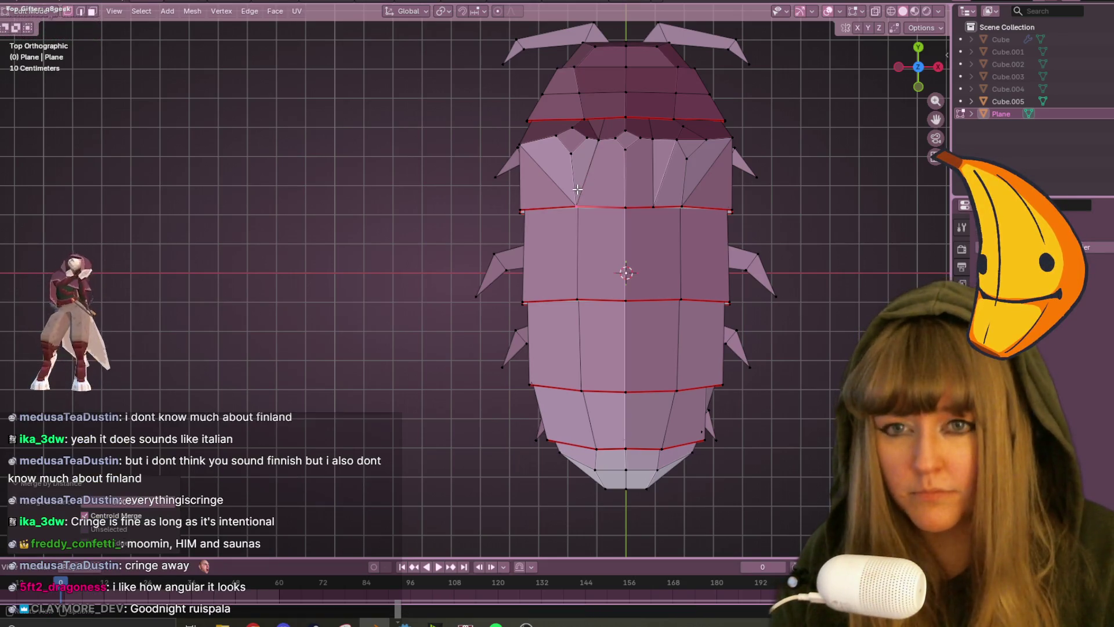
{"action": "key", "text": "l"}
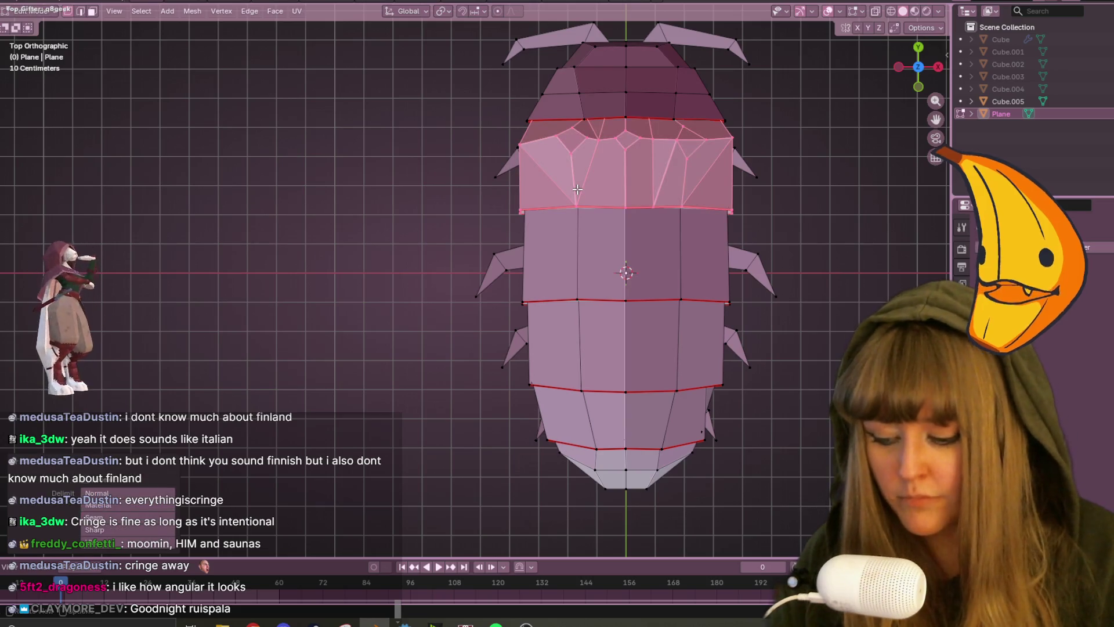
{"action": "key", "text": "m"}
{"action": "left_click", "coordinate": [577, 189]}
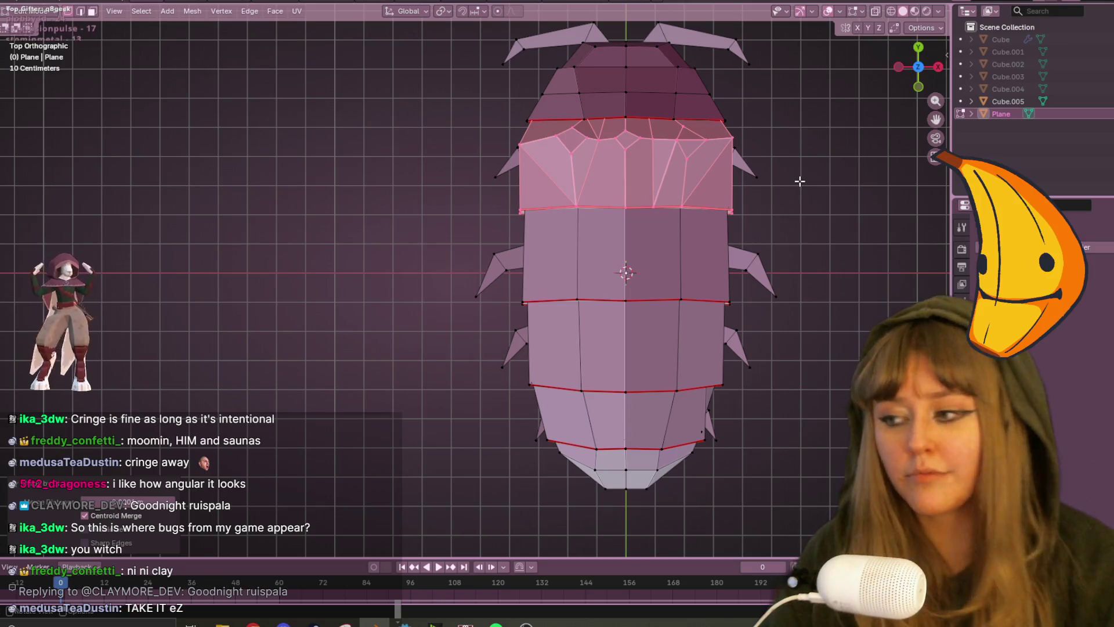
Add a centred edge loop across a middle shell segment.
{"action": "mouse_move", "coordinate": [822, 234]}
{"action": "middle_mouse_down"}
{"action": "mouse_move", "coordinate": [729, 150]}
{"action": "mouse_move", "coordinate": [733, 95]}
{"action": "mouse_move", "coordinate": [652, 63]}
{"action": "middle_mouse_up"}
{"action": "key", "text": "ctrl+r"}
{"action": "left_click", "coordinate": [473, 99]}
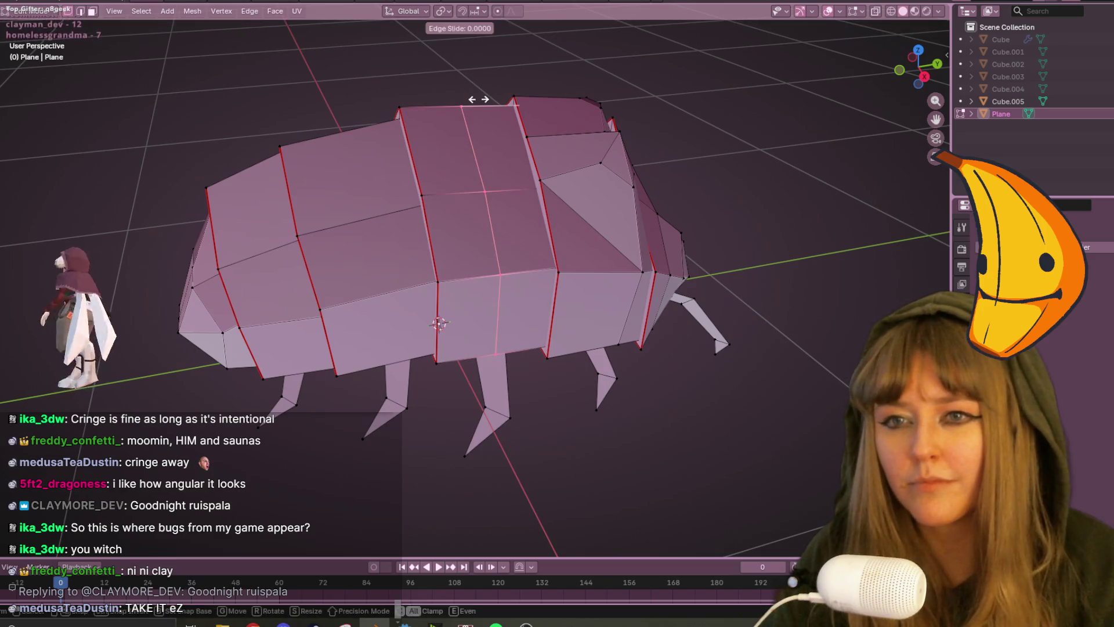
{"action": "right_click", "coordinate": [480, 100]}
{"action": "middle_click_drag", "start_coordinate": [479, 99], "coordinate": [902, 169]}
{"action": "key", "text": "ctrl+r"}
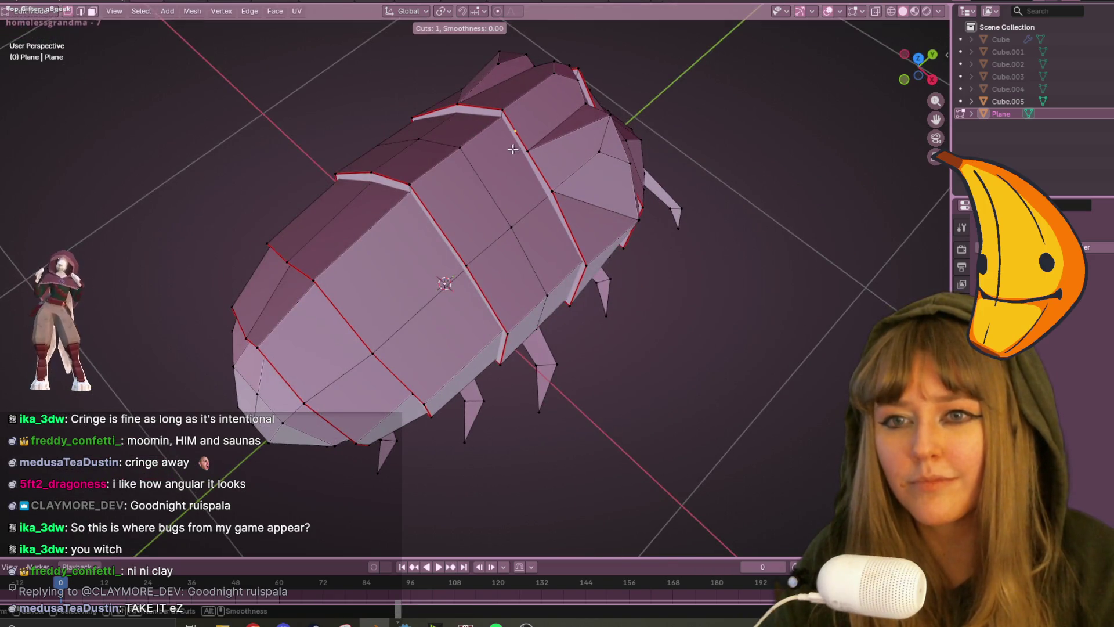
{"action": "left_click", "coordinate": [477, 142]}
{"action": "right_click", "coordinate": [477, 143]}
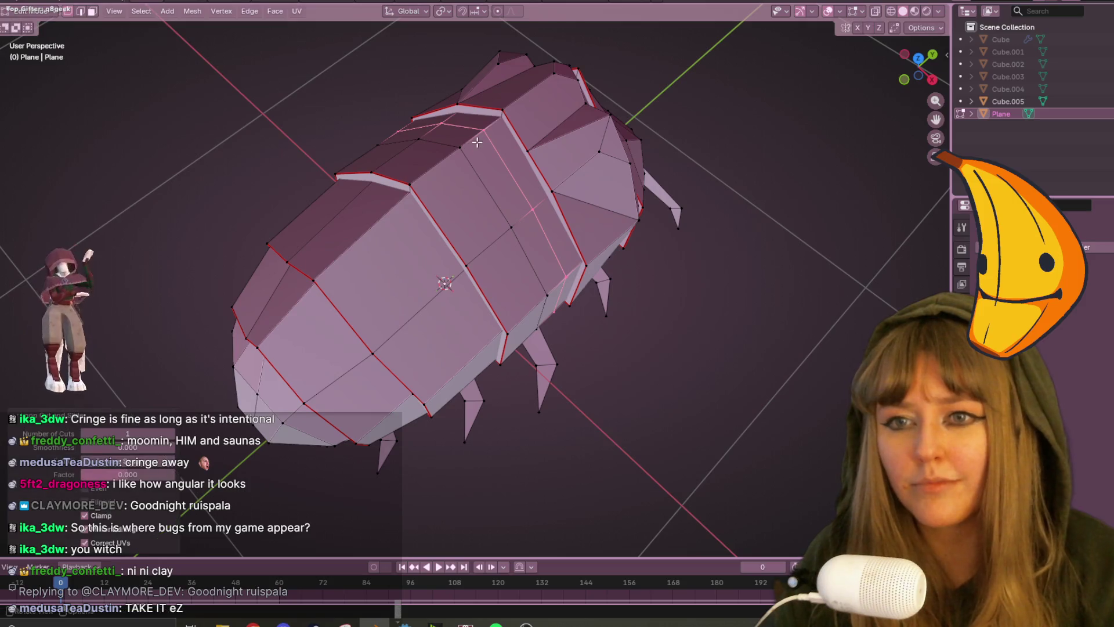
{"action": "middle_click_drag", "start_coordinate": [477, 142], "coordinate": [611, 155]}
{"action": "key", "text": "ctrl+r"}
{"action": "mouse_move", "coordinate": [495, 192]}
{"action": "middle_mouse_down"}
{"action": "mouse_move", "coordinate": [561, 95]}
{"action": "mouse_move", "coordinate": [577, 204]}
{"action": "mouse_move", "coordinate": [520, 119]}
{"action": "mouse_move", "coordinate": [496, 382]}
{"action": "middle_mouse_up"}
Raise the new edge loop into a ridge in side ortho view.
{"action": "left_click", "coordinate": [926, 59]}
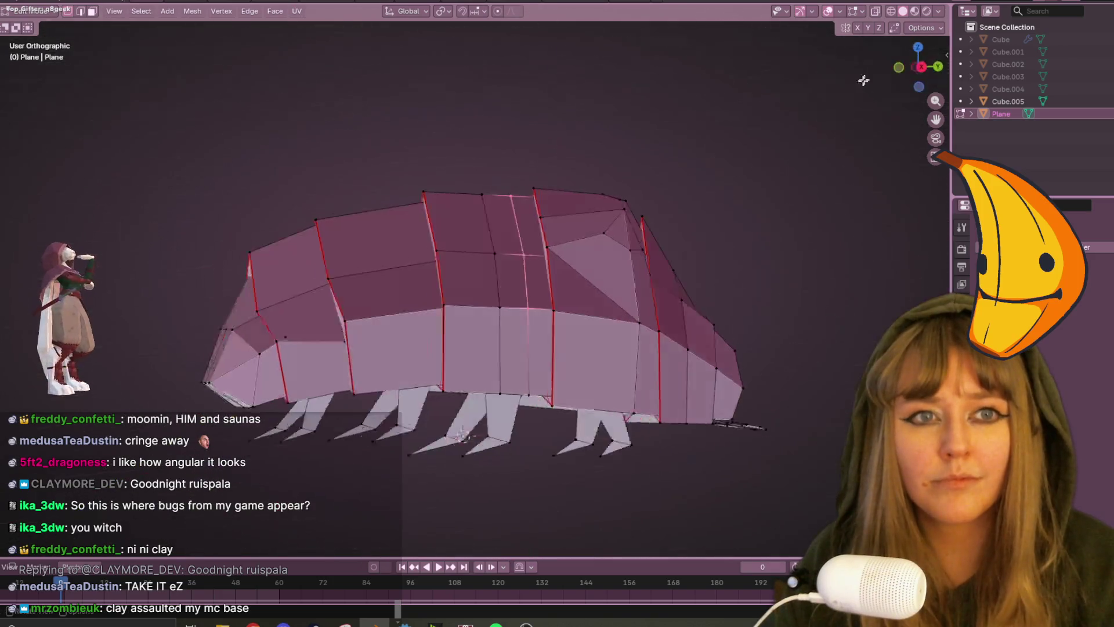
{"action": "key", "text": "g"}
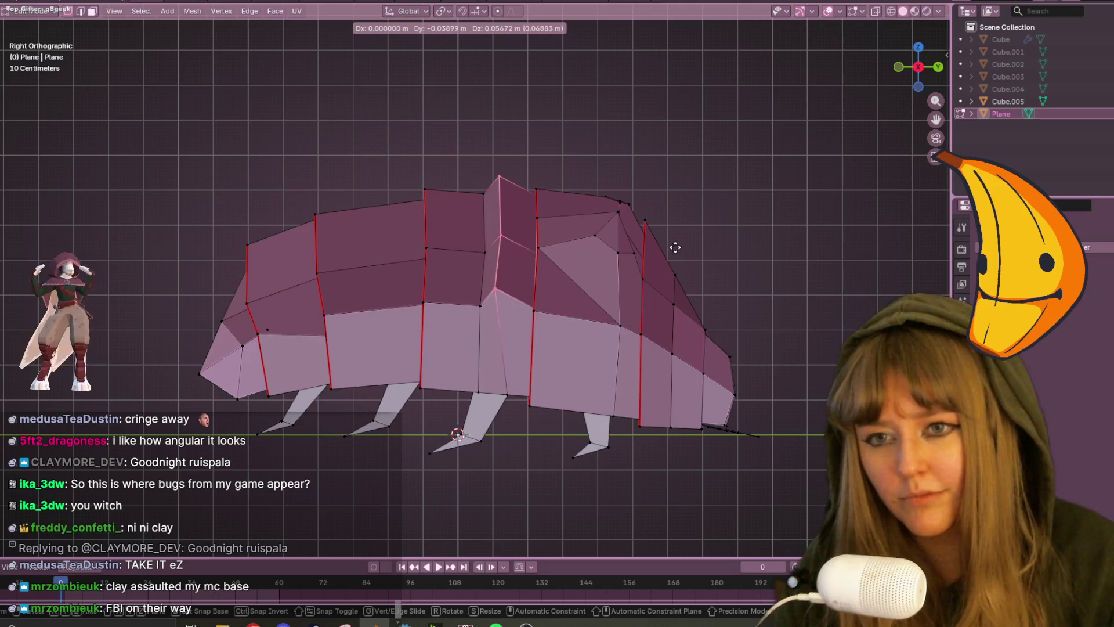
{"action": "left_click", "coordinate": [670, 245]}
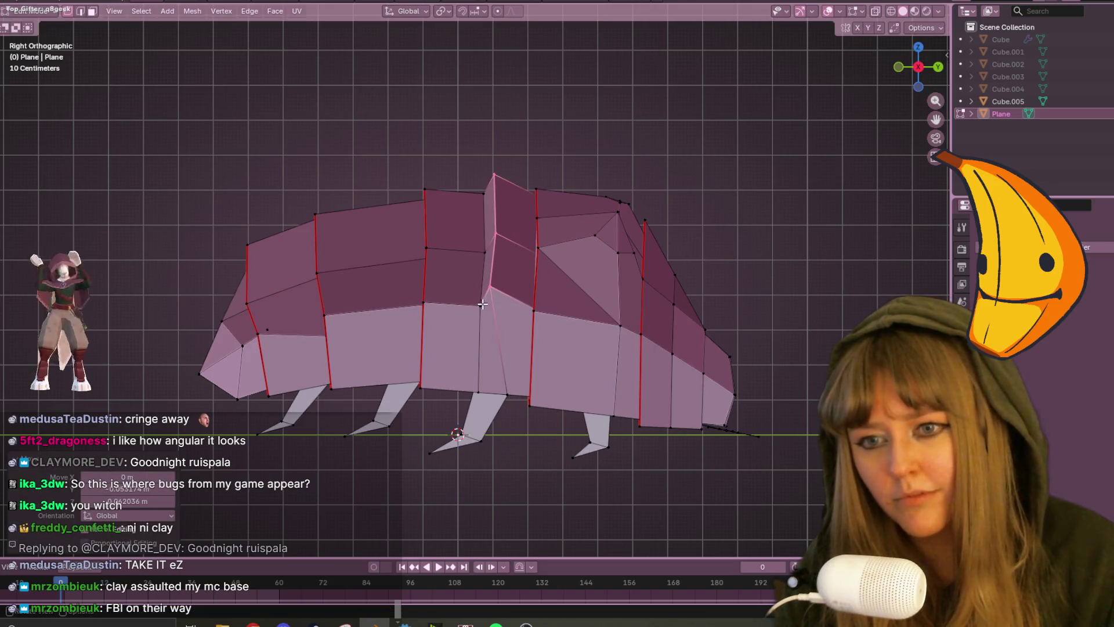
Slide nearby ridge vertices along their edges and move one about -0.043 m along X.
{"action": "left_click", "coordinate": [482, 304]}
{"action": "key", "text": "shift+v"}
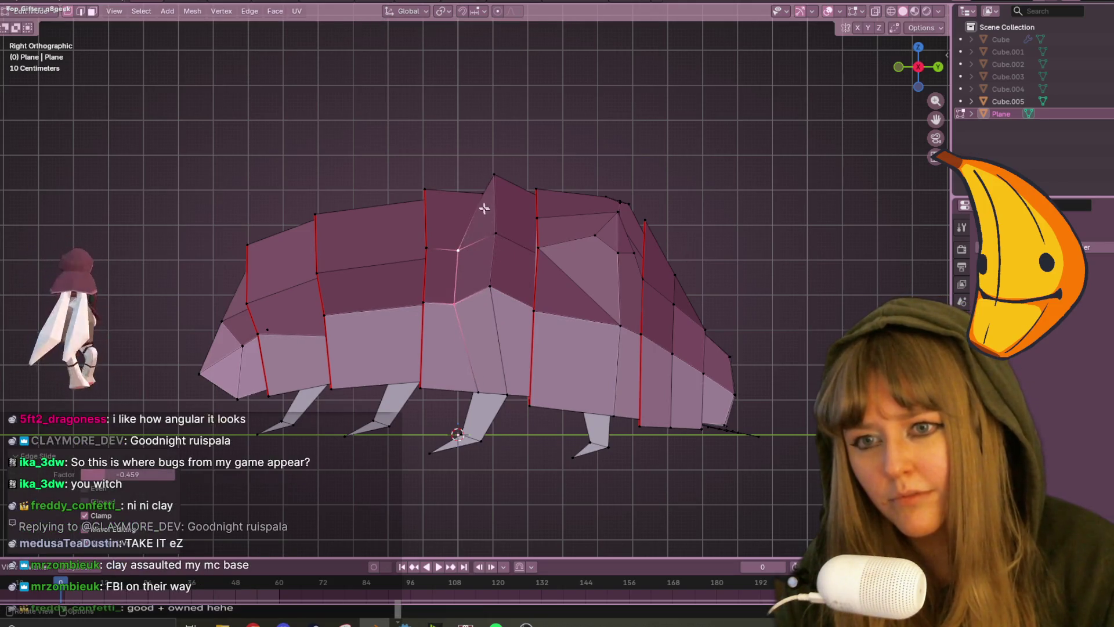
{"action": "left_click", "coordinate": [469, 193]}
{"action": "mouse_move", "coordinate": [469, 193]}
{"action": "middle_mouse_down"}
{"action": "mouse_move", "coordinate": [629, 258]}
{"action": "mouse_move", "coordinate": [513, 244]}
{"action": "middle_mouse_up"}
{"action": "key", "text": "g"}
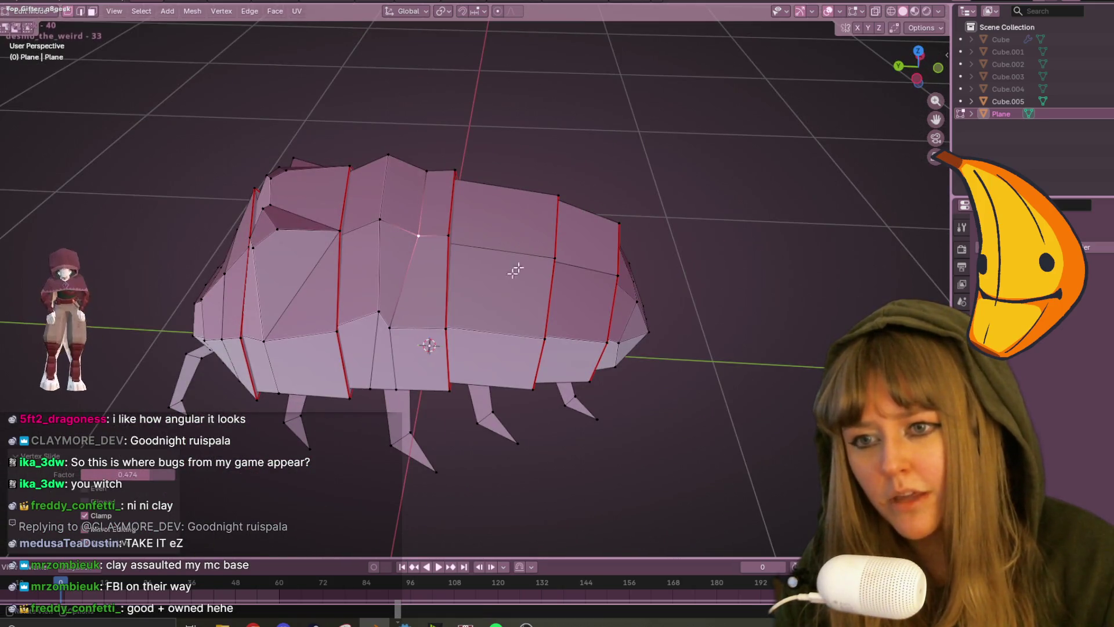
{"action": "key", "text": "g"}
{"action": "left_click", "coordinate": [438, 328]}
{"action": "middle_click_drag", "start_coordinate": [439, 328], "coordinate": [584, 250]}
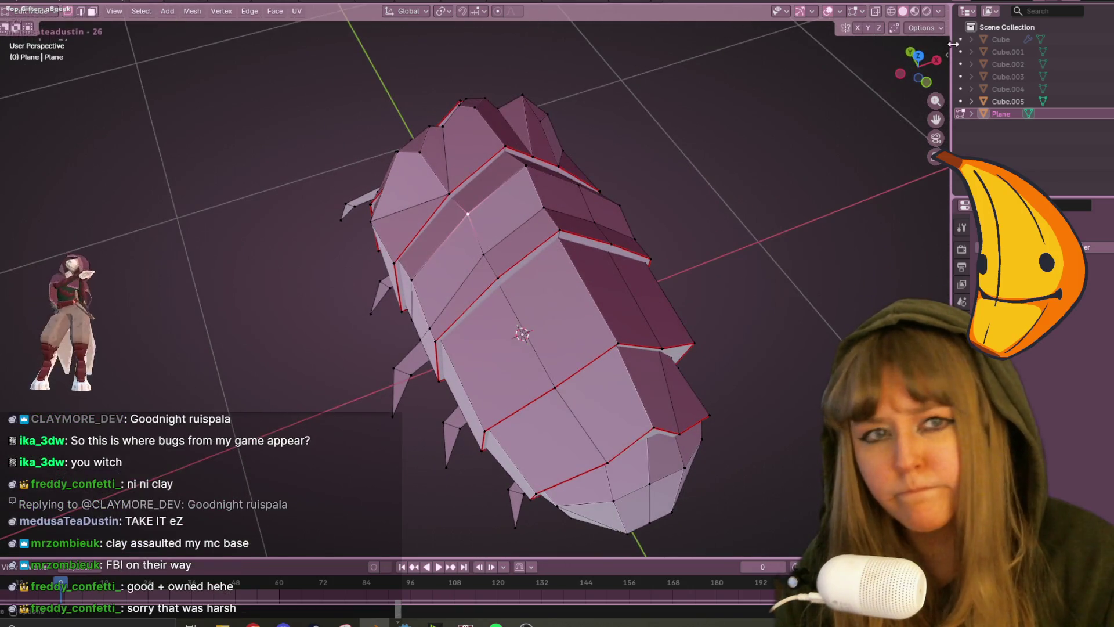
{"action": "left_click", "coordinate": [928, 85]}
{"action": "key", "text": "g"}
{"action": "left_click", "coordinate": [687, 130]}
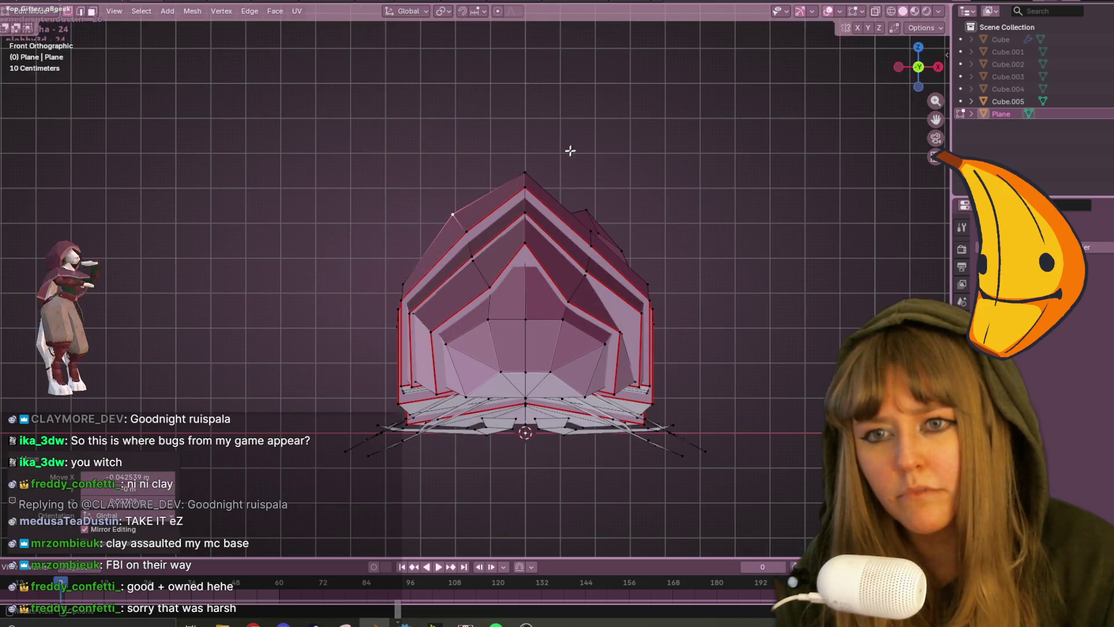
Move the ridge's upper-left vertex and another shell vertex into new positions.
{"action": "left_click", "coordinate": [480, 198]}
{"action": "key", "text": "g"}
{"action": "left_click", "coordinate": [518, 211]}
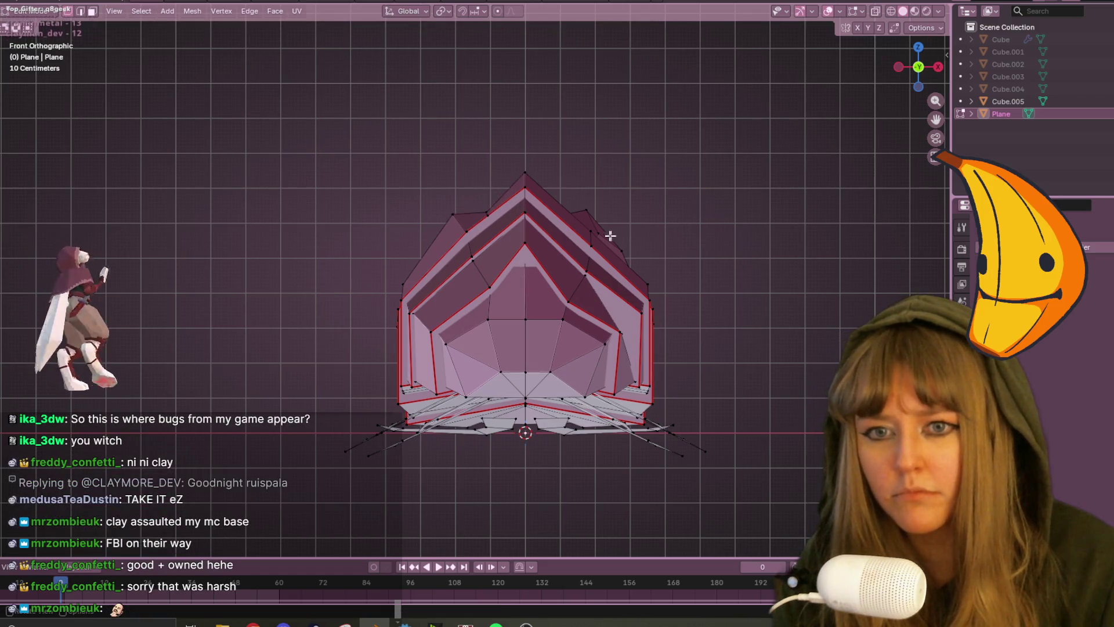
{"action": "mouse_move", "coordinate": [605, 242]}
{"action": "middle_mouse_down"}
{"action": "mouse_move", "coordinate": [734, 214]}
{"action": "mouse_move", "coordinate": [513, 216]}
{"action": "mouse_move", "coordinate": [560, 270]}
{"action": "mouse_move", "coordinate": [673, 273]}
{"action": "mouse_move", "coordinate": [722, 224]}
{"action": "mouse_move", "coordinate": [631, 162]}
{"action": "mouse_move", "coordinate": [666, 212]}
{"action": "middle_mouse_up"}
{"action": "key", "text": "g"}
{"action": "left_click", "coordinate": [565, 277]}
Bevel a ridge edge to add a small face, then vertex-bevel a ridge vertex.
{"action": "key", "text": "ctrl+b"}
{"action": "left_click", "coordinate": [690, 261]}
{"action": "left_click", "coordinate": [631, 161]}
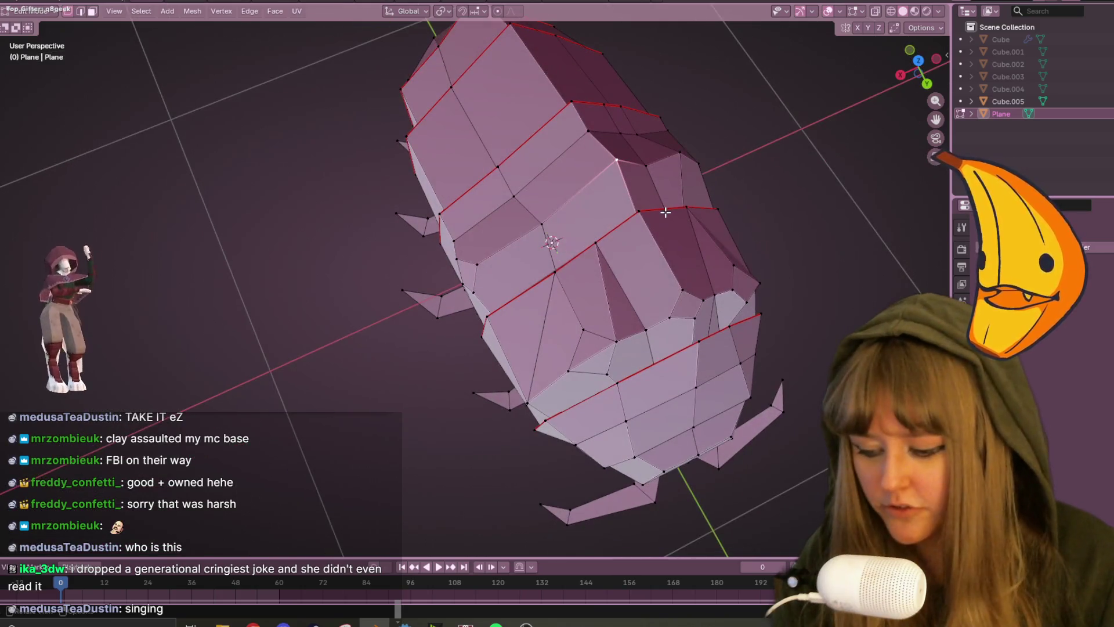
{"action": "key", "text": "ctrl+b"}
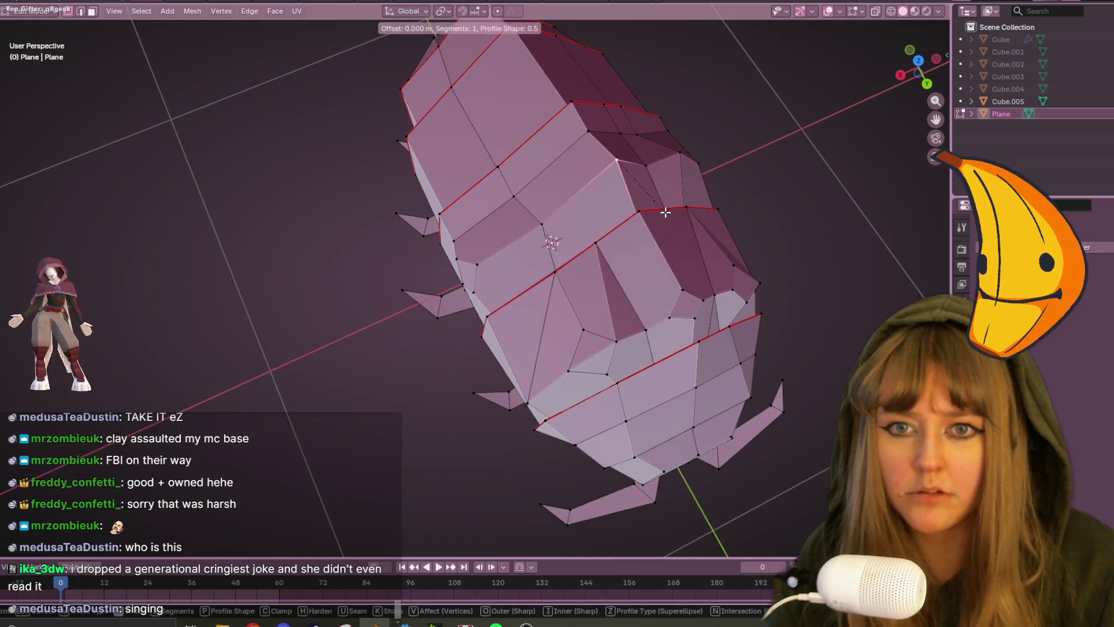
{"action": "right_click", "coordinate": [633, 180]}
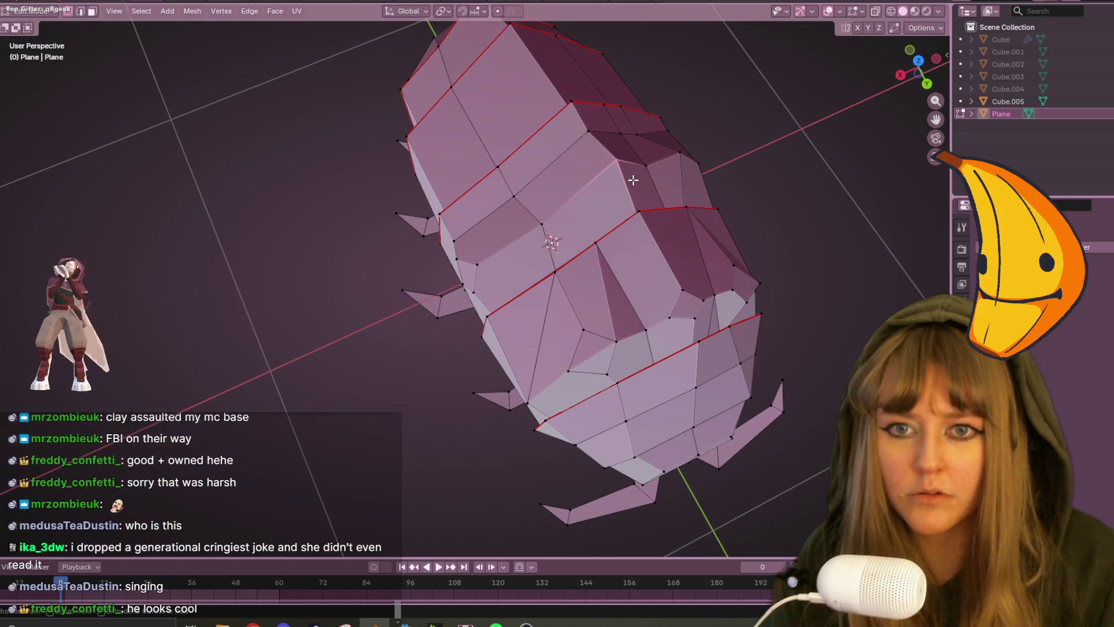
{"action": "key", "text": "ctrl+shift+b"}
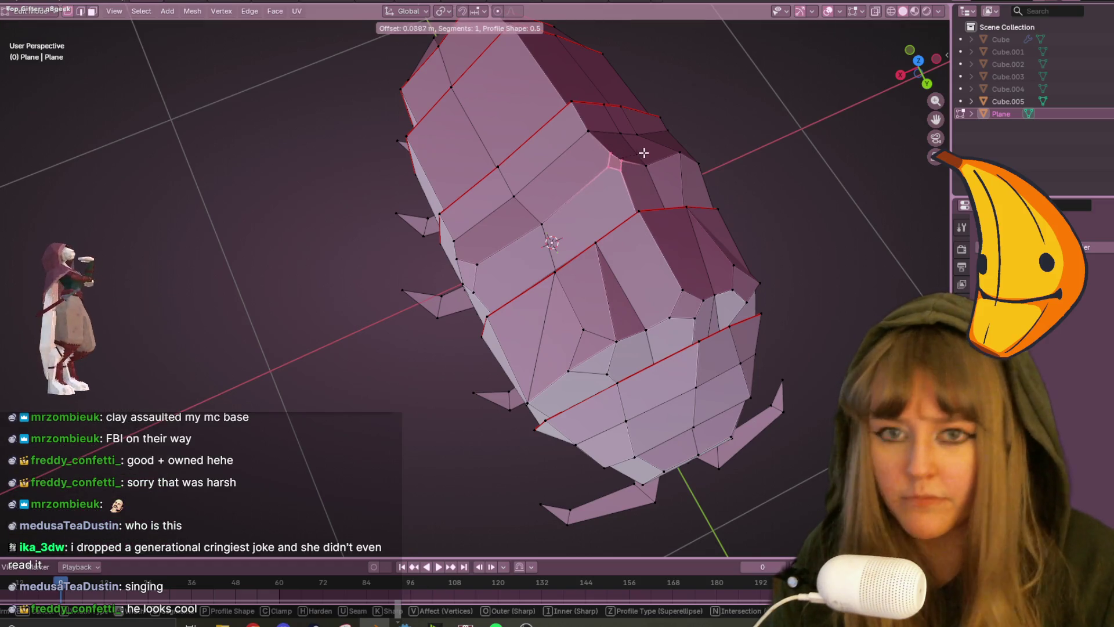
{"action": "left_click", "coordinate": [667, 154]}
{"action": "mouse_move", "coordinate": [776, 172]}
{"action": "middle_mouse_down"}
{"action": "mouse_move", "coordinate": [667, 125]}
{"action": "mouse_move", "coordinate": [634, 127]}
{"action": "middle_mouse_up"}
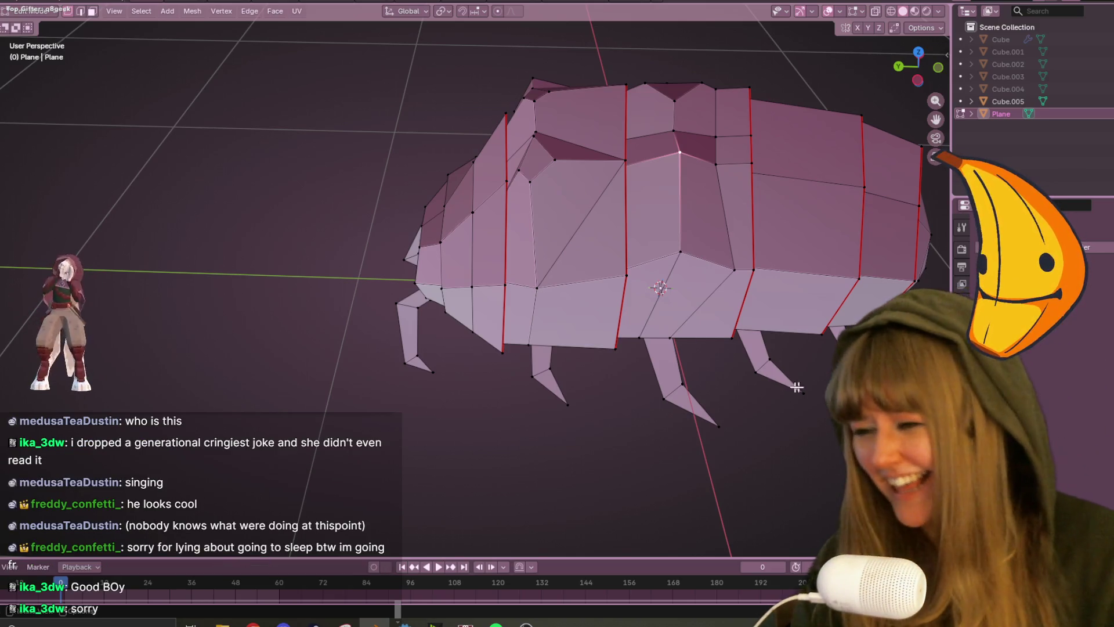
Bevel a single shell vertex into a small new face.
{"action": "mouse_move", "coordinate": [671, 277]}
{"action": "middle_mouse_down"}
{"action": "mouse_move", "coordinate": [666, 165]}
{"action": "mouse_move", "coordinate": [573, 184]}
{"action": "middle_mouse_up"}
{"action": "key", "text": "ctrl+v"}
{"action": "left_click", "coordinate": [572, 183]}
{"action": "left_click", "coordinate": [620, 174]}
Select the small new face and move it up into place in Front Orthographic view.
{"action": "mouse_move", "coordinate": [620, 174]}
{"action": "middle_mouse_down"}
{"action": "mouse_move", "coordinate": [586, 191]}
{"action": "mouse_move", "coordinate": [471, 165]}
{"action": "middle_mouse_up"}
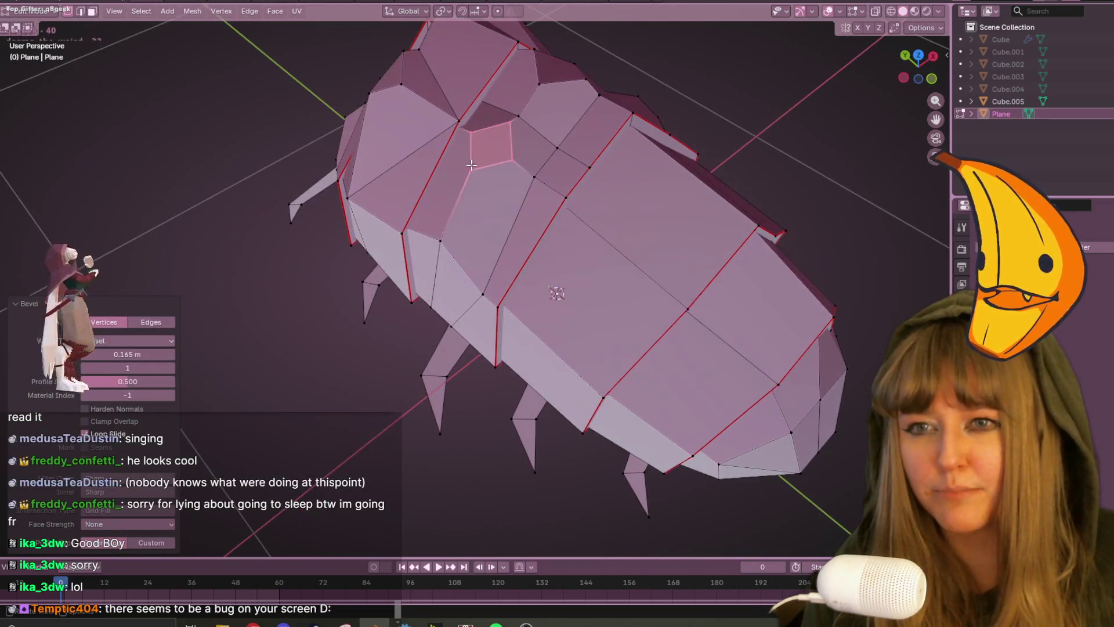
{"action": "left_click", "coordinate": [471, 166]}
{"action": "left_click", "coordinate": [513, 156]}
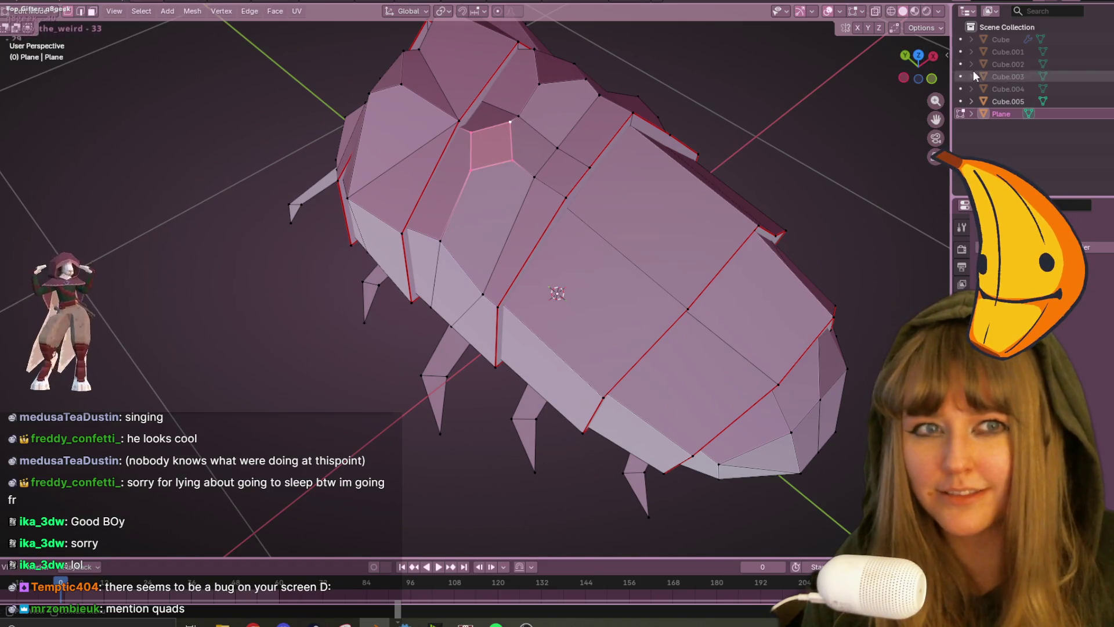
{"action": "left_click", "coordinate": [932, 78]}
{"action": "middle_click_drag", "start_coordinate": [551, 133], "coordinate": [557, 246], "text": "shift"}
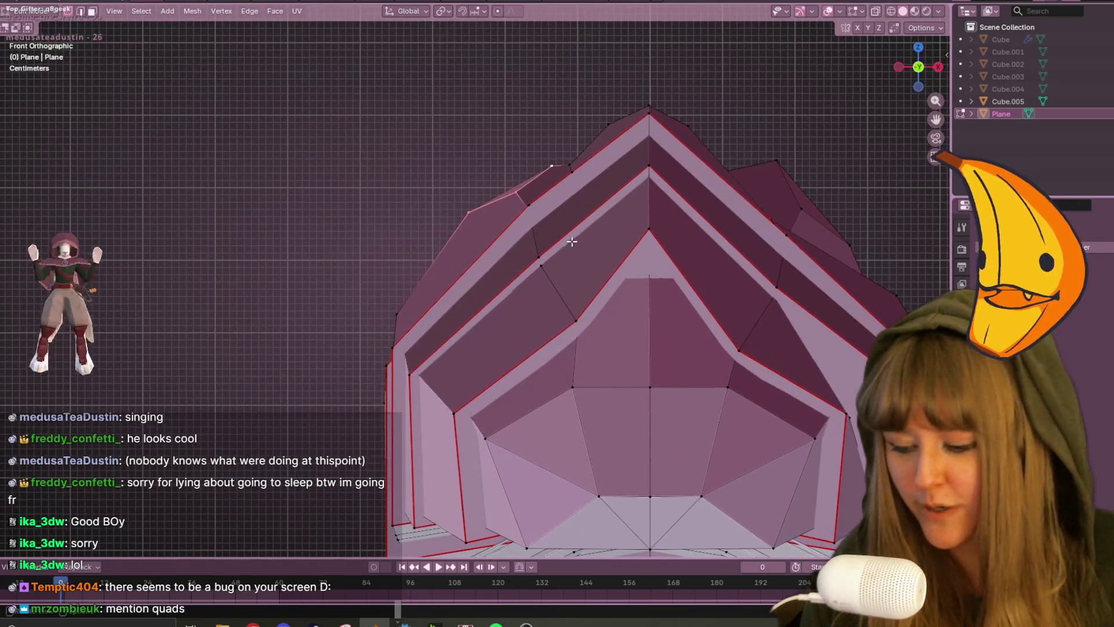
{"action": "key", "text": "g"}
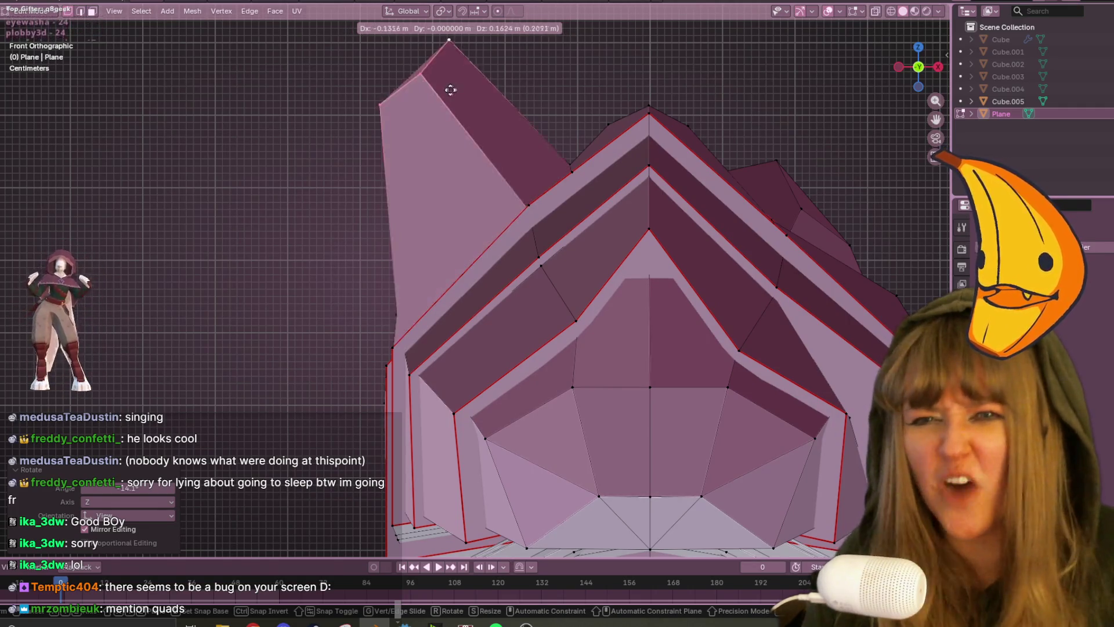
{"action": "left_click", "coordinate": [543, 192]}
Select another ridge vertex and orbit to a side view of the whole bug.
{"action": "left_click", "coordinate": [537, 197]}
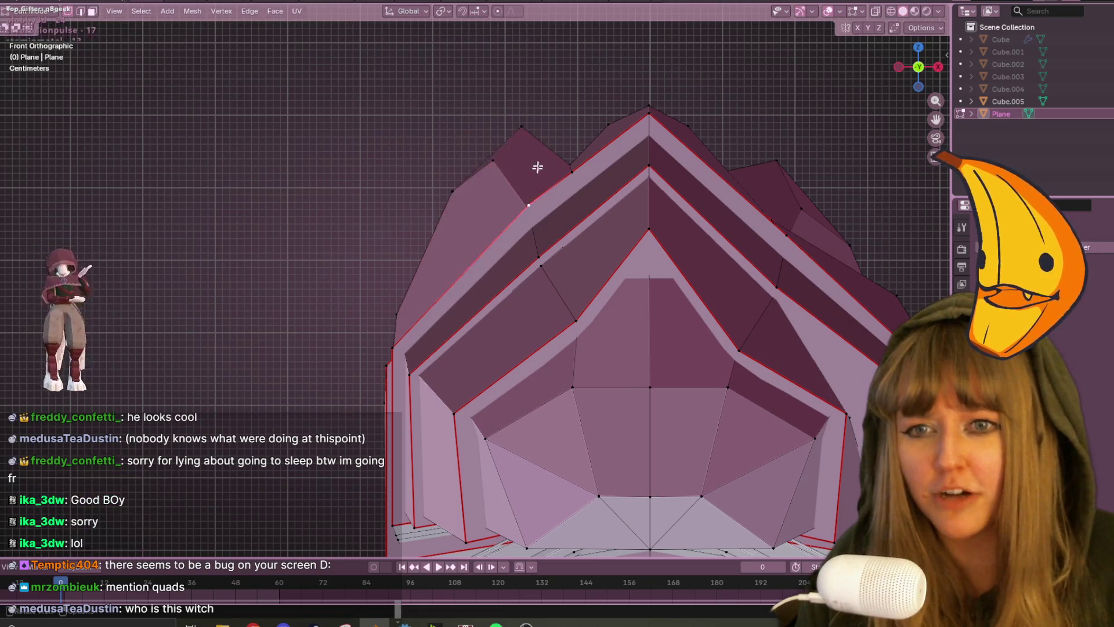
{"action": "middle_click_drag", "start_coordinate": [534, 179], "coordinate": [619, 251]}
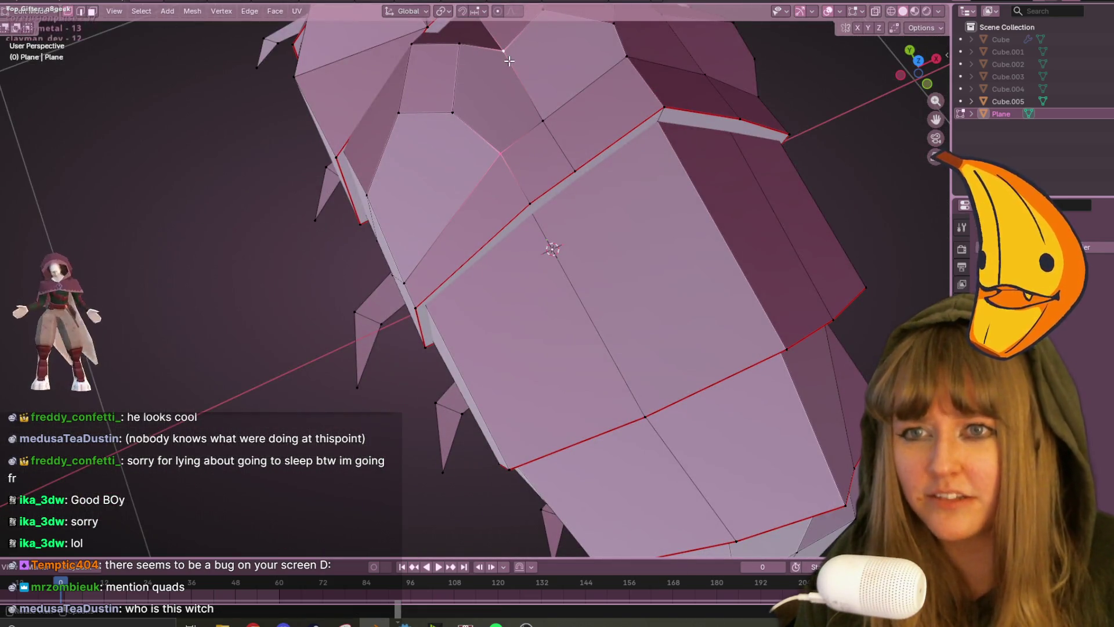
{"action": "mouse_move", "coordinate": [535, 94]}
{"action": "middle_mouse_down"}
{"action": "mouse_move", "coordinate": [510, 40]}
{"action": "mouse_move", "coordinate": [560, 76]}
{"action": "middle_mouse_up"}
{"action": "scroll", "coordinate": [519, 48], "scroll_direction": "down", "scroll_amount": 5}
{"action": "mouse_move", "coordinate": [519, 48]}
{"action": "middle_mouse_down"}
{"action": "mouse_move", "coordinate": [548, 86]}
{"action": "mouse_move", "coordinate": [328, 106]}
{"action": "mouse_move", "coordinate": [252, 164]}
{"action": "mouse_move", "coordinate": [635, 194]}
{"action": "mouse_move", "coordinate": [622, 172]}
{"action": "mouse_move", "coordinate": [548, 146]}
{"action": "mouse_move", "coordinate": [647, 207]}
{"action": "middle_mouse_up"}
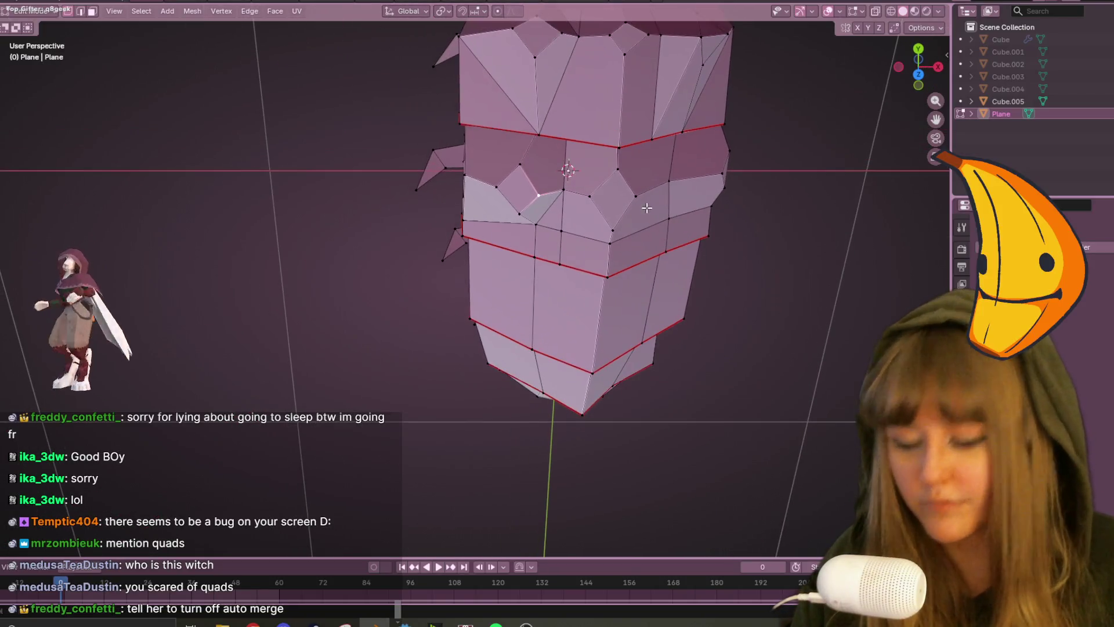
Move two shell vertices and slide a third along its edge to tidy the new faces.
{"action": "key", "text": "g"}
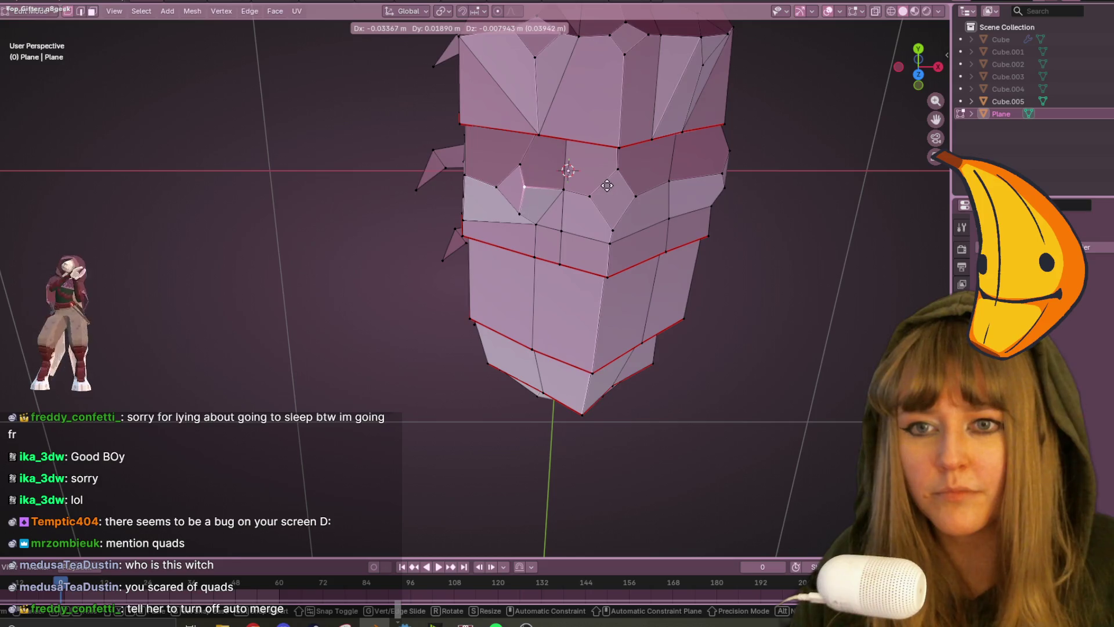
{"action": "left_click", "coordinate": [607, 185]}
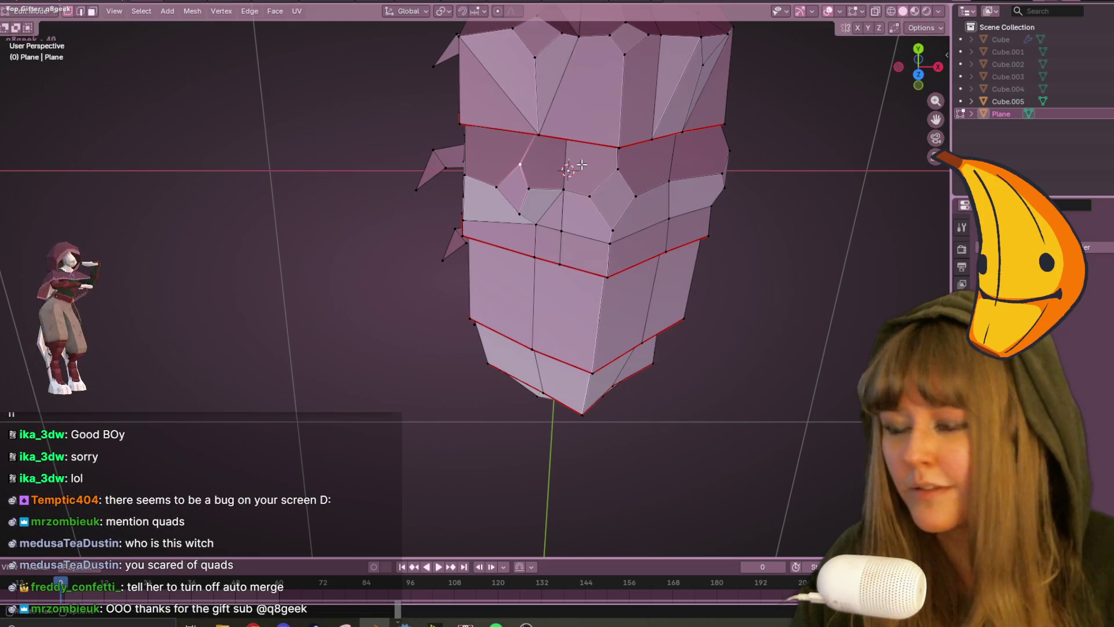
{"action": "key", "text": "g"}
{"action": "left_click", "coordinate": [562, 158]}
{"action": "scroll", "coordinate": [594, 208], "scroll_direction": "up", "scroll_amount": 1}
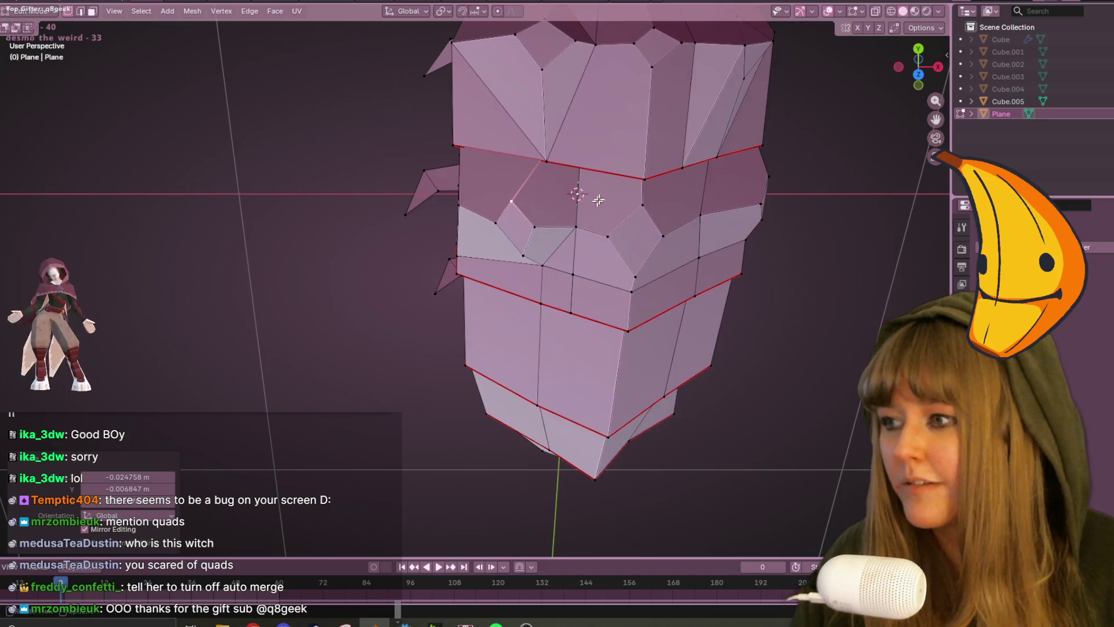
{"action": "key", "text": "g"}
{"action": "key", "text": "g"}
{"action": "left_click", "coordinate": [560, 192]}
{"action": "middle_click_drag", "start_coordinate": [560, 191], "coordinate": [406, 261]}
{"action": "scroll", "coordinate": [406, 261], "scroll_direction": "down", "scroll_amount": 5}
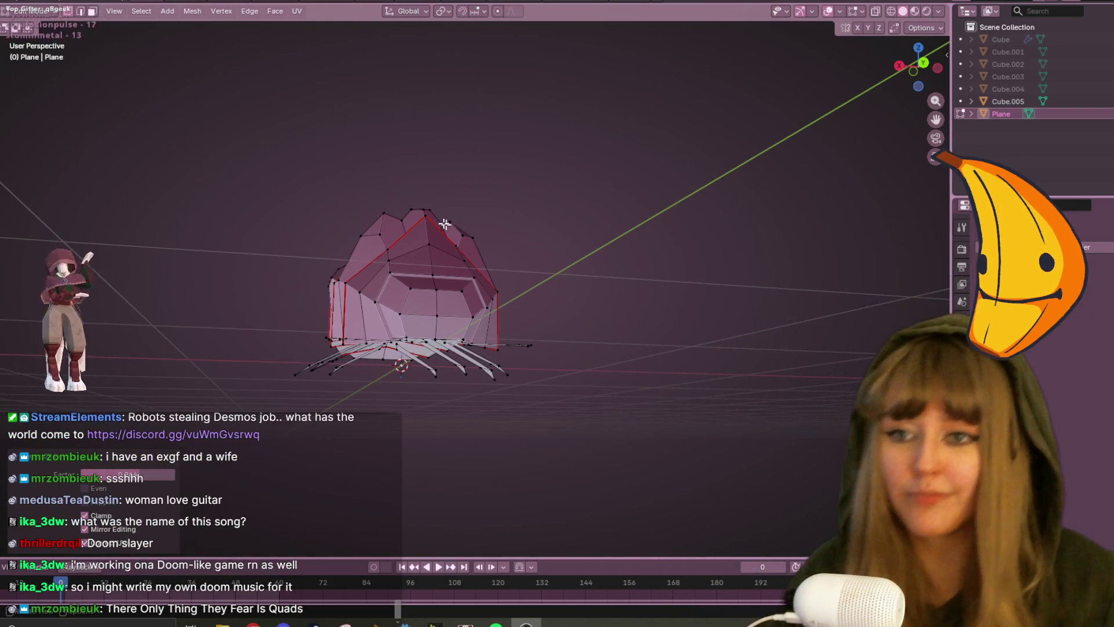
From a low side-on view, slide one shell vertex and nudge the top vertex slightly.
{"action": "mouse_move", "coordinate": [412, 169]}
{"action": "middle_mouse_down"}
{"action": "mouse_move", "coordinate": [500, 216]}
{"action": "mouse_move", "coordinate": [571, 302]}
{"action": "mouse_move", "coordinate": [604, 293]}
{"action": "mouse_move", "coordinate": [629, 241]}
{"action": "mouse_move", "coordinate": [624, 211]}
{"action": "middle_mouse_up"}
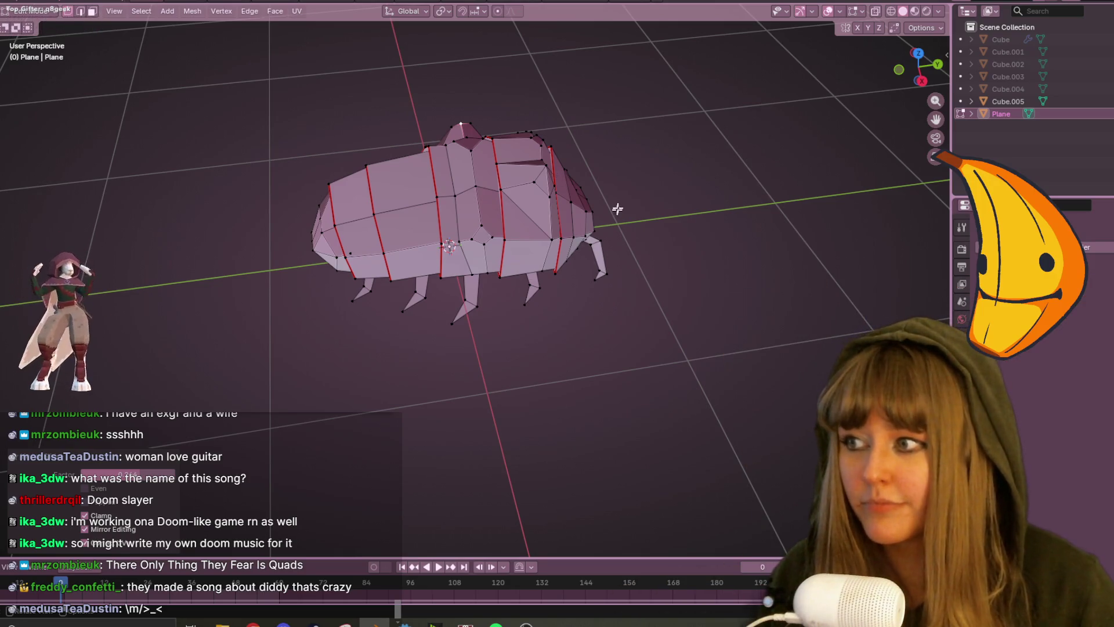
{"action": "scroll", "coordinate": [612, 219], "scroll_direction": "up", "scroll_amount": 3}
{"action": "mouse_move", "coordinate": [612, 219]}
{"action": "middle_mouse_down"}
{"action": "mouse_move", "coordinate": [654, 231]}
{"action": "mouse_move", "coordinate": [462, 202]}
{"action": "mouse_move", "coordinate": [525, 144]}
{"action": "mouse_move", "coordinate": [555, 155]}
{"action": "mouse_move", "coordinate": [485, 132]}
{"action": "mouse_move", "coordinate": [453, 185]}
{"action": "mouse_move", "coordinate": [462, 136]}
{"action": "mouse_move", "coordinate": [552, 194]}
{"action": "mouse_move", "coordinate": [485, 232]}
{"action": "mouse_move", "coordinate": [396, 210]}
{"action": "mouse_move", "coordinate": [395, 175]}
{"action": "mouse_move", "coordinate": [472, 189]}
{"action": "mouse_move", "coordinate": [436, 267]}
{"action": "mouse_move", "coordinate": [412, 199]}
{"action": "mouse_move", "coordinate": [423, 227]}
{"action": "mouse_move", "coordinate": [393, 296]}
{"action": "middle_mouse_up"}
{"action": "key", "text": "g"}
{"action": "key", "text": "g"}
{"action": "left_click", "coordinate": [448, 192]}
{"action": "key", "text": "g"}
{"action": "left_click", "coordinate": [458, 151]}
Move and slide two more shell vertices along their edges.
{"action": "key", "text": "g"}
{"action": "key", "text": "g"}
{"action": "left_click", "coordinate": [355, 206]}
{"action": "key", "text": "g"}
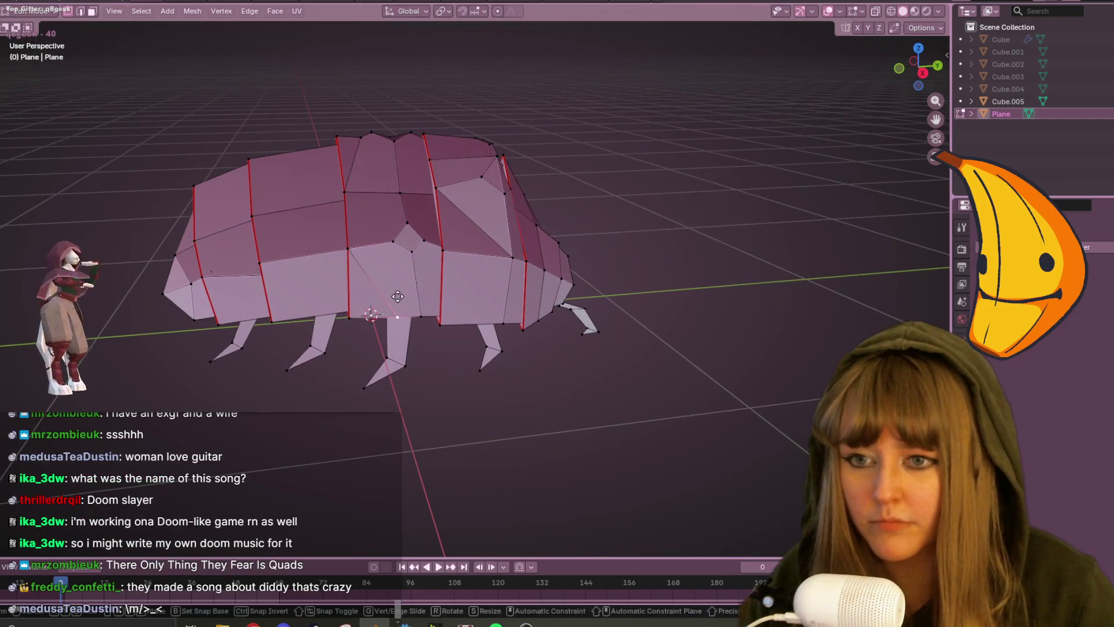
{"action": "left_click", "coordinate": [398, 296]}
{"action": "mouse_move", "coordinate": [326, 266]}
{"action": "middle_mouse_down"}
{"action": "mouse_move", "coordinate": [400, 247]}
{"action": "mouse_move", "coordinate": [394, 202]}
{"action": "mouse_move", "coordinate": [422, 240]}
{"action": "mouse_move", "coordinate": [567, 311]}
{"action": "middle_mouse_up"}
{"action": "key", "text": "g"}
{"action": "key", "text": "g"}
{"action": "left_click", "coordinate": [406, 234]}
Move a vertex on the shell's side, then select a different shell vertex.
{"action": "left_click", "coordinate": [389, 218]}
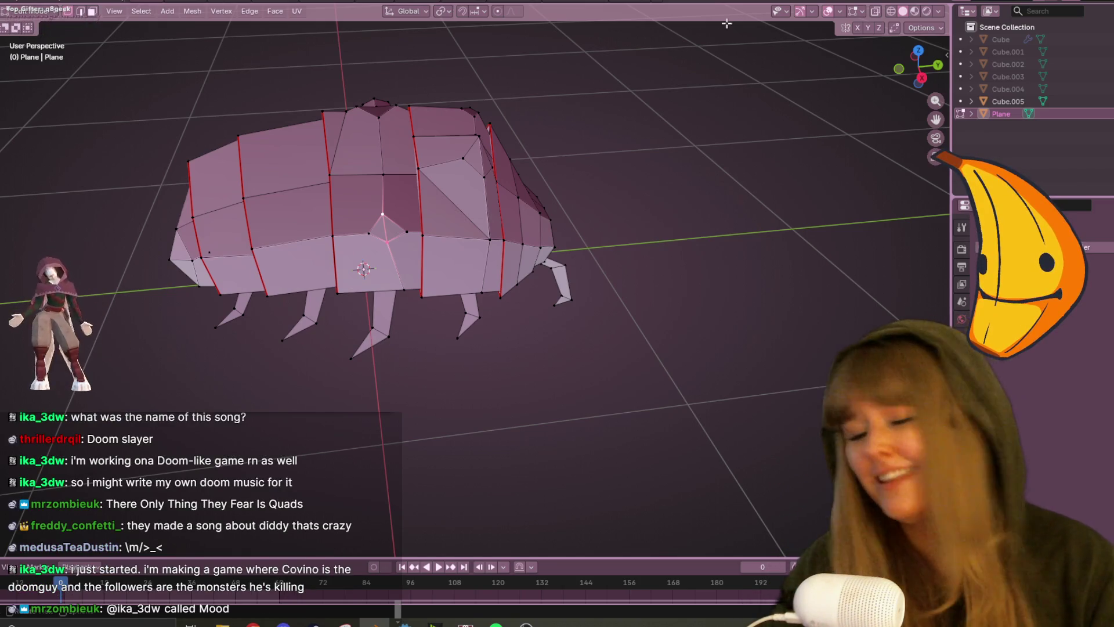
{"action": "scroll", "coordinate": [587, 205], "scroll_direction": "up", "scroll_amount": 1}
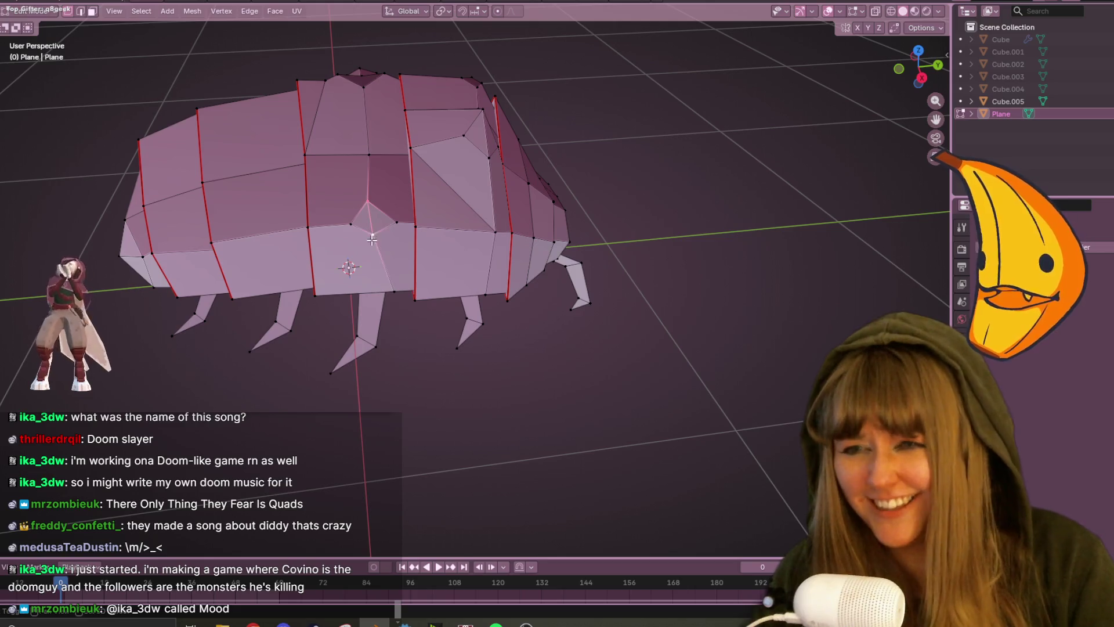
{"action": "key", "text": "g"}
{"action": "left_click", "coordinate": [458, 249]}
{"action": "mouse_move", "coordinate": [458, 249]}
{"action": "middle_mouse_down"}
{"action": "mouse_move", "coordinate": [460, 197]}
{"action": "mouse_move", "coordinate": [393, 246]}
{"action": "middle_mouse_up"}
{"action": "left_click", "coordinate": [355, 247]}
Raise the top vertex of the shell ridge in side orthographic view.
{"action": "mouse_move", "coordinate": [419, 300]}
{"action": "middle_mouse_down"}
{"action": "mouse_move", "coordinate": [487, 316]}
{"action": "mouse_move", "coordinate": [379, 193]}
{"action": "mouse_move", "coordinate": [599, 333]}
{"action": "mouse_move", "coordinate": [413, 288]}
{"action": "mouse_move", "coordinate": [433, 267]}
{"action": "mouse_move", "coordinate": [516, 318]}
{"action": "middle_mouse_up"}
{"action": "mouse_move", "coordinate": [380, 192]}
{"action": "middle_mouse_down"}
{"action": "mouse_move", "coordinate": [595, 219]}
{"action": "mouse_move", "coordinate": [560, 184]}
{"action": "mouse_move", "coordinate": [463, 178]}
{"action": "mouse_move", "coordinate": [354, 126]}
{"action": "middle_mouse_up"}
{"action": "key", "text": "KP_3"}
{"action": "scroll", "coordinate": [454, 253], "scroll_direction": "up", "scroll_amount": 5}
{"action": "key", "text": "g"}
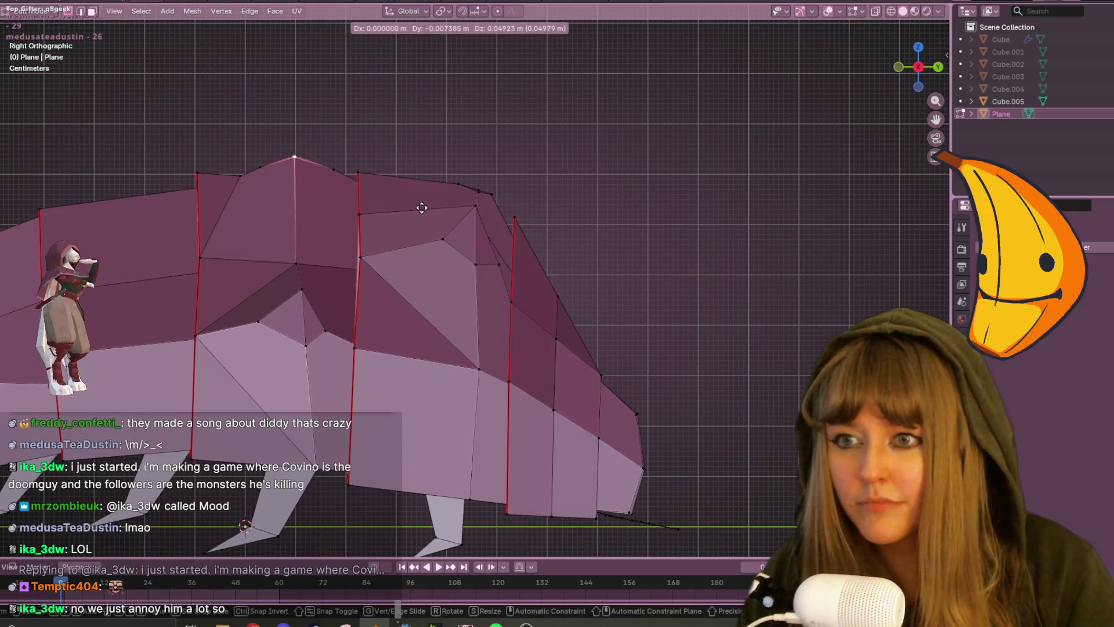
{"action": "left_click", "coordinate": [418, 199]}
Move the selected shell vertices, then start a scale and cancel it.
{"action": "mouse_move", "coordinate": [418, 199]}
{"action": "middle_mouse_down"}
{"action": "mouse_move", "coordinate": [480, 193]}
{"action": "mouse_move", "coordinate": [587, 256]}
{"action": "mouse_move", "coordinate": [415, 205]}
{"action": "mouse_move", "coordinate": [584, 219]}
{"action": "mouse_move", "coordinate": [398, 189]}
{"action": "mouse_move", "coordinate": [321, 229]}
{"action": "mouse_move", "coordinate": [485, 215]}
{"action": "middle_mouse_up"}
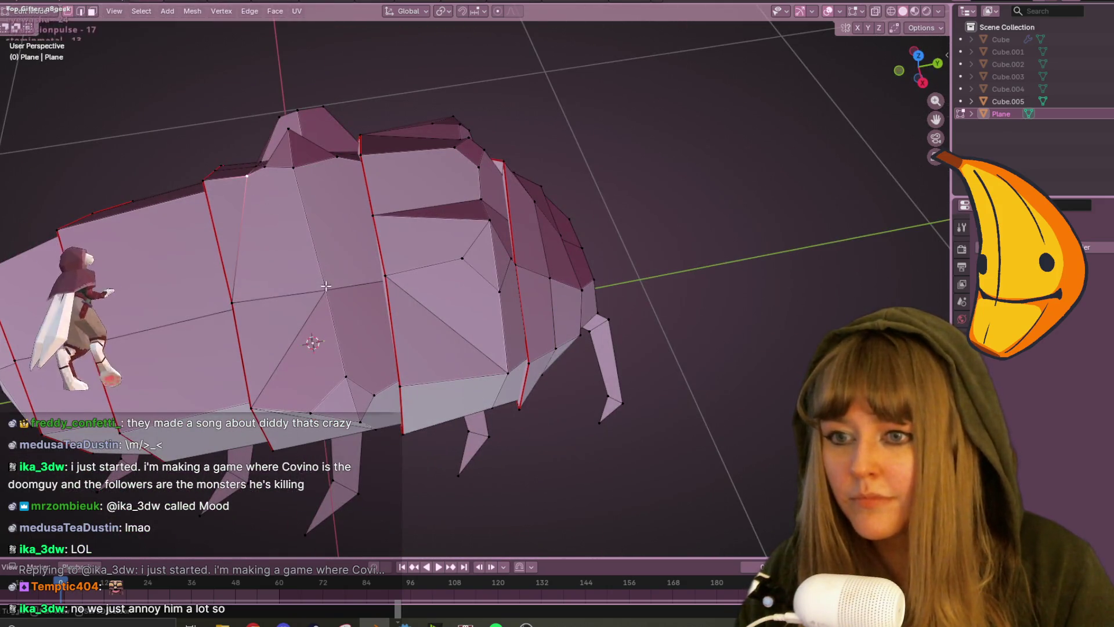
{"action": "mouse_move", "coordinate": [334, 285]}
{"action": "middle_mouse_down"}
{"action": "mouse_move", "coordinate": [477, 251]}
{"action": "mouse_move", "coordinate": [597, 269]}
{"action": "mouse_move", "coordinate": [335, 232]}
{"action": "mouse_move", "coordinate": [425, 214]}
{"action": "mouse_move", "coordinate": [364, 138]}
{"action": "mouse_move", "coordinate": [470, 164]}
{"action": "mouse_move", "coordinate": [373, 206]}
{"action": "mouse_move", "coordinate": [461, 246]}
{"action": "mouse_move", "coordinate": [739, 219]}
{"action": "mouse_move", "coordinate": [784, 301]}
{"action": "mouse_move", "coordinate": [625, 236]}
{"action": "mouse_move", "coordinate": [432, 221]}
{"action": "mouse_move", "coordinate": [346, 162]}
{"action": "mouse_move", "coordinate": [239, 209]}
{"action": "mouse_move", "coordinate": [128, 228]}
{"action": "middle_mouse_up"}
{"action": "key", "text": "g"}
{"action": "left_click", "coordinate": [450, 138]}
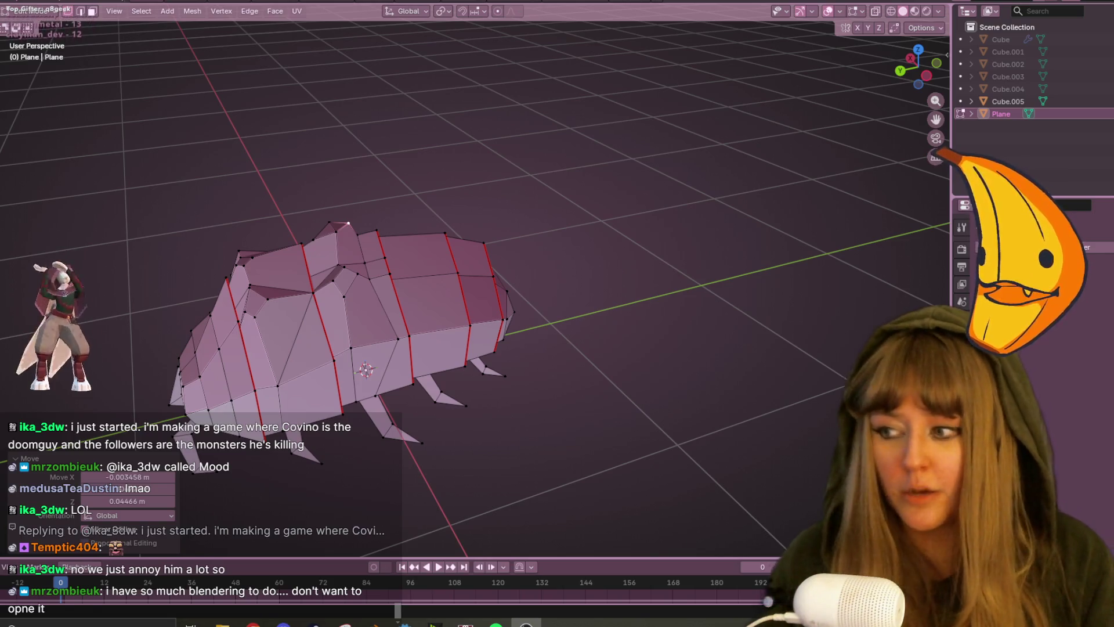
{"action": "mouse_move", "coordinate": [548, 291]}
{"action": "middle_mouse_down"}
{"action": "mouse_move", "coordinate": [582, 286]}
{"action": "mouse_move", "coordinate": [550, 294]}
{"action": "mouse_move", "coordinate": [505, 278]}
{"action": "middle_mouse_up"}
{"action": "key", "text": "s"}
{"action": "key", "text": "Escape"}
{"action": "middle_click_drag", "start_coordinate": [434, 264], "coordinate": [679, 308]}
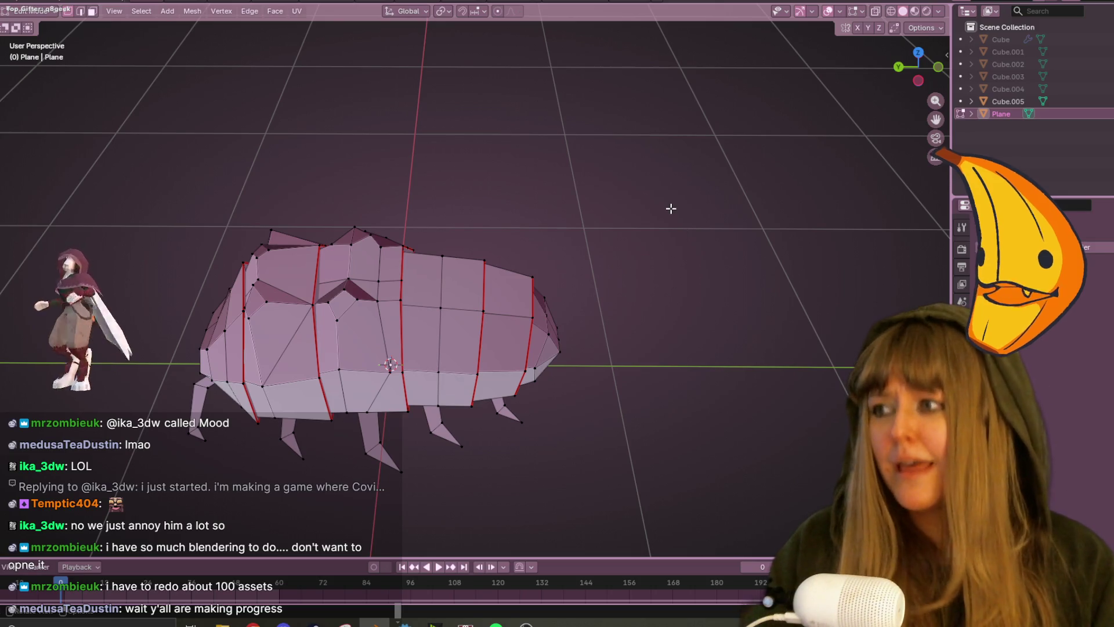
Loop-cut across the shell and raise the new vertex column in Left view with X-ray on.
{"action": "key", "text": "ctrl+r"}
{"action": "left_click", "coordinate": [422, 252]}
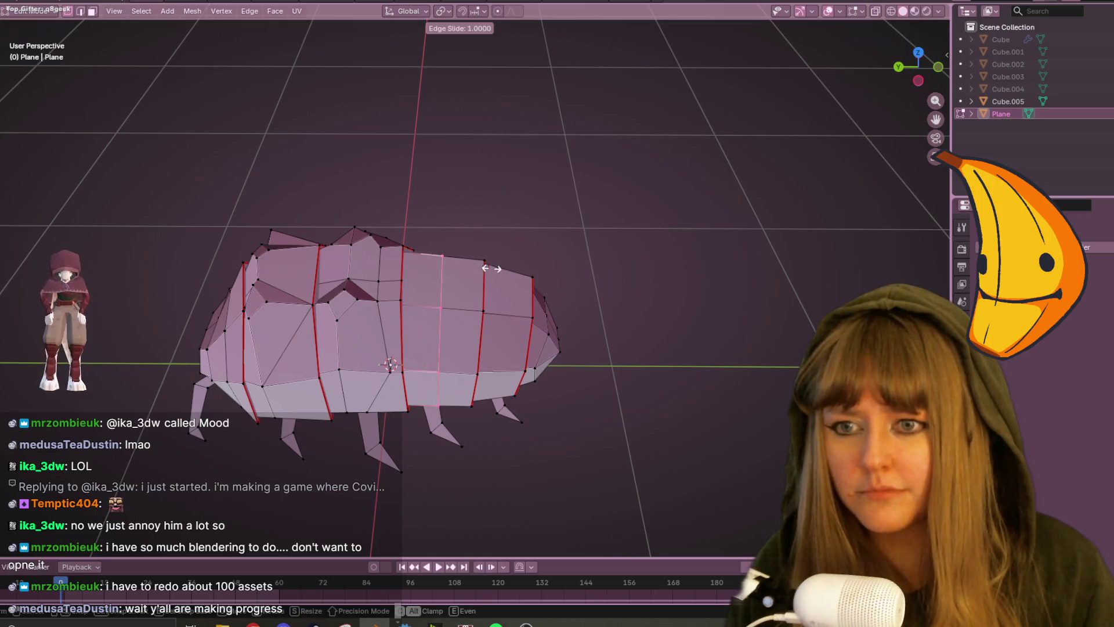
{"action": "left_click", "coordinate": [418, 227]}
{"action": "left_click", "coordinate": [918, 80]}
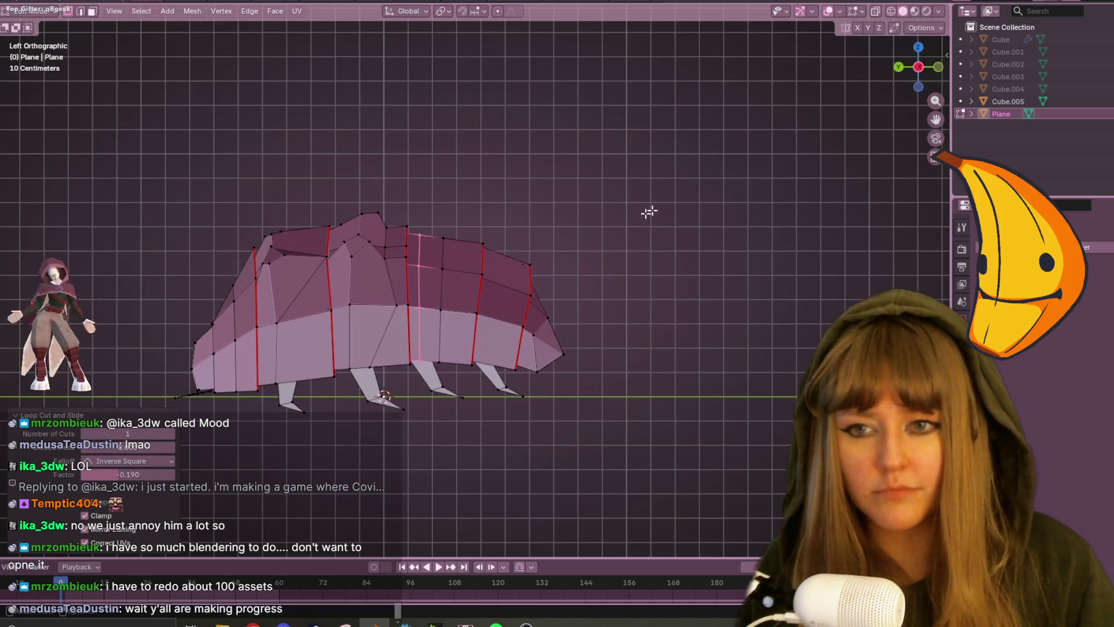
{"action": "left_click", "coordinate": [877, 11]}
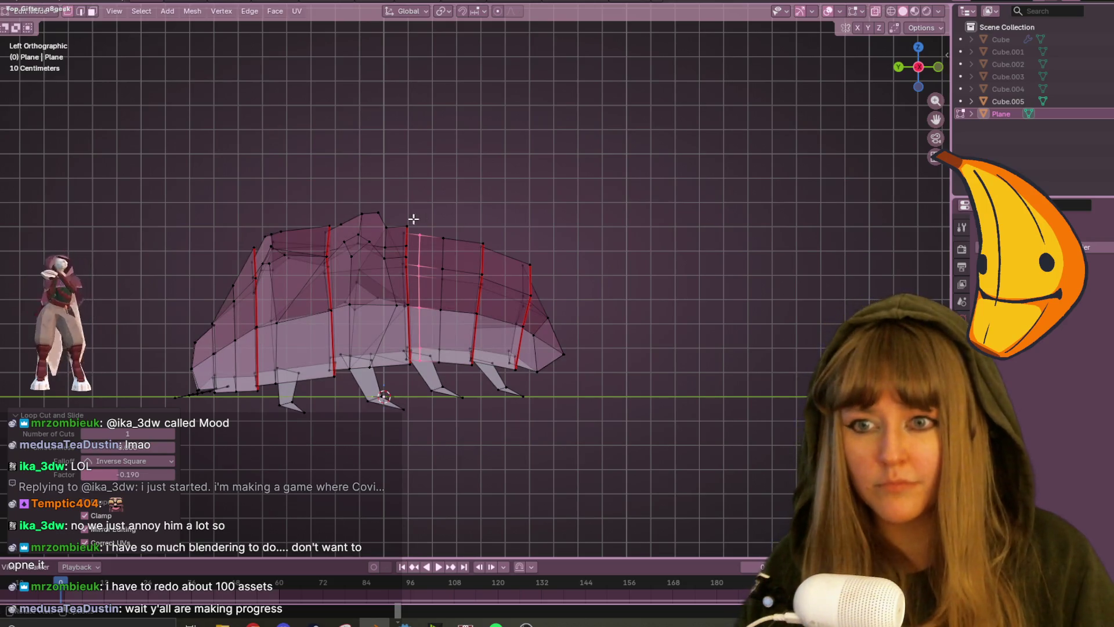
{"action": "left_click_drag", "start_coordinate": [421, 301], "coordinate": [422, 303]}
{"action": "key", "text": "g"}
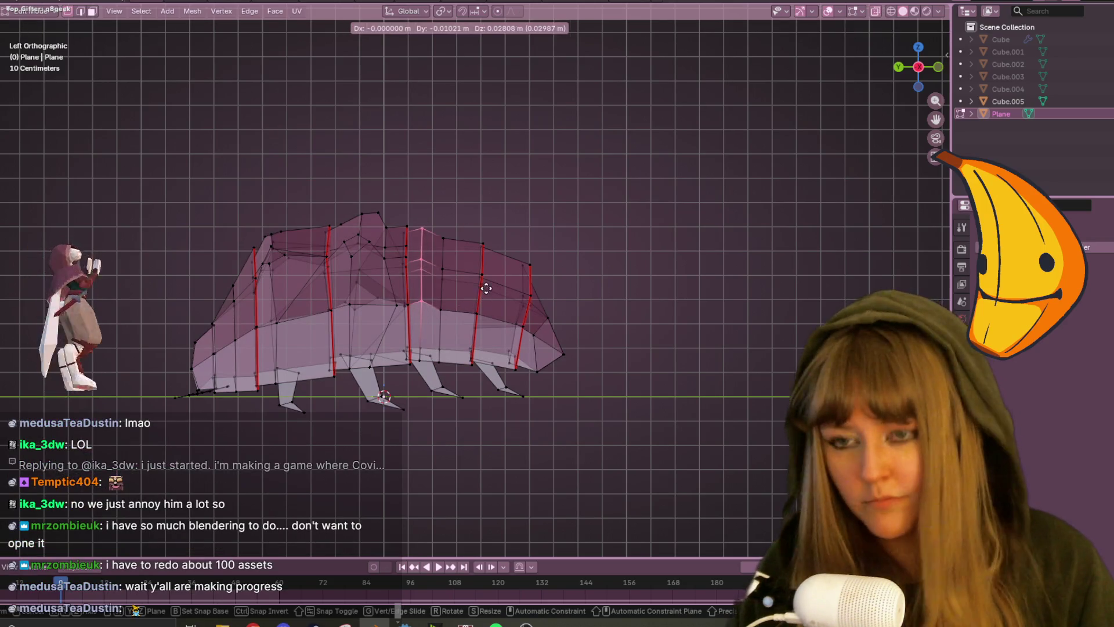
{"action": "left_click", "coordinate": [491, 277]}
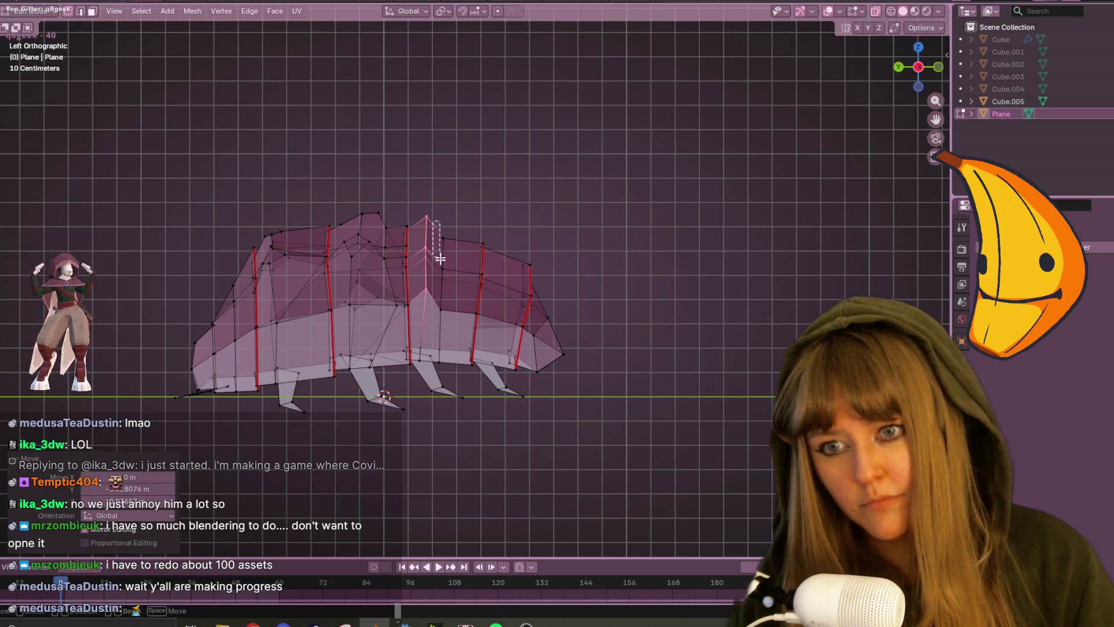
Reposition the new ridge column further and turn X-ray back off.
{"action": "left_click_drag", "start_coordinate": [439, 251], "coordinate": [439, 252]}
{"action": "key", "text": "g"}
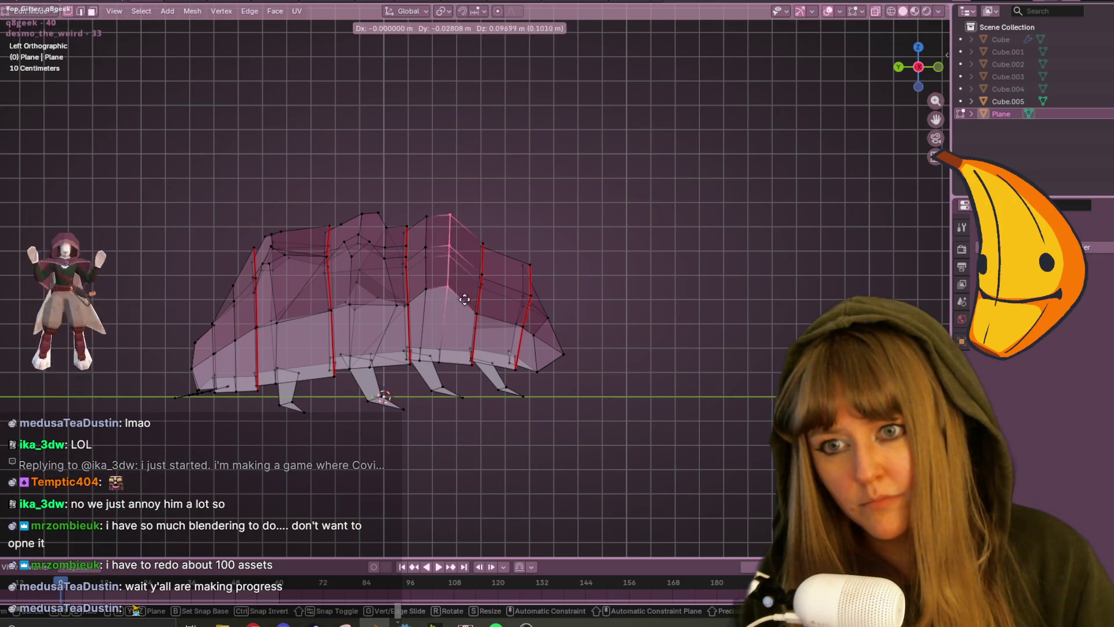
{"action": "left_click", "coordinate": [465, 316]}
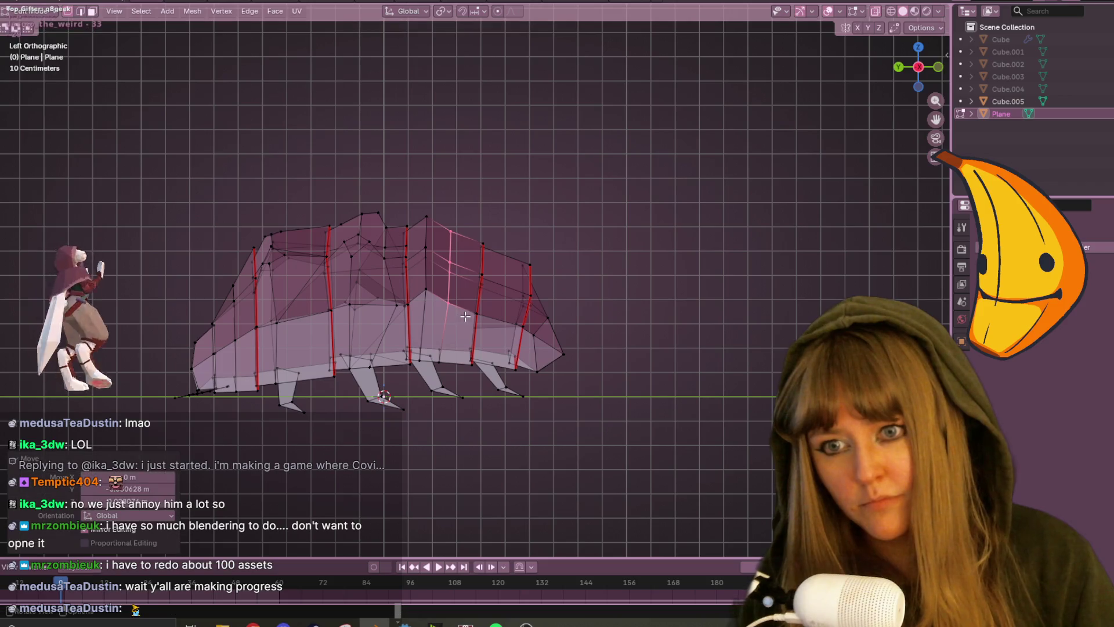
{"action": "key", "text": "g"}
{"action": "left_click", "coordinate": [578, 335]}
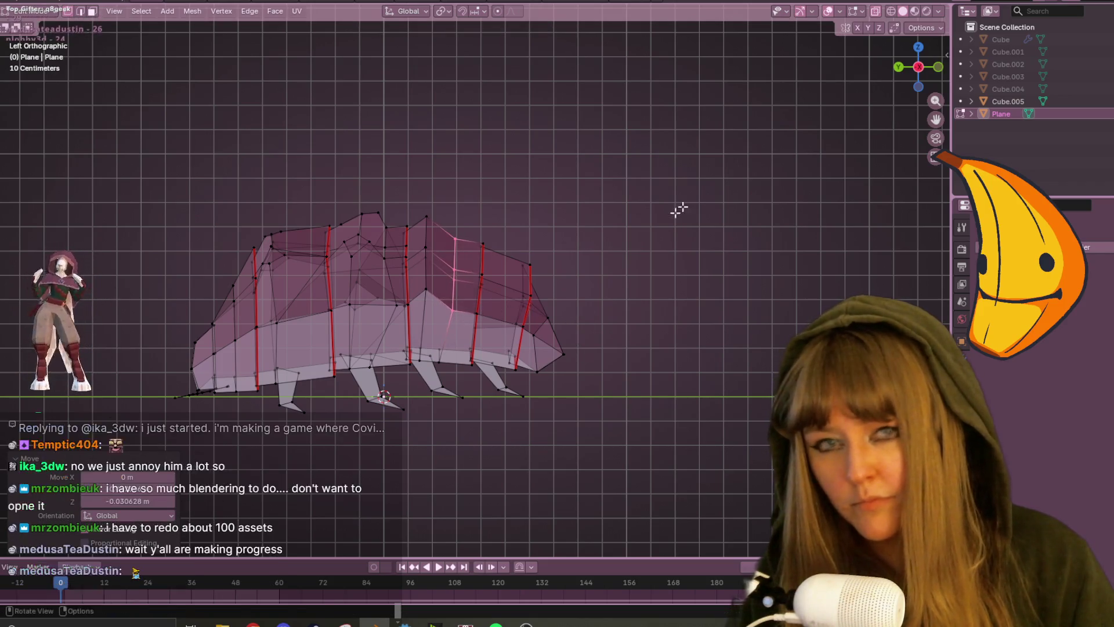
{"action": "left_click", "coordinate": [876, 11]}
Nudge a shell vertex, start and cancel a vertex bevel, then select another shell vertex.
{"action": "mouse_move", "coordinate": [827, 58]}
{"action": "middle_mouse_down"}
{"action": "mouse_move", "coordinate": [689, 189]}
{"action": "mouse_move", "coordinate": [621, 194]}
{"action": "middle_mouse_up"}
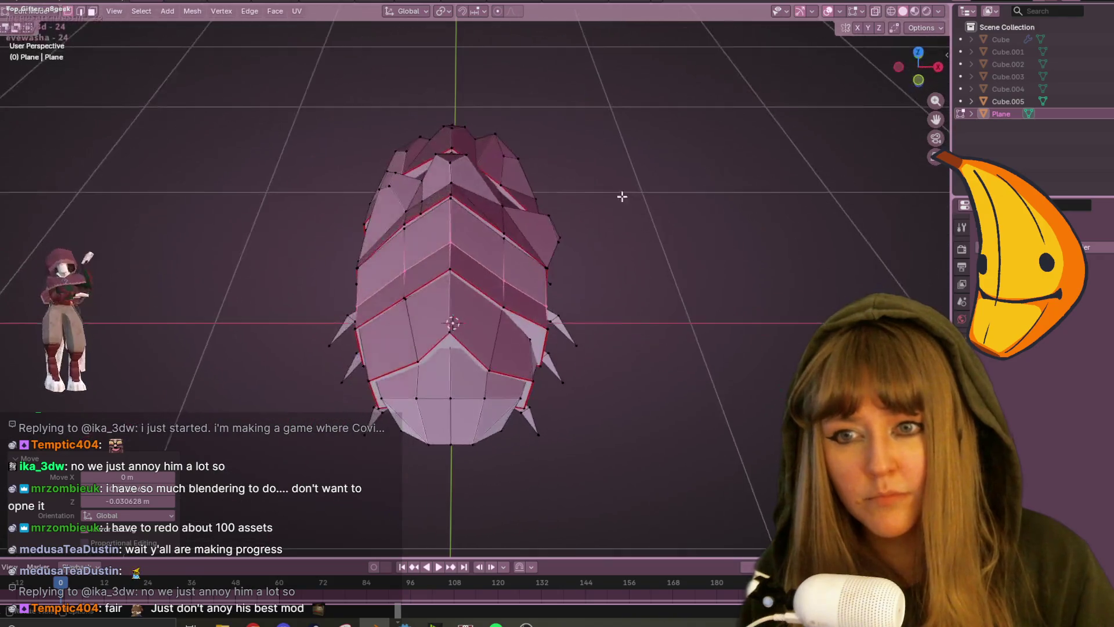
{"action": "mouse_move", "coordinate": [427, 232]}
{"action": "middle_mouse_down"}
{"action": "mouse_move", "coordinate": [431, 216]}
{"action": "mouse_move", "coordinate": [403, 235]}
{"action": "mouse_move", "coordinate": [445, 235]}
{"action": "middle_mouse_up"}
{"action": "mouse_move", "coordinate": [364, 264]}
{"action": "middle_mouse_down"}
{"action": "mouse_move", "coordinate": [470, 270]}
{"action": "mouse_move", "coordinate": [465, 217]}
{"action": "middle_mouse_up"}
{"action": "key", "text": "g"}
{"action": "left_click", "coordinate": [473, 271]}
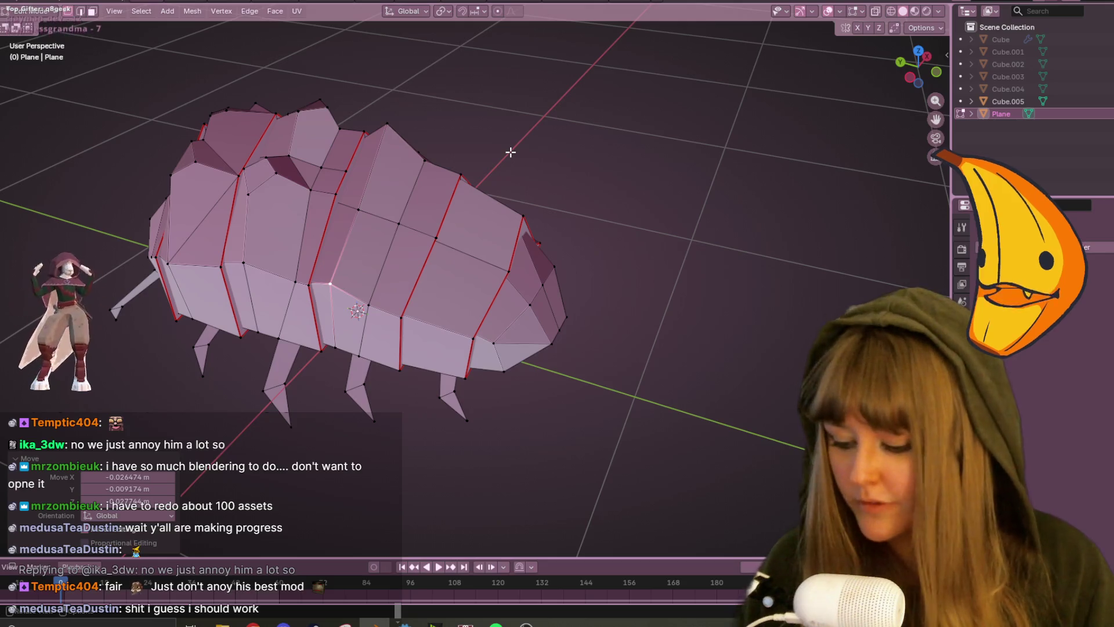
{"action": "key", "text": "ctrl+b"}
{"action": "right_click", "coordinate": [539, 146]}
{"action": "mouse_move", "coordinate": [539, 145]}
{"action": "middle_mouse_down"}
{"action": "mouse_move", "coordinate": [507, 242]}
{"action": "mouse_move", "coordinate": [384, 286]}
{"action": "middle_mouse_up"}
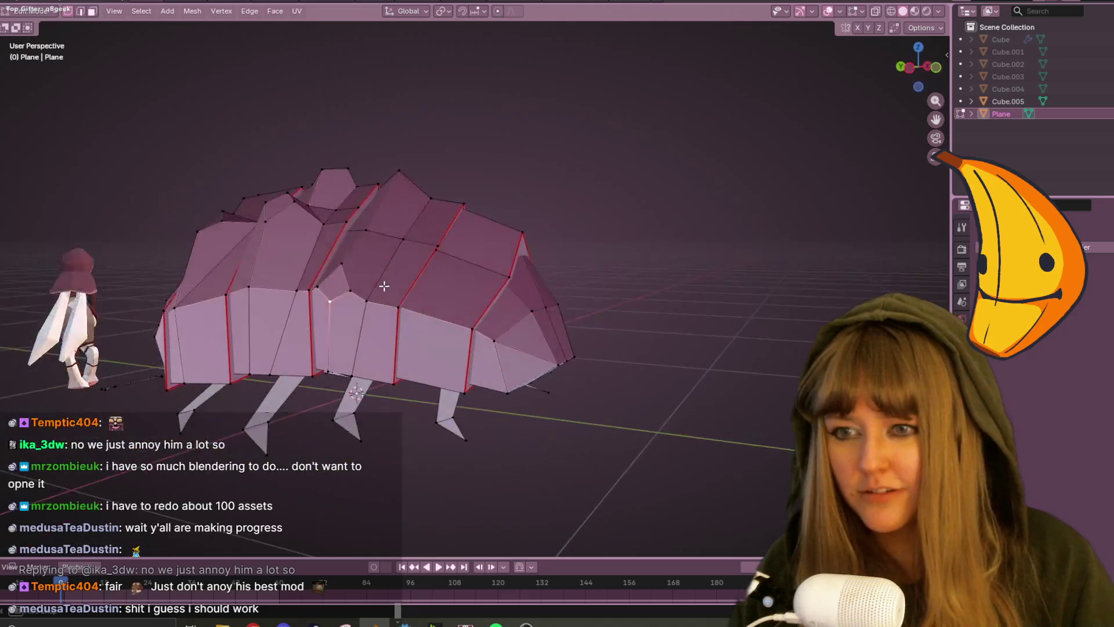
{"action": "left_click", "coordinate": [329, 295]}
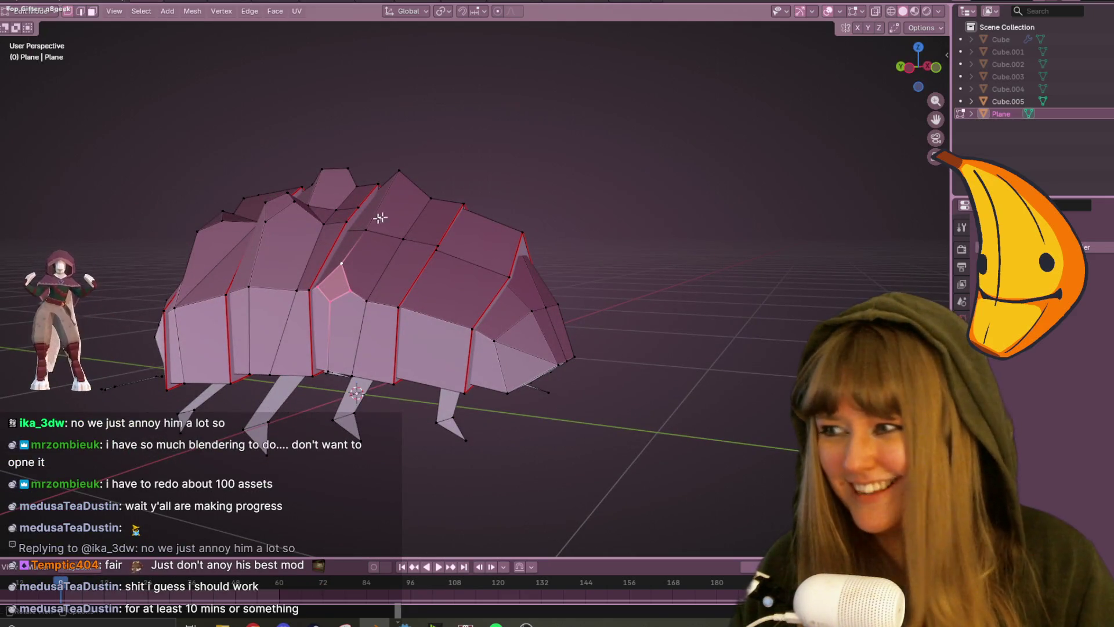
{"action": "left_click", "coordinate": [939, 67]}
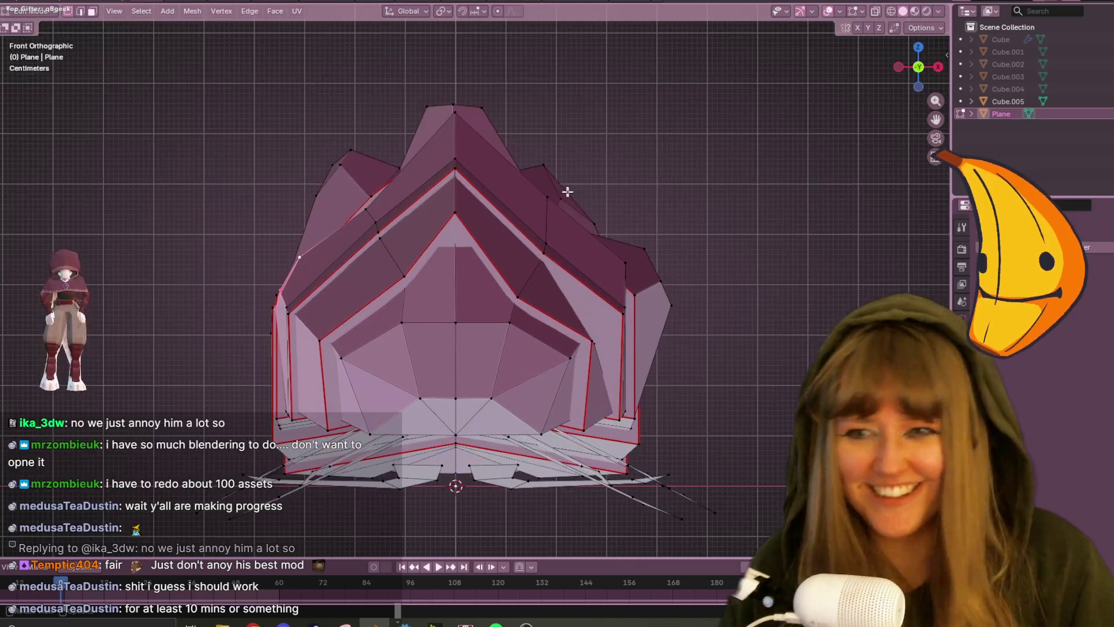
Undo a stray vertex move and scale the selected shell vertices to 0.88.
{"action": "mouse_move", "coordinate": [396, 219]}
{"action": "middle_mouse_down"}
{"action": "mouse_move", "coordinate": [459, 218]}
{"action": "mouse_move", "coordinate": [398, 299]}
{"action": "mouse_move", "coordinate": [621, 293]}
{"action": "mouse_move", "coordinate": [696, 314]}
{"action": "mouse_move", "coordinate": [666, 224]}
{"action": "mouse_move", "coordinate": [390, 159]}
{"action": "mouse_move", "coordinate": [473, 225]}
{"action": "middle_mouse_up"}
{"action": "key", "text": "g"}
{"action": "left_click", "coordinate": [460, 217]}
{"action": "key", "text": "ctrl+z"}
{"action": "key", "text": "s"}
{"action": "left_click", "coordinate": [699, 316]}
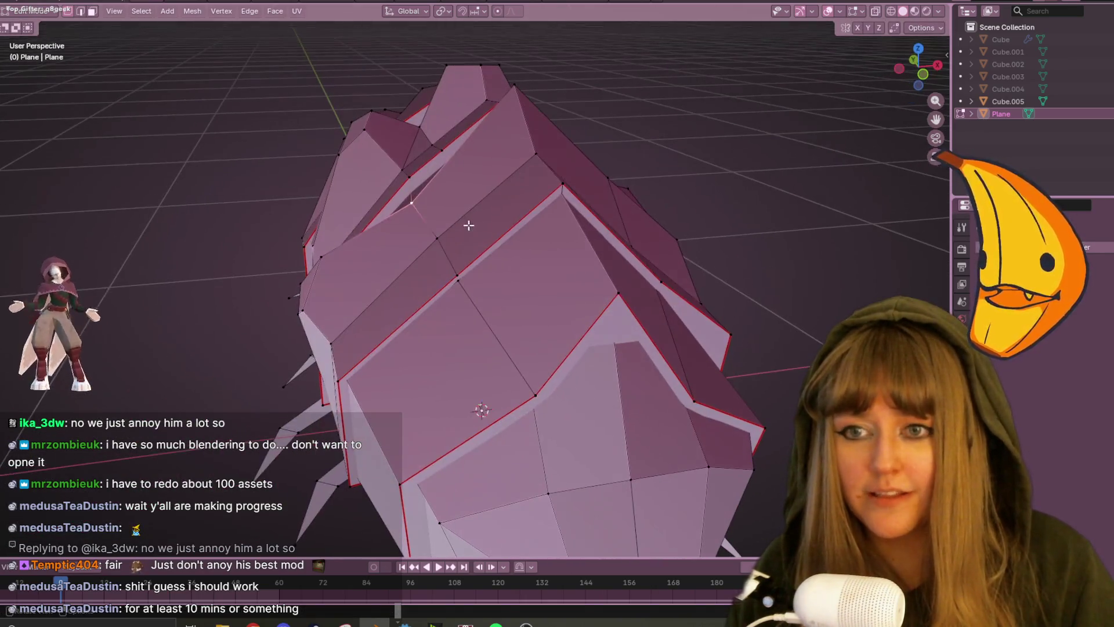
{"action": "key", "text": "g"}
{"action": "left_click", "coordinate": [457, 234]}
{"action": "middle_click_drag", "start_coordinate": [524, 190], "coordinate": [890, 59]}
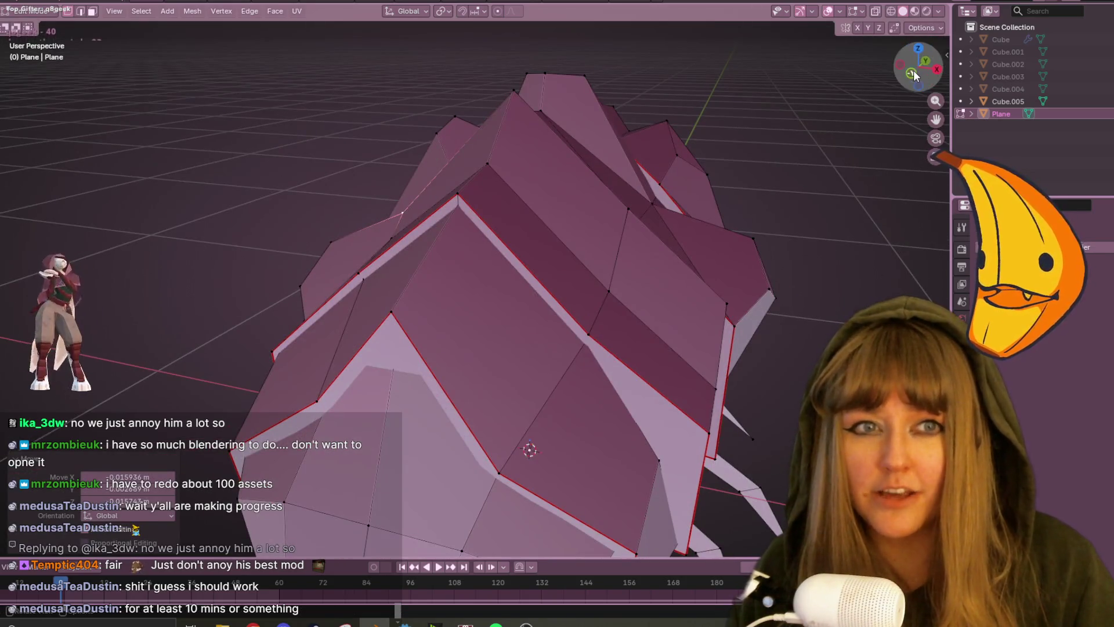
Bevel the shell's top apex vertex at 0.206 m width.
{"action": "left_click", "coordinate": [913, 74]}
{"action": "key", "text": "g"}
{"action": "left_click", "coordinate": [460, 156]}
{"action": "scroll", "coordinate": [494, 170], "scroll_direction": "down", "scroll_amount": 1}
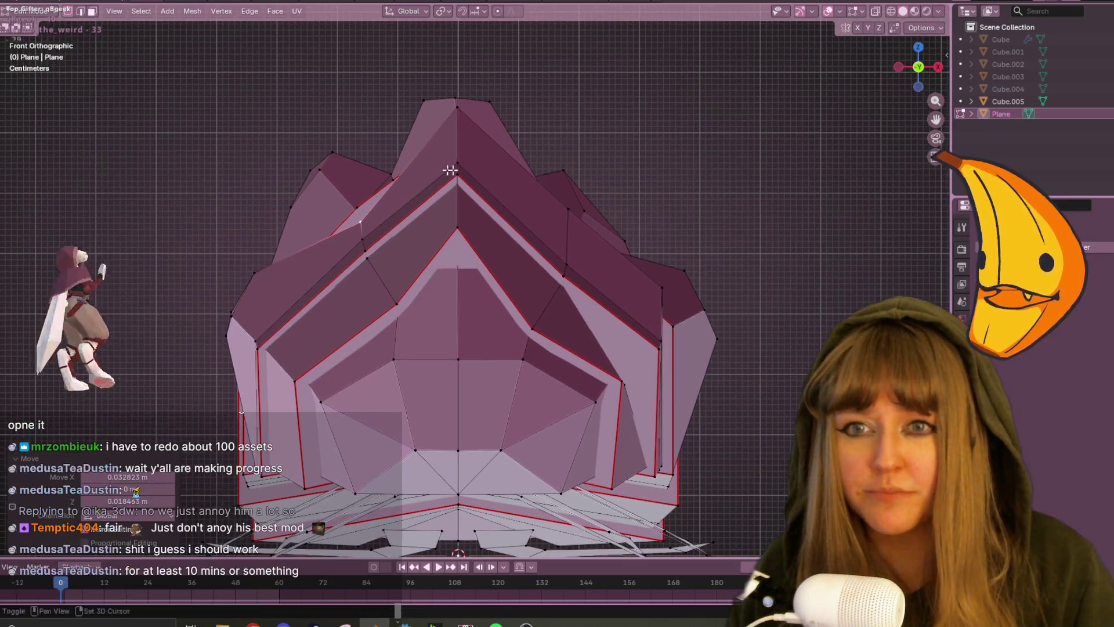
{"action": "left_click", "coordinate": [458, 108]}
{"action": "key", "text": "ctrl+b"}
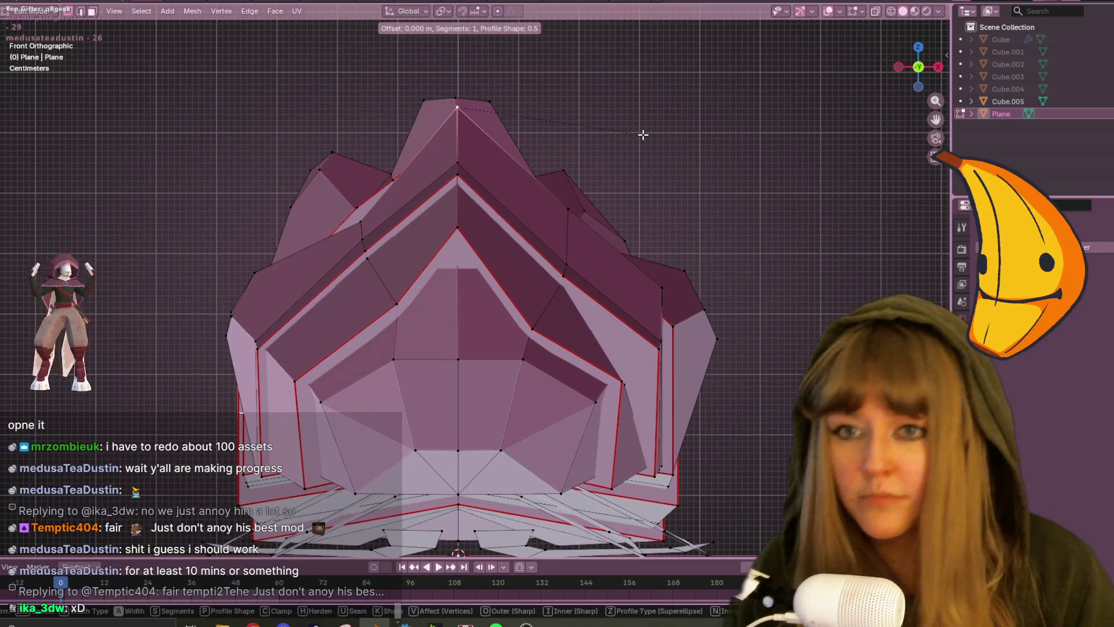
{"action": "left_click", "coordinate": [701, 144]}
{"action": "middle_click_drag", "start_coordinate": [701, 144], "coordinate": [667, 156]}
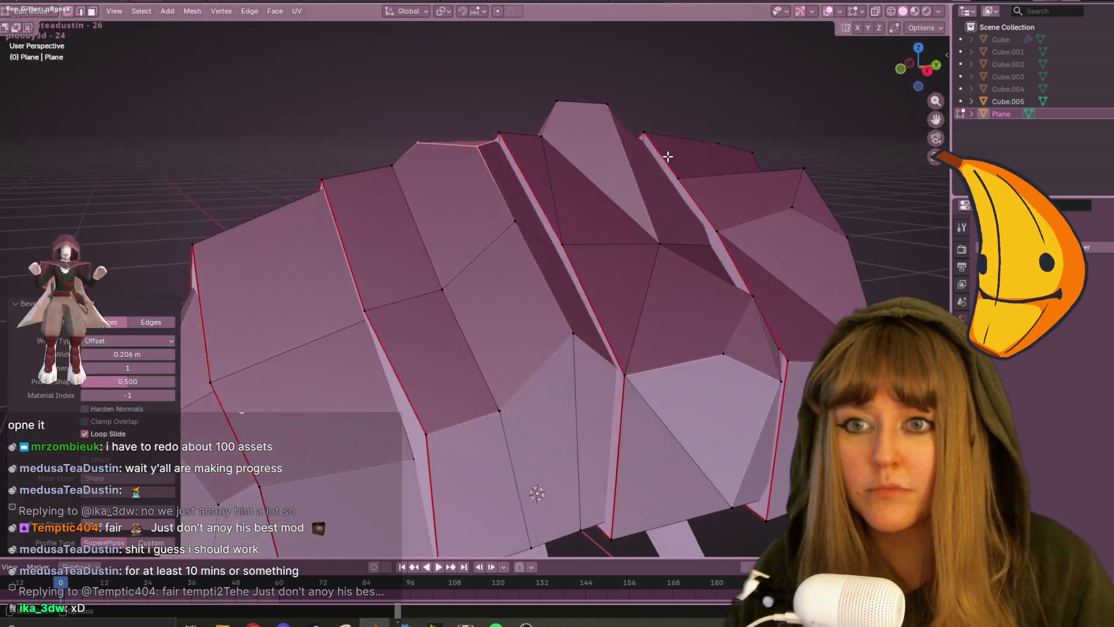
In Right Orthographic view, move the neighbouring ridge vertices.
{"action": "key", "text": "KP_3"}
{"action": "key", "text": "g"}
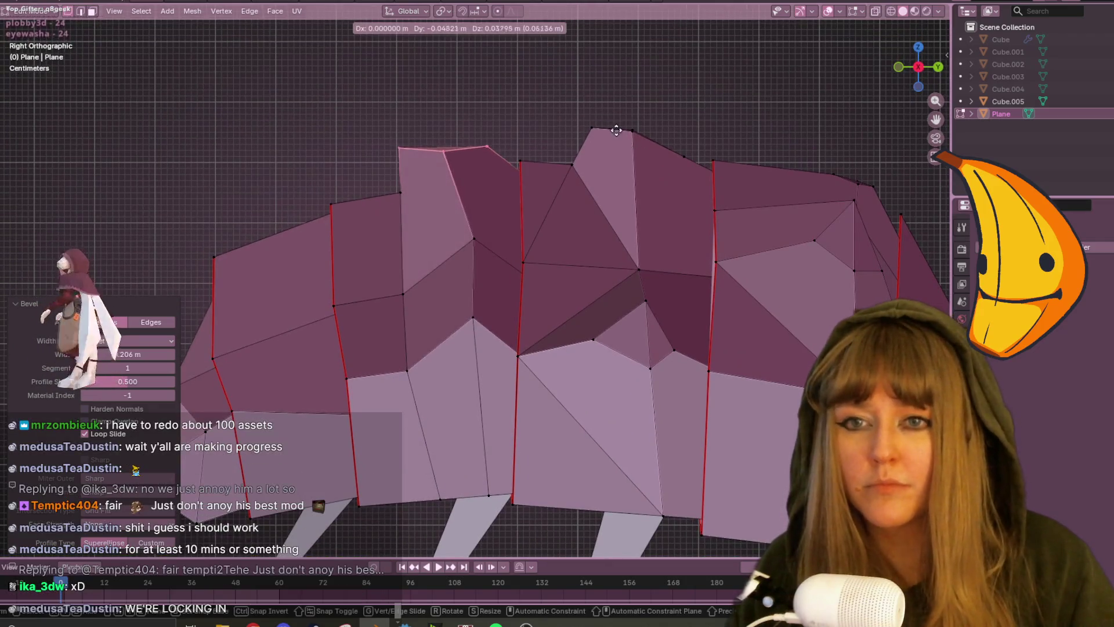
{"action": "left_click", "coordinate": [623, 127]}
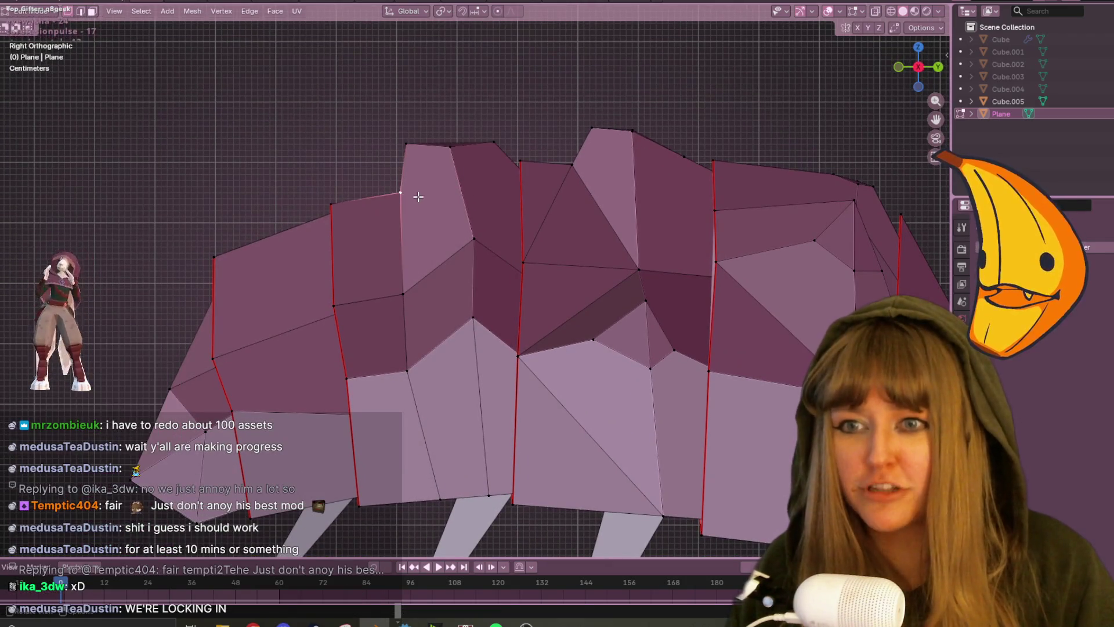
{"action": "left_click", "coordinate": [401, 193]}
{"action": "key", "text": "g"}
{"action": "left_click", "coordinate": [395, 152]}
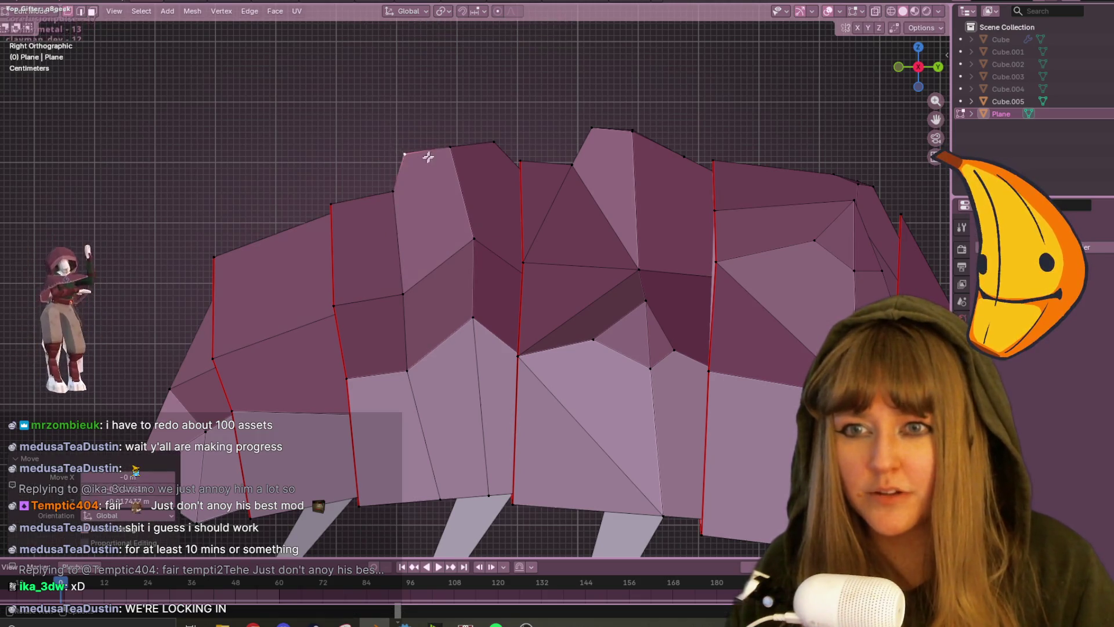
Inspect the reshaped shell from several angles with X-ray toggled on and off.
{"action": "mouse_move", "coordinate": [455, 149]}
{"action": "middle_mouse_down"}
{"action": "mouse_move", "coordinate": [733, 223]}
{"action": "mouse_move", "coordinate": [764, 194]}
{"action": "mouse_move", "coordinate": [737, 171]}
{"action": "middle_mouse_up"}
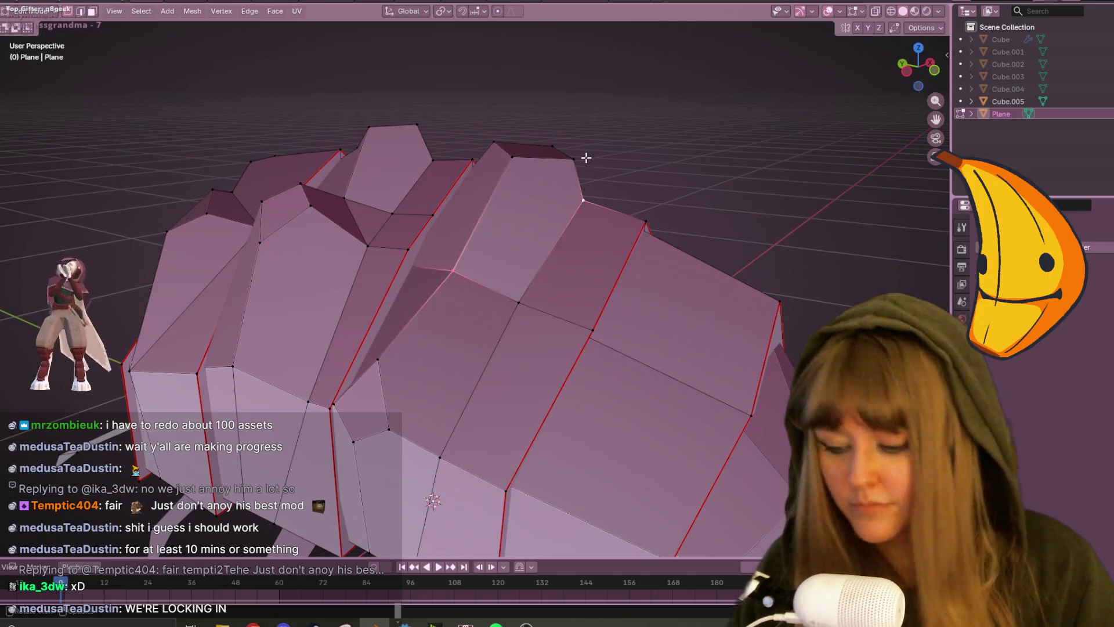
{"action": "mouse_move", "coordinate": [588, 161]}
{"action": "middle_mouse_down"}
{"action": "mouse_move", "coordinate": [687, 199]}
{"action": "mouse_move", "coordinate": [635, 173]}
{"action": "middle_mouse_up"}
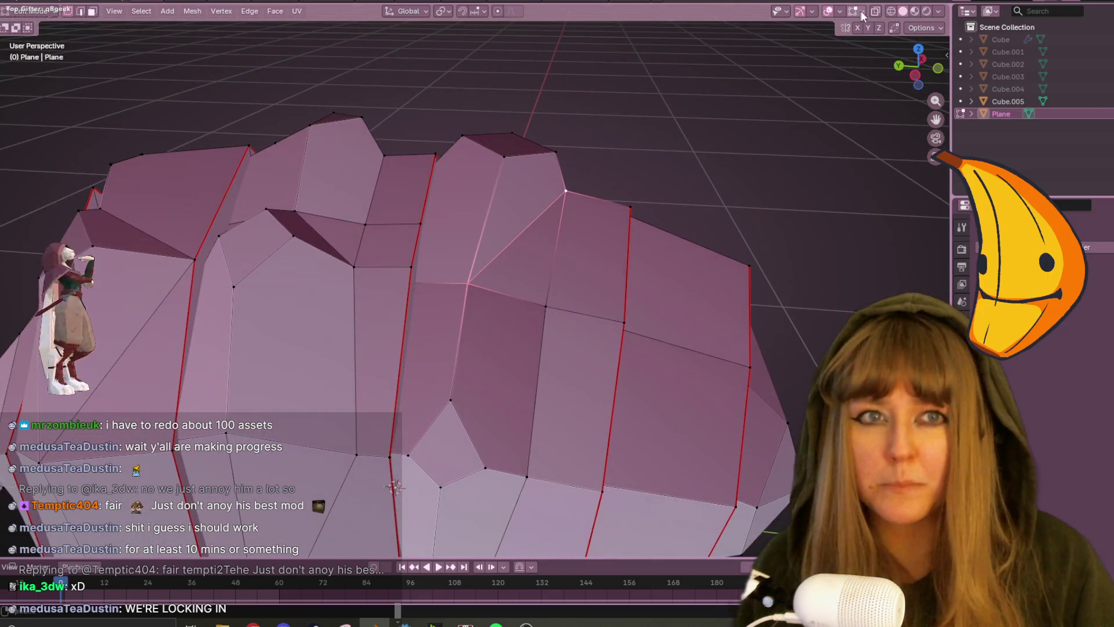
{"action": "left_click", "coordinate": [858, 11]}
{"action": "middle_click_drag", "start_coordinate": [499, 269], "coordinate": [468, 283]}
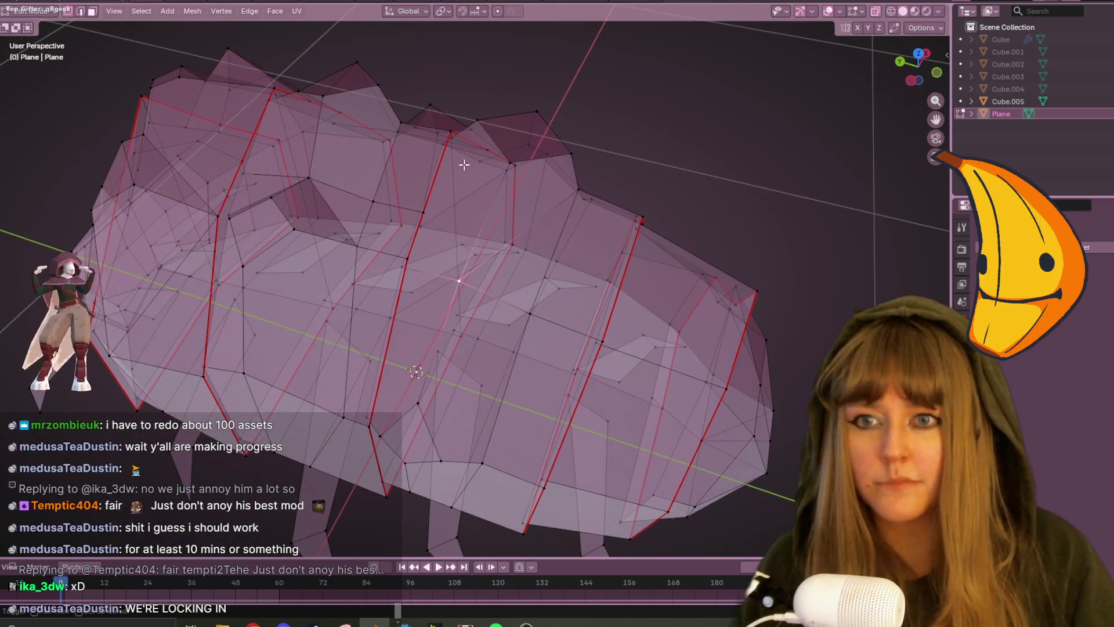
{"action": "left_click", "coordinate": [876, 11]}
{"action": "mouse_move", "coordinate": [801, 181]}
{"action": "middle_mouse_down"}
{"action": "mouse_move", "coordinate": [734, 155]}
{"action": "mouse_move", "coordinate": [788, 186]}
{"action": "mouse_move", "coordinate": [601, 153]}
{"action": "mouse_move", "coordinate": [642, 172]}
{"action": "mouse_move", "coordinate": [580, 307]}
{"action": "mouse_move", "coordinate": [676, 293]}
{"action": "middle_mouse_up"}
Move three side vertices of the shell to even out its segments, checking from several angles.
{"action": "mouse_move", "coordinate": [678, 199]}
{"action": "middle_mouse_down"}
{"action": "mouse_move", "coordinate": [720, 174]}
{"action": "mouse_move", "coordinate": [697, 176]}
{"action": "middle_mouse_up"}
{"action": "mouse_move", "coordinate": [585, 257]}
{"action": "middle_mouse_down"}
{"action": "mouse_move", "coordinate": [570, 280]}
{"action": "mouse_move", "coordinate": [610, 244]}
{"action": "mouse_move", "coordinate": [497, 298]}
{"action": "mouse_move", "coordinate": [393, 294]}
{"action": "mouse_move", "coordinate": [577, 405]}
{"action": "mouse_move", "coordinate": [709, 378]}
{"action": "mouse_move", "coordinate": [679, 383]}
{"action": "mouse_move", "coordinate": [639, 419]}
{"action": "middle_mouse_up"}
{"action": "key", "text": "g"}
{"action": "left_click", "coordinate": [598, 248]}
{"action": "key", "text": "g"}
{"action": "left_click", "coordinate": [687, 388]}
{"action": "key", "text": "g"}
{"action": "left_click", "coordinate": [637, 415]}
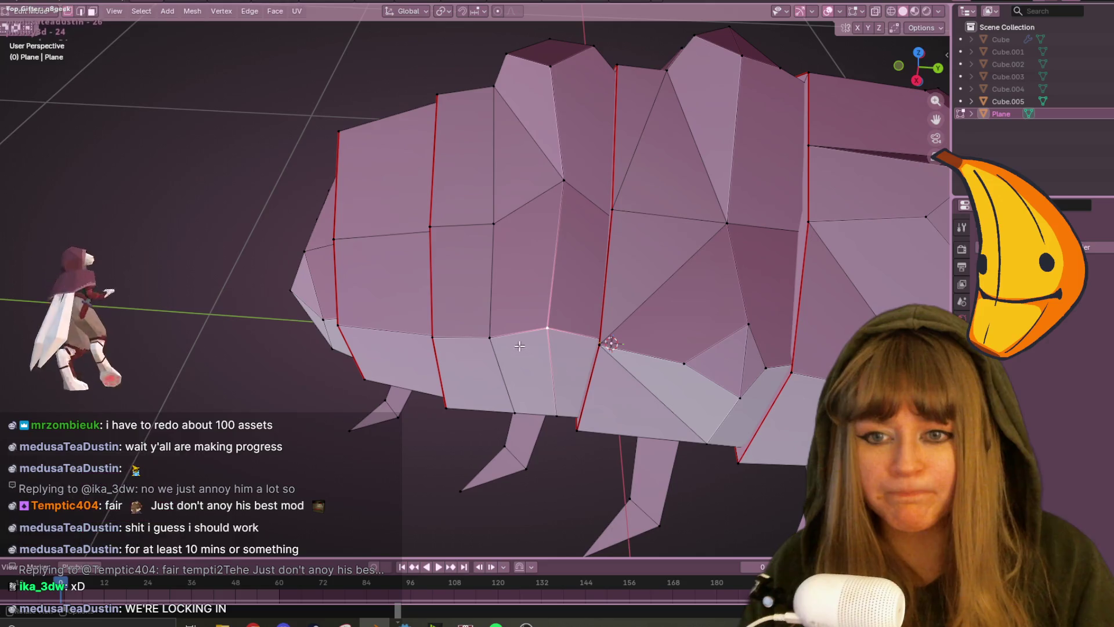
{"action": "scroll", "coordinate": [494, 335], "scroll_direction": "down", "scroll_amount": 5}
{"action": "mouse_move", "coordinate": [493, 331]}
{"action": "middle_mouse_down"}
{"action": "mouse_move", "coordinate": [497, 268]}
{"action": "mouse_move", "coordinate": [509, 319]}
{"action": "middle_mouse_up"}
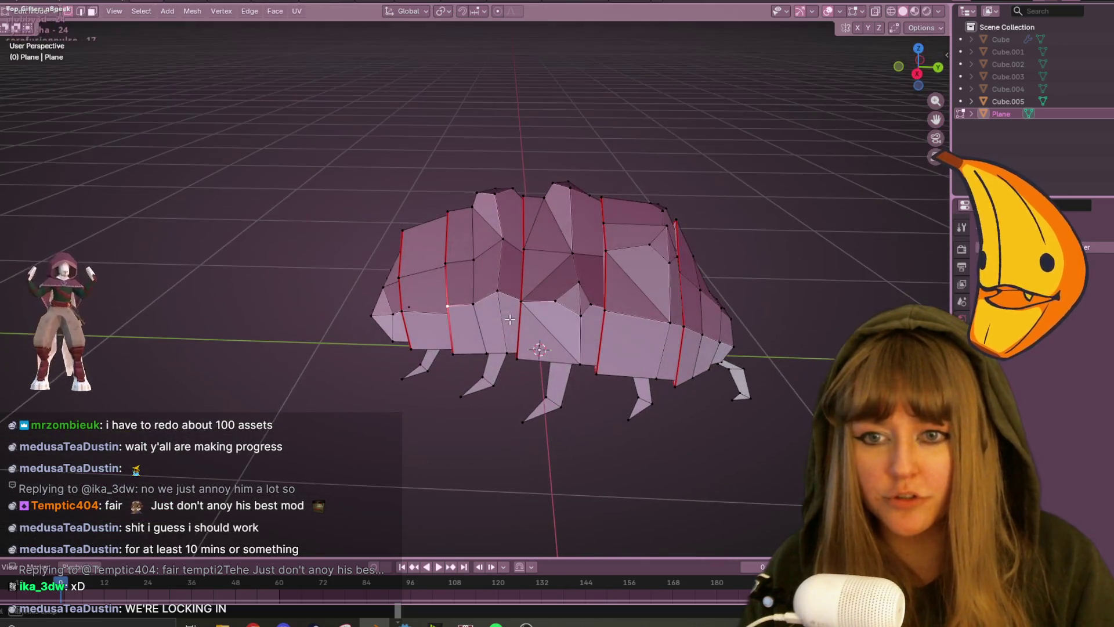
{"action": "mouse_move", "coordinate": [478, 262]}
{"action": "middle_mouse_down"}
{"action": "mouse_move", "coordinate": [513, 275]}
{"action": "mouse_move", "coordinate": [677, 420]}
{"action": "mouse_move", "coordinate": [660, 389]}
{"action": "middle_mouse_up"}
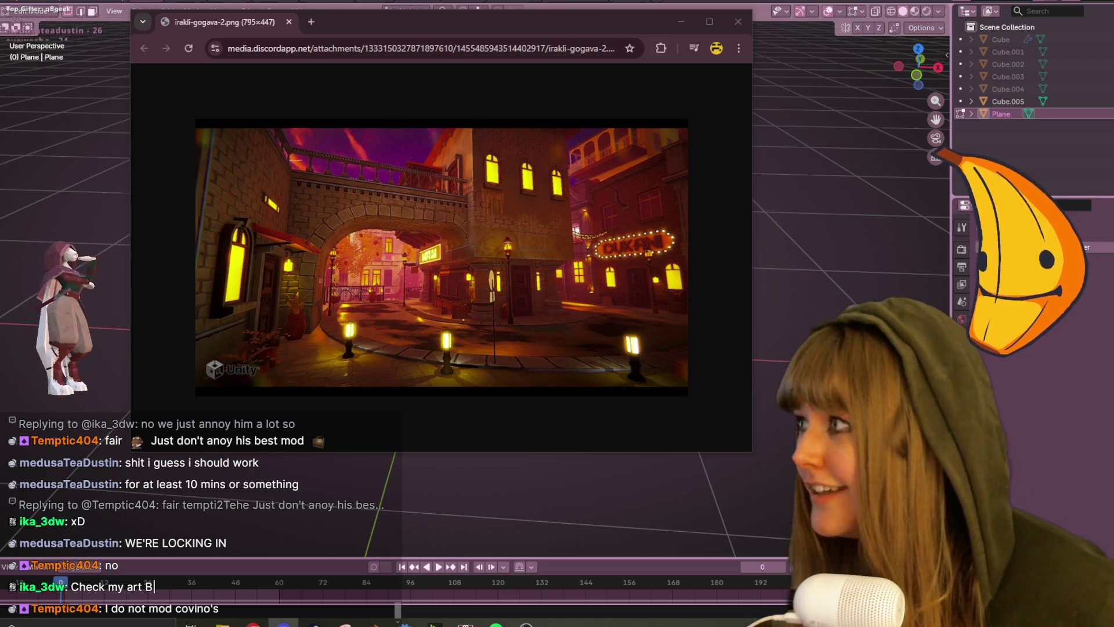
Close the Chrome window showing the night-time street scene image.
{"action": "left_click", "coordinate": [575, 290]}
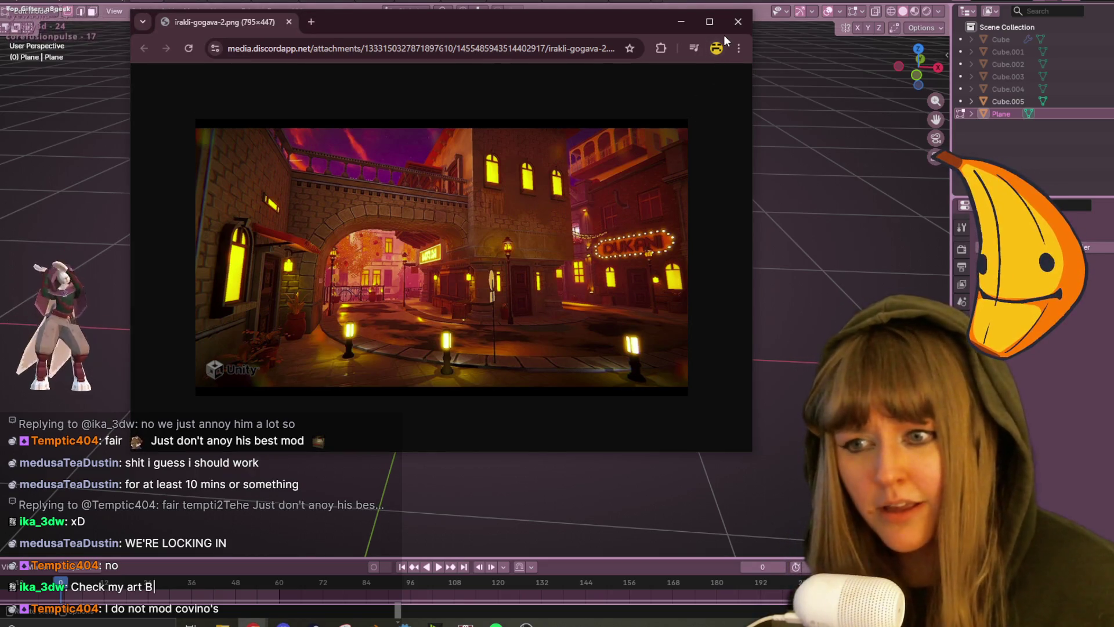
{"action": "left_click", "coordinate": [740, 26]}
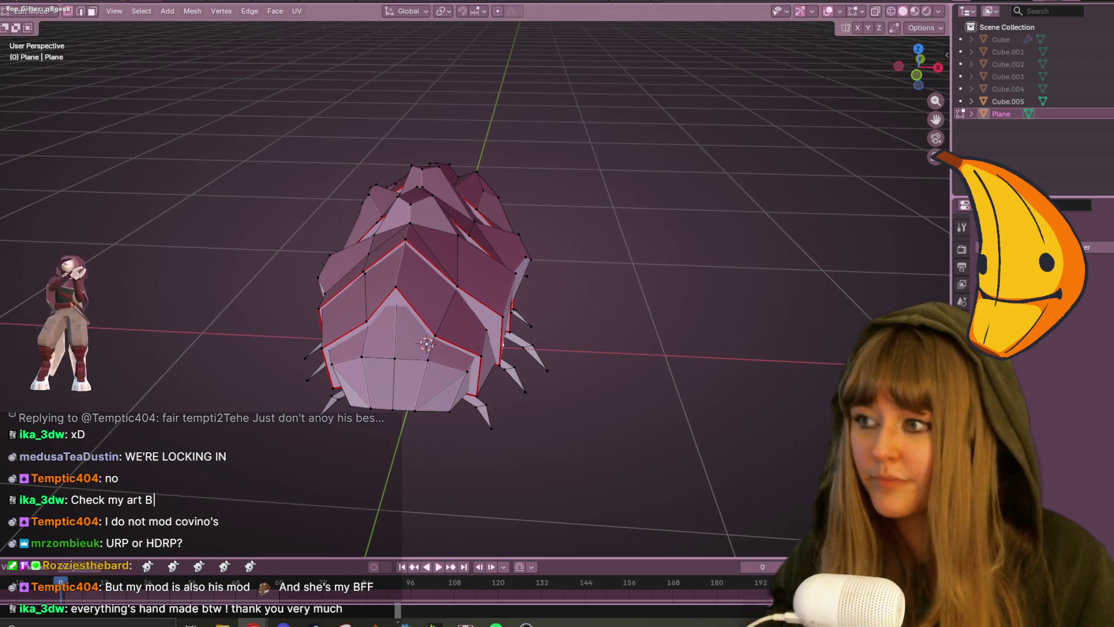
{"action": "mouse_move", "coordinate": [609, 145]}
{"action": "middle_mouse_down"}
{"action": "mouse_move", "coordinate": [671, 206]}
{"action": "mouse_move", "coordinate": [729, 294]}
{"action": "mouse_move", "coordinate": [723, 256]}
{"action": "mouse_move", "coordinate": [600, 211]}
{"action": "mouse_move", "coordinate": [622, 226]}
{"action": "mouse_move", "coordinate": [585, 189]}
{"action": "mouse_move", "coordinate": [569, 224]}
{"action": "mouse_move", "coordinate": [558, 204]}
{"action": "mouse_move", "coordinate": [539, 219]}
{"action": "mouse_move", "coordinate": [368, 224]}
{"action": "mouse_move", "coordinate": [510, 229]}
{"action": "mouse_move", "coordinate": [619, 214]}
{"action": "mouse_move", "coordinate": [786, 302]}
{"action": "mouse_move", "coordinate": [773, 351]}
{"action": "mouse_move", "coordinate": [781, 413]}
{"action": "mouse_move", "coordinate": [513, 399]}
{"action": "mouse_move", "coordinate": [622, 368]}
{"action": "mouse_move", "coordinate": [652, 336]}
{"action": "mouse_move", "coordinate": [652, 354]}
{"action": "mouse_move", "coordinate": [610, 392]}
{"action": "mouse_move", "coordinate": [438, 270]}
{"action": "mouse_move", "coordinate": [493, 268]}
{"action": "middle_mouse_up"}
{"action": "key", "text": "Tab"}
{"action": "key", "text": "Tab"}
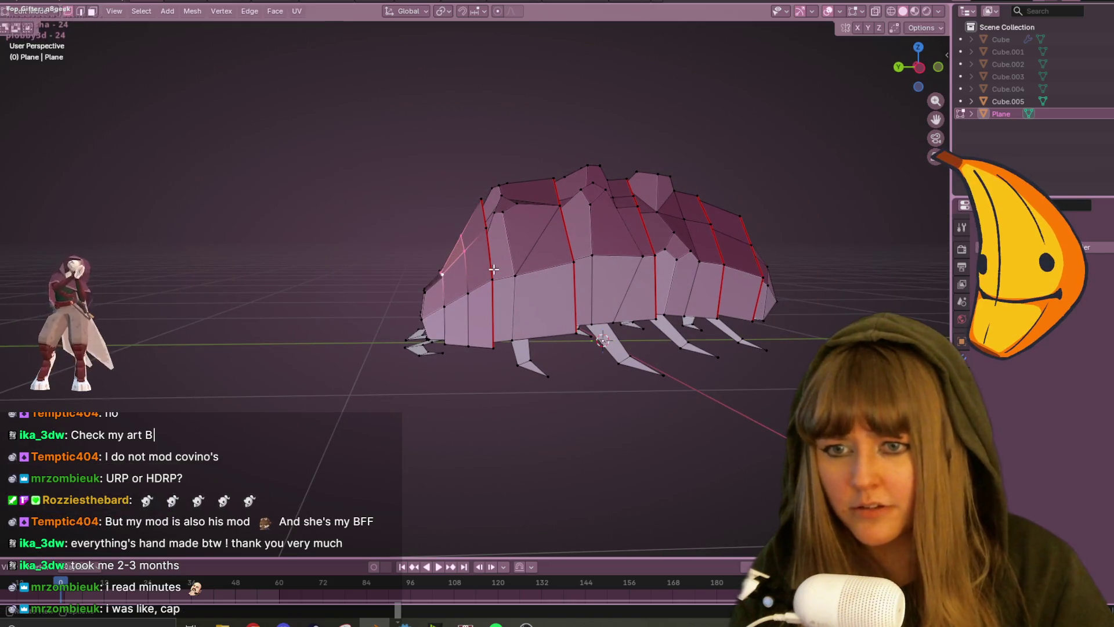
{"action": "key", "text": "g"}
Raise a front vertex, then extrude the front face in place and scale it into an inset panel.
{"action": "left_click", "coordinate": [453, 197]}
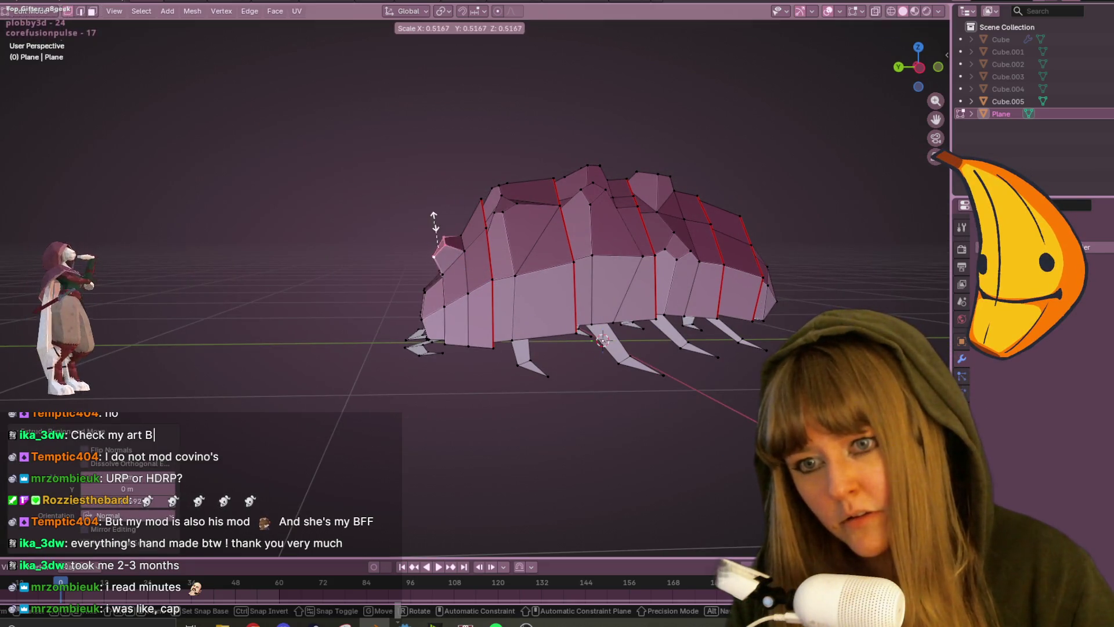
{"action": "mouse_move", "coordinate": [450, 214]}
{"action": "middle_mouse_down"}
{"action": "mouse_move", "coordinate": [567, 262]}
{"action": "mouse_move", "coordinate": [508, 279]}
{"action": "middle_mouse_up"}
{"action": "left_click", "coordinate": [410, 272]}
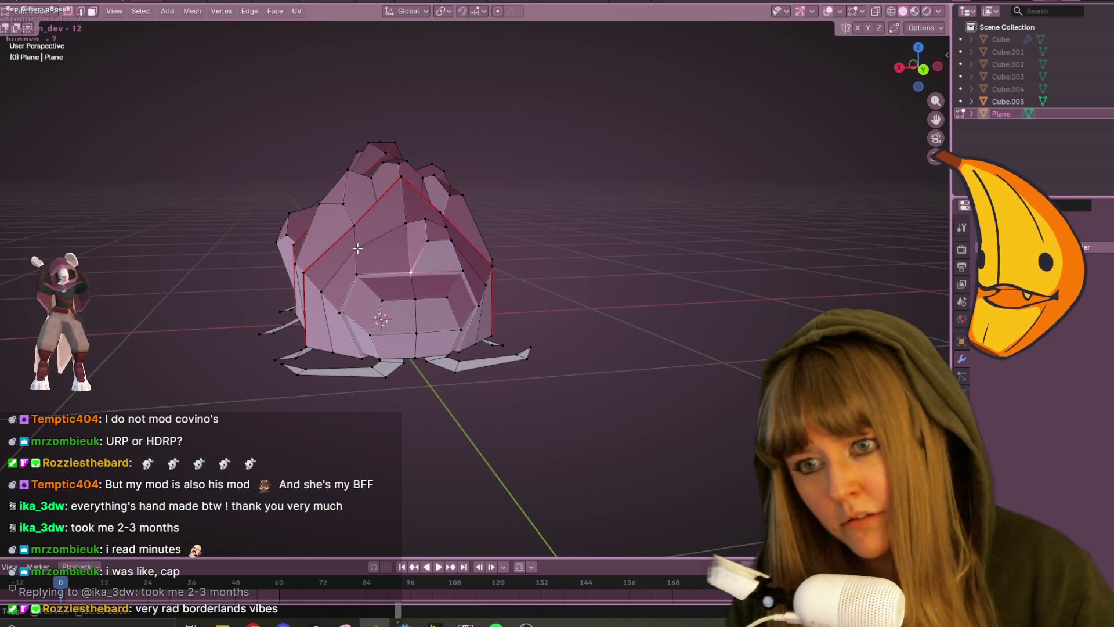
{"action": "key", "text": "e"}
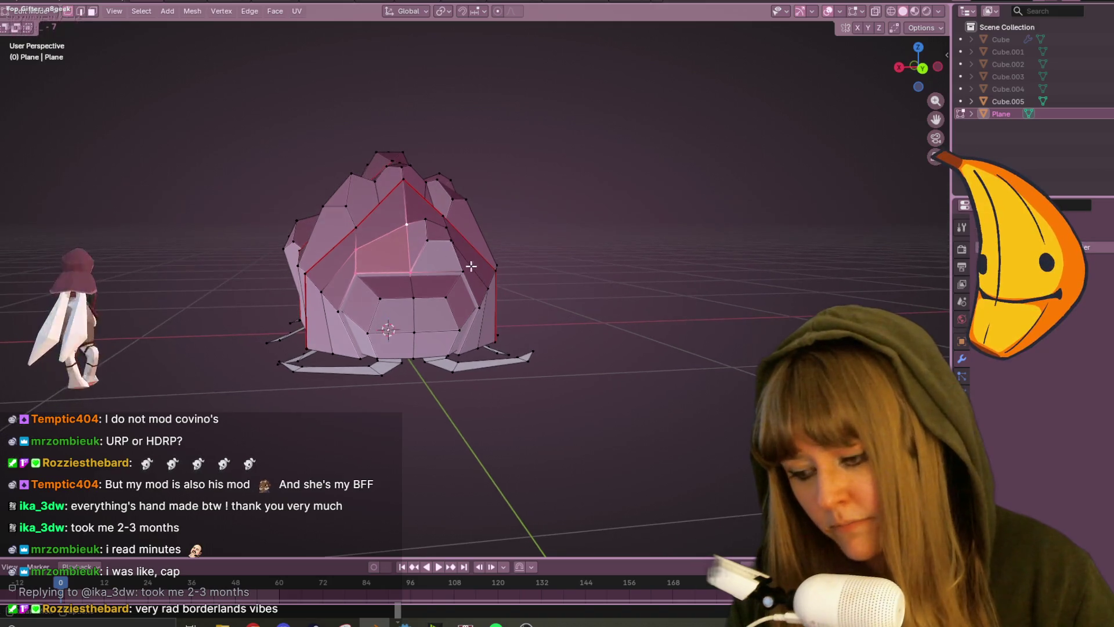
{"action": "left_click", "coordinate": [428, 244]}
{"action": "key", "text": "s"}
{"action": "left_click", "coordinate": [409, 249]}
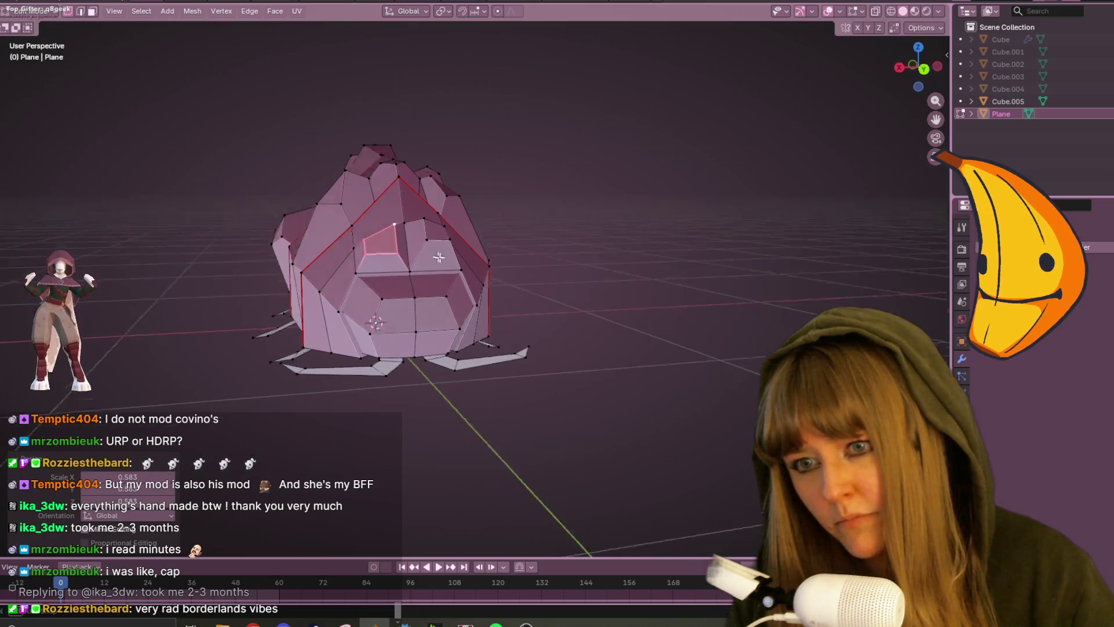
Slide an edge along the head, knife-cut new edges across the face, and reposition the new vertices.
{"action": "middle_click_drag", "start_coordinate": [409, 248], "coordinate": [517, 276]}
{"action": "key", "text": "g"}
{"action": "key", "text": "g"}
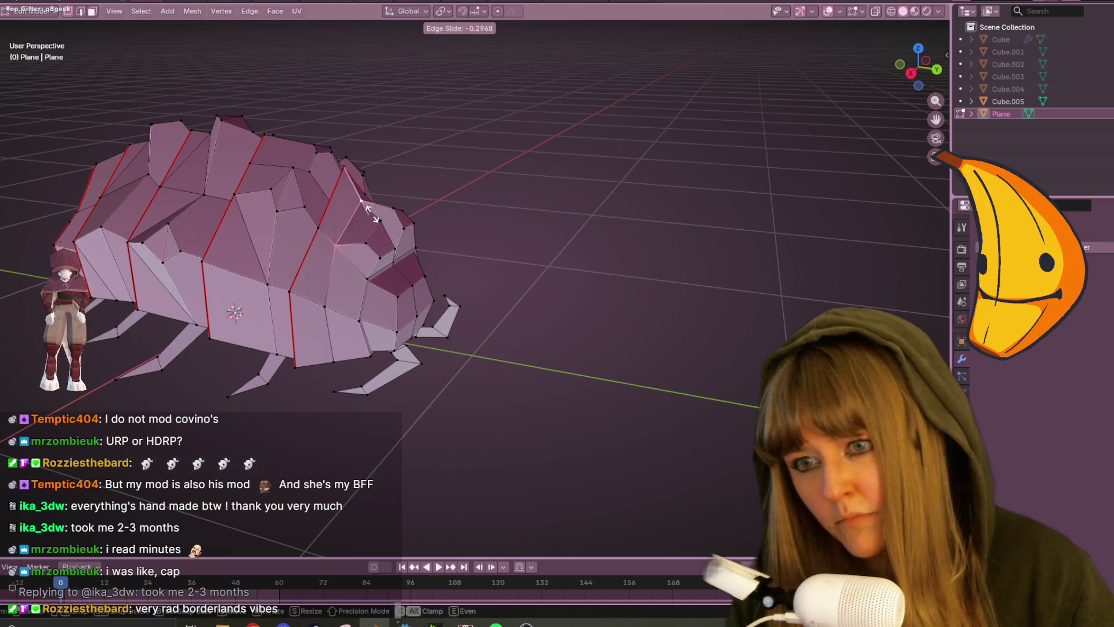
{"action": "left_click", "coordinate": [383, 219]}
{"action": "middle_click_drag", "start_coordinate": [427, 217], "coordinate": [373, 228]}
{"action": "key", "text": "k"}
{"action": "left_click", "coordinate": [363, 224]}
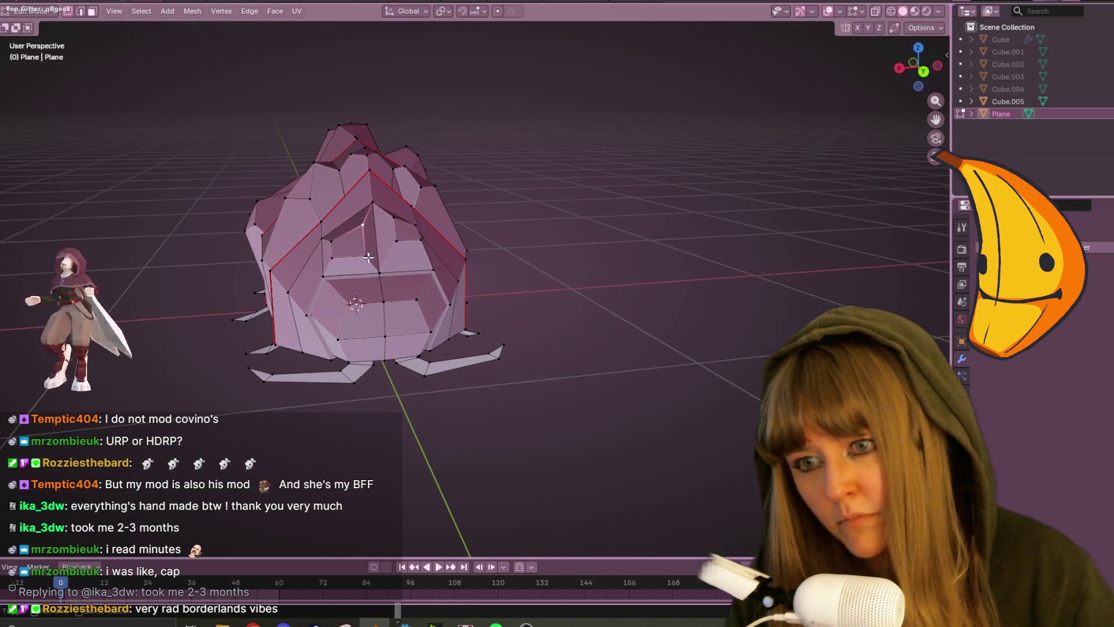
{"action": "key", "text": "Return"}
{"action": "key", "text": "g"}
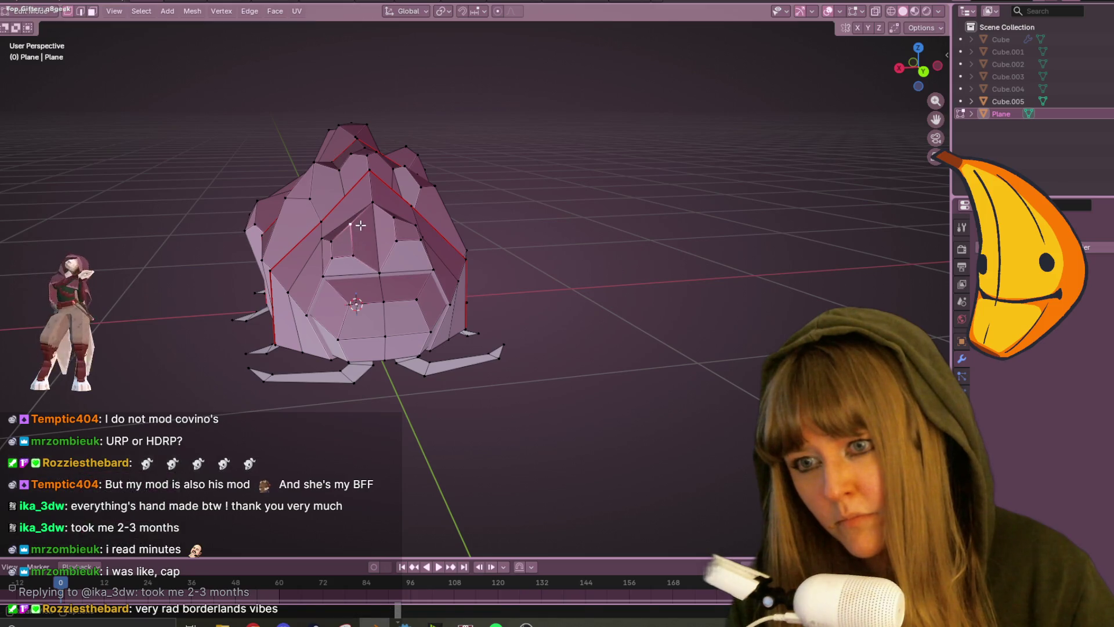
{"action": "left_click", "coordinate": [349, 236]}
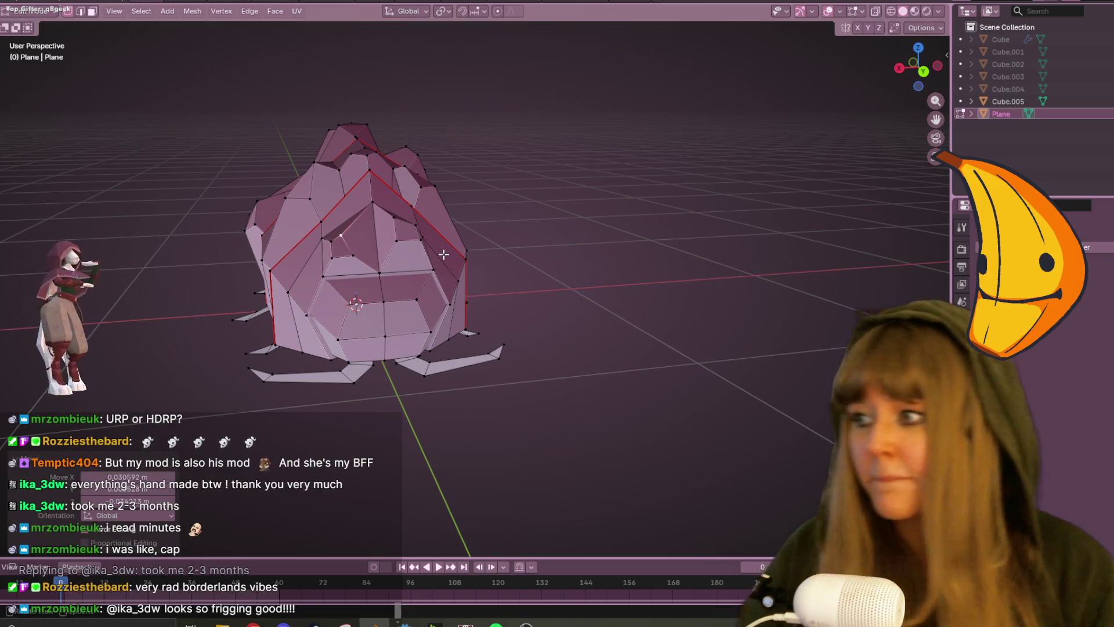
Inspect the head mesh from several angles, then slide a front vertex along its edge.
{"action": "mouse_move", "coordinate": [265, 212]}
{"action": "middle_mouse_down"}
{"action": "mouse_move", "coordinate": [529, 271]}
{"action": "mouse_move", "coordinate": [762, 209]}
{"action": "mouse_move", "coordinate": [858, 217]}
{"action": "mouse_move", "coordinate": [537, 217]}
{"action": "mouse_move", "coordinate": [557, 284]}
{"action": "mouse_move", "coordinate": [525, 241]}
{"action": "mouse_move", "coordinate": [512, 301]}
{"action": "mouse_move", "coordinate": [534, 287]}
{"action": "mouse_move", "coordinate": [466, 290]}
{"action": "middle_mouse_up"}
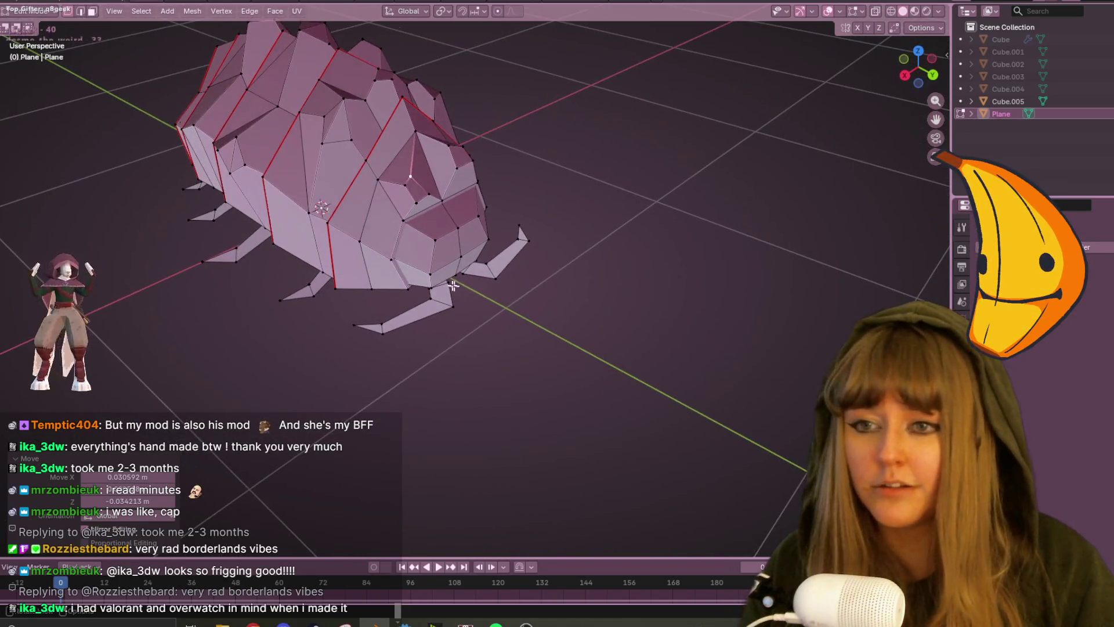
{"action": "middle_click_drag", "start_coordinate": [383, 256], "coordinate": [410, 182]}
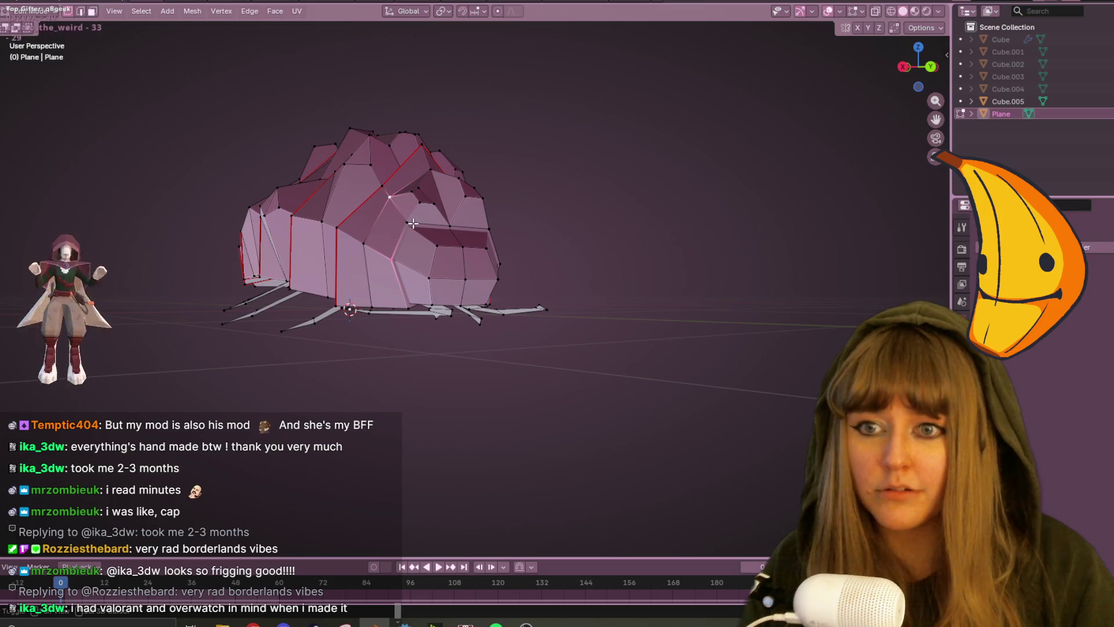
{"action": "middle_click_drag", "start_coordinate": [462, 228], "coordinate": [365, 279]}
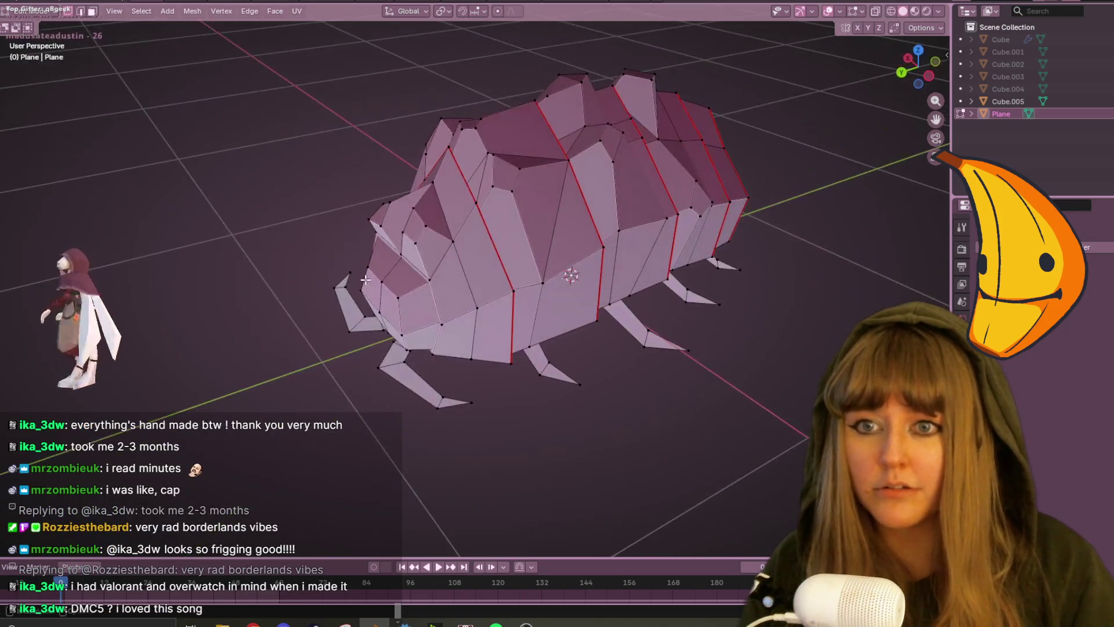
{"action": "middle_click_drag", "start_coordinate": [421, 189], "coordinate": [512, 177]}
{"action": "mouse_move", "coordinate": [385, 175]}
{"action": "middle_mouse_down"}
{"action": "mouse_move", "coordinate": [393, 203]}
{"action": "mouse_move", "coordinate": [520, 207]}
{"action": "middle_mouse_up"}
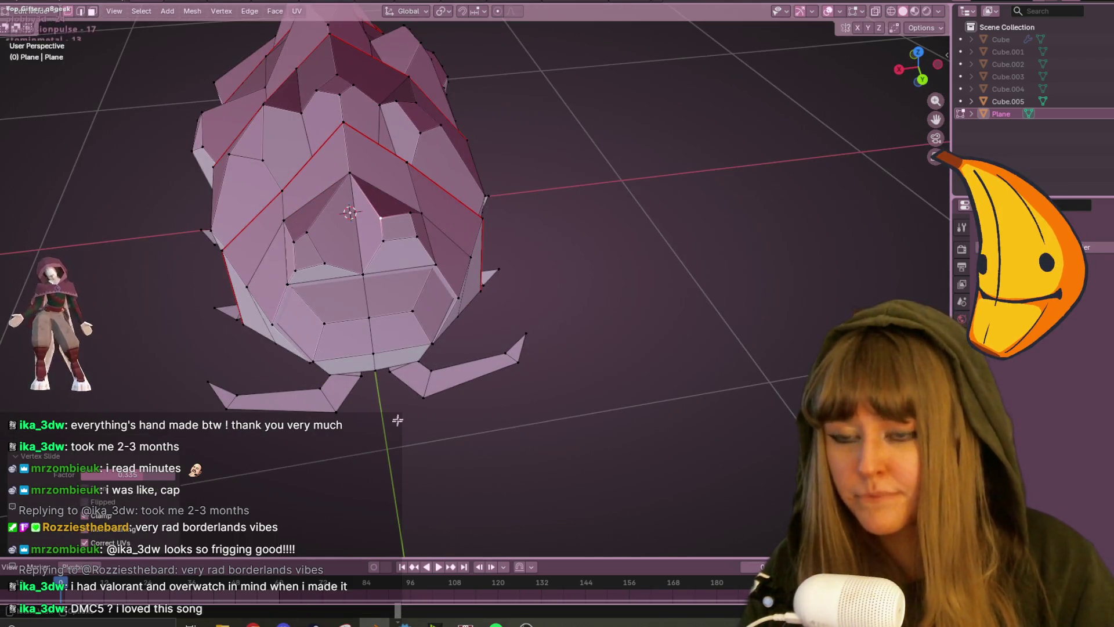
{"action": "mouse_move", "coordinate": [441, 268]}
{"action": "middle_mouse_down"}
{"action": "mouse_move", "coordinate": [484, 261]}
{"action": "mouse_move", "coordinate": [450, 246]}
{"action": "mouse_move", "coordinate": [418, 252]}
{"action": "mouse_move", "coordinate": [440, 236]}
{"action": "mouse_move", "coordinate": [464, 273]}
{"action": "mouse_move", "coordinate": [532, 280]}
{"action": "mouse_move", "coordinate": [524, 303]}
{"action": "middle_mouse_up"}
{"action": "key", "text": "g"}
{"action": "key", "text": "g"}
{"action": "left_click", "coordinate": [483, 261]}
Slide two more head vertices along their edges, then begin moving the selected vertex.
{"action": "key", "text": "g"}
{"action": "key", "text": "g"}
{"action": "left_click", "coordinate": [439, 227]}
{"action": "key", "text": "g"}
{"action": "key", "text": "g"}
{"action": "left_click", "coordinate": [432, 261]}
{"action": "mouse_move", "coordinate": [432, 261]}
{"action": "middle_mouse_down"}
{"action": "mouse_move", "coordinate": [480, 303]}
{"action": "mouse_move", "coordinate": [582, 248]}
{"action": "mouse_move", "coordinate": [718, 247]}
{"action": "mouse_move", "coordinate": [512, 241]}
{"action": "middle_mouse_up"}
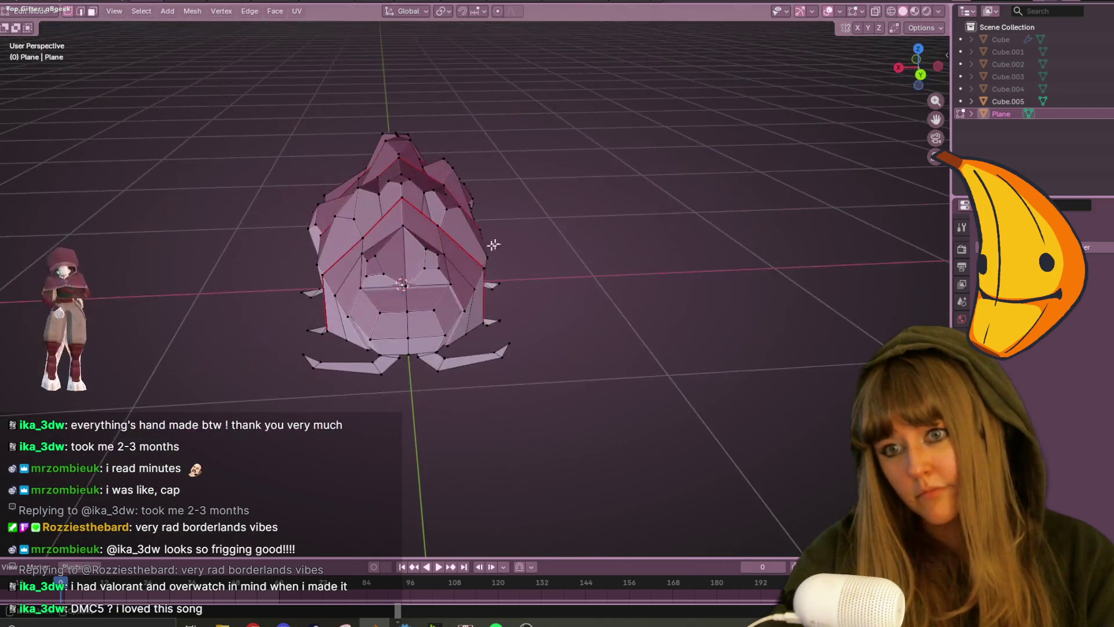
{"action": "scroll", "coordinate": [407, 235], "scroll_direction": "up", "scroll_amount": 3}
{"action": "key", "text": "g"}
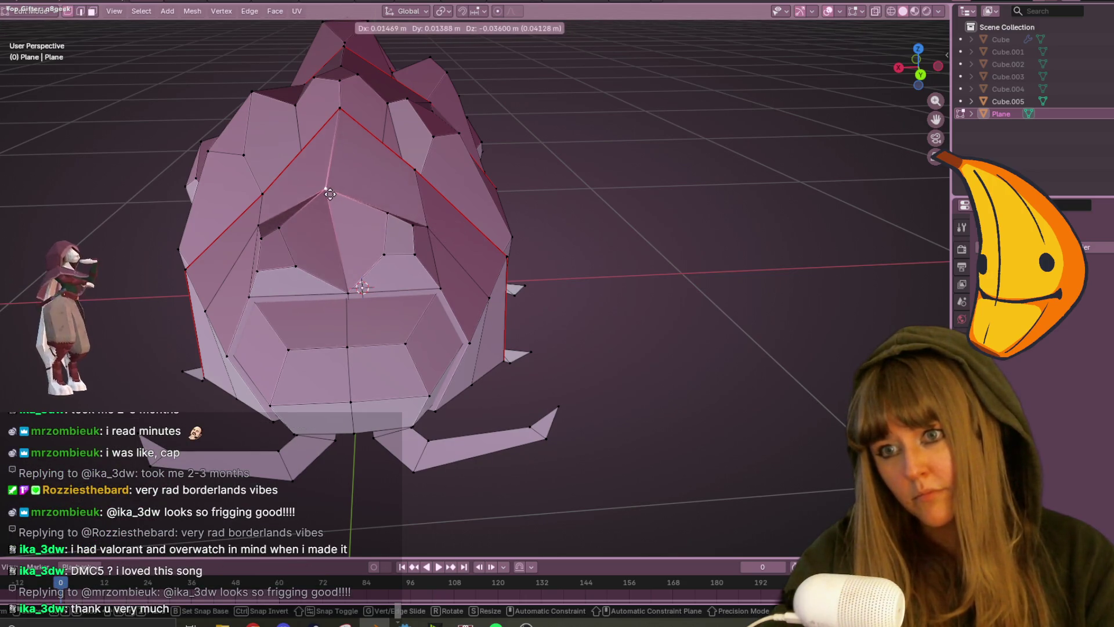
Place the moved vertex, then select a lower face vertex and move it freely.
{"action": "left_click", "coordinate": [341, 197]}
{"action": "mouse_move", "coordinate": [340, 197]}
{"action": "middle_mouse_down"}
{"action": "mouse_move", "coordinate": [590, 199]}
{"action": "mouse_move", "coordinate": [455, 149]}
{"action": "mouse_move", "coordinate": [329, 189]}
{"action": "mouse_move", "coordinate": [505, 234]}
{"action": "mouse_move", "coordinate": [297, 231]}
{"action": "mouse_move", "coordinate": [584, 181]}
{"action": "mouse_move", "coordinate": [552, 154]}
{"action": "mouse_move", "coordinate": [468, 157]}
{"action": "mouse_move", "coordinate": [468, 172]}
{"action": "middle_mouse_up"}
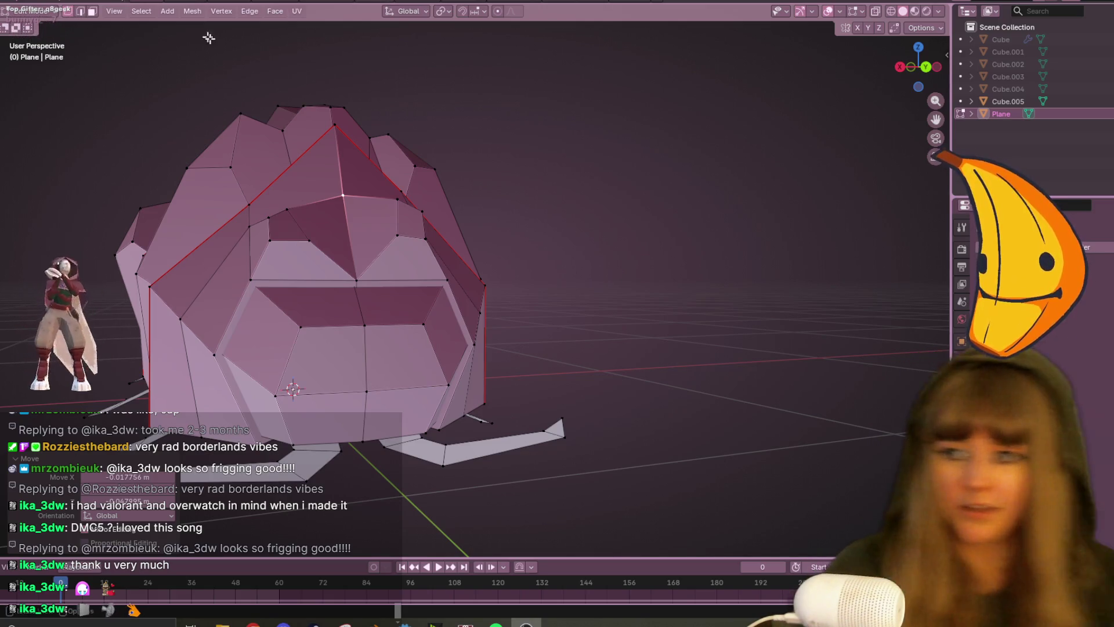
{"action": "left_click", "coordinate": [317, 247]}
{"action": "middle_click_drag", "start_coordinate": [316, 246], "coordinate": [424, 299]}
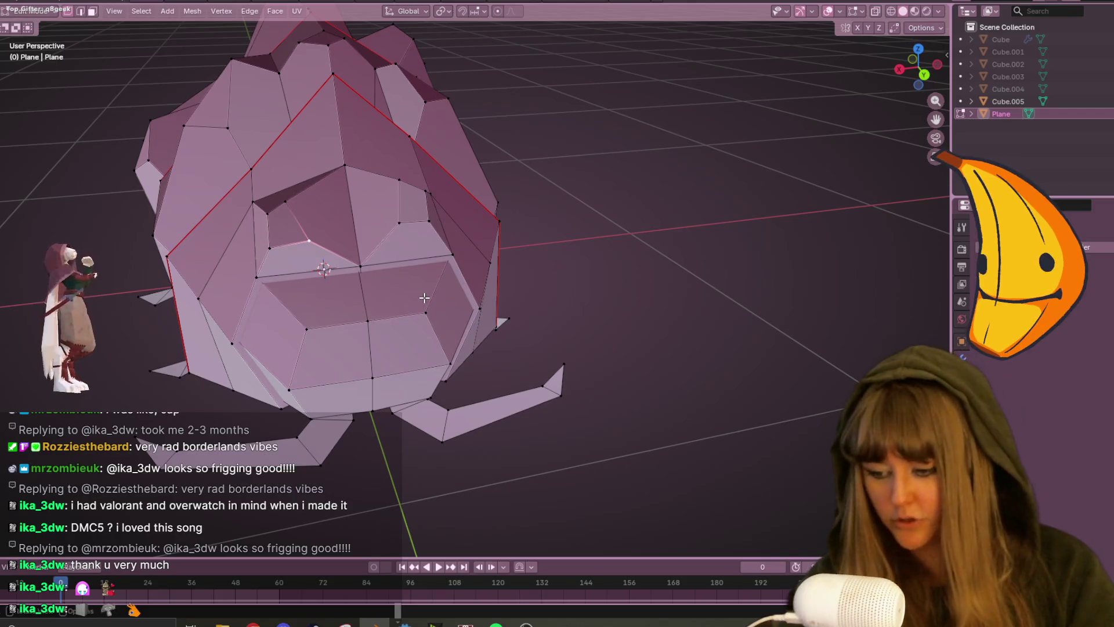
{"action": "key", "text": "shift+v"}
{"action": "key", "text": "g"}
{"action": "scroll", "coordinate": [441, 261], "scroll_direction": "up", "scroll_amount": 2}
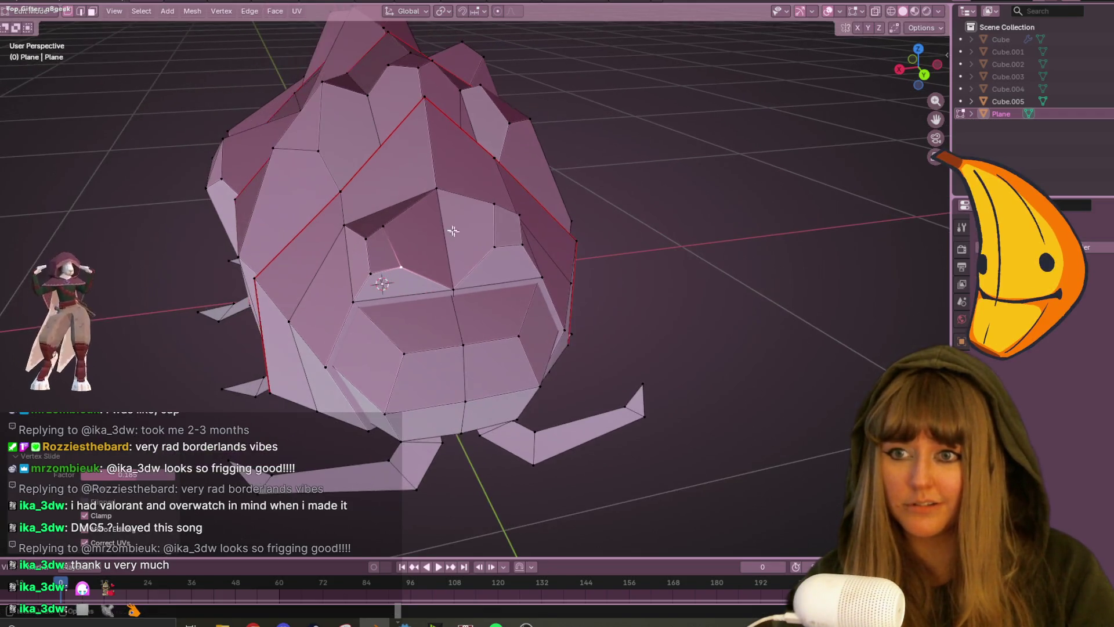
{"action": "left_click", "coordinate": [453, 239]}
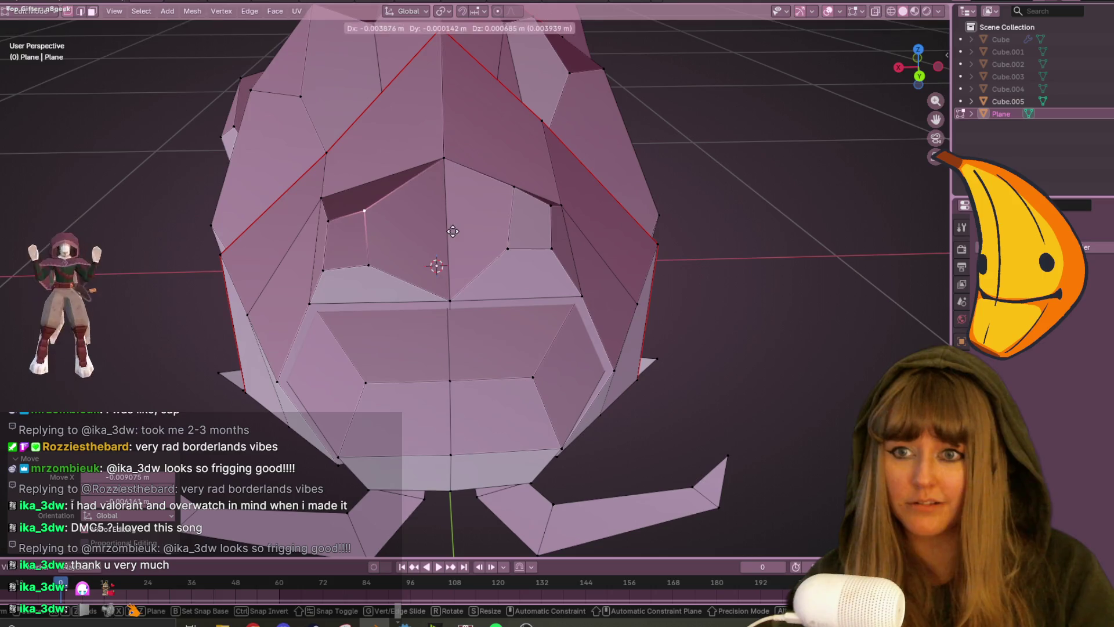
{"action": "scroll", "coordinate": [454, 238], "scroll_direction": "down", "scroll_amount": 5}
Review the refined face from several angles, switching to Object Mode and back to Edit Mode.
{"action": "mouse_move", "coordinate": [743, 249]}
{"action": "middle_mouse_down"}
{"action": "mouse_move", "coordinate": [728, 213]}
{"action": "mouse_move", "coordinate": [800, 253]}
{"action": "middle_mouse_up"}
{"action": "scroll", "coordinate": [602, 266], "scroll_direction": "up", "scroll_amount": 3}
{"action": "mouse_move", "coordinate": [601, 266]}
{"action": "middle_mouse_down"}
{"action": "mouse_move", "coordinate": [589, 319]}
{"action": "mouse_move", "coordinate": [666, 321]}
{"action": "mouse_move", "coordinate": [378, 380]}
{"action": "mouse_move", "coordinate": [317, 340]}
{"action": "mouse_move", "coordinate": [41, 358]}
{"action": "mouse_move", "coordinate": [154, 299]}
{"action": "mouse_move", "coordinate": [226, 350]}
{"action": "mouse_move", "coordinate": [126, 264]}
{"action": "mouse_move", "coordinate": [410, 301]}
{"action": "mouse_move", "coordinate": [375, 308]}
{"action": "mouse_move", "coordinate": [433, 306]}
{"action": "mouse_move", "coordinate": [393, 327]}
{"action": "mouse_move", "coordinate": [428, 289]}
{"action": "mouse_move", "coordinate": [393, 159]}
{"action": "mouse_move", "coordinate": [386, 63]}
{"action": "mouse_move", "coordinate": [383, 145]}
{"action": "mouse_move", "coordinate": [410, 235]}
{"action": "mouse_move", "coordinate": [365, 247]}
{"action": "mouse_move", "coordinate": [539, 325]}
{"action": "mouse_move", "coordinate": [487, 286]}
{"action": "mouse_move", "coordinate": [393, 251]}
{"action": "mouse_move", "coordinate": [422, 266]}
{"action": "mouse_move", "coordinate": [398, 304]}
{"action": "mouse_move", "coordinate": [429, 323]}
{"action": "mouse_move", "coordinate": [437, 373]}
{"action": "mouse_move", "coordinate": [563, 422]}
{"action": "middle_mouse_up"}
{"action": "scroll", "coordinate": [636, 323], "scroll_direction": "up", "scroll_amount": 4}
{"action": "scroll", "coordinate": [317, 340], "scroll_direction": "down", "scroll_amount": 5}
{"action": "key", "text": "Tab"}
{"action": "mouse_move", "coordinate": [667, 457]}
{"action": "middle_mouse_down"}
{"action": "mouse_move", "coordinate": [746, 415]}
{"action": "mouse_move", "coordinate": [666, 366]}
{"action": "mouse_move", "coordinate": [398, 398]}
{"action": "mouse_move", "coordinate": [551, 366]}
{"action": "mouse_move", "coordinate": [308, 381]}
{"action": "mouse_move", "coordinate": [349, 372]}
{"action": "mouse_move", "coordinate": [476, 285]}
{"action": "mouse_move", "coordinate": [493, 331]}
{"action": "mouse_move", "coordinate": [534, 112]}
{"action": "mouse_move", "coordinate": [586, 216]}
{"action": "mouse_move", "coordinate": [560, 327]}
{"action": "middle_mouse_up"}
{"action": "key", "text": "Tab"}
{"action": "scroll", "coordinate": [389, 353], "scroll_direction": "up", "scroll_amount": 3}
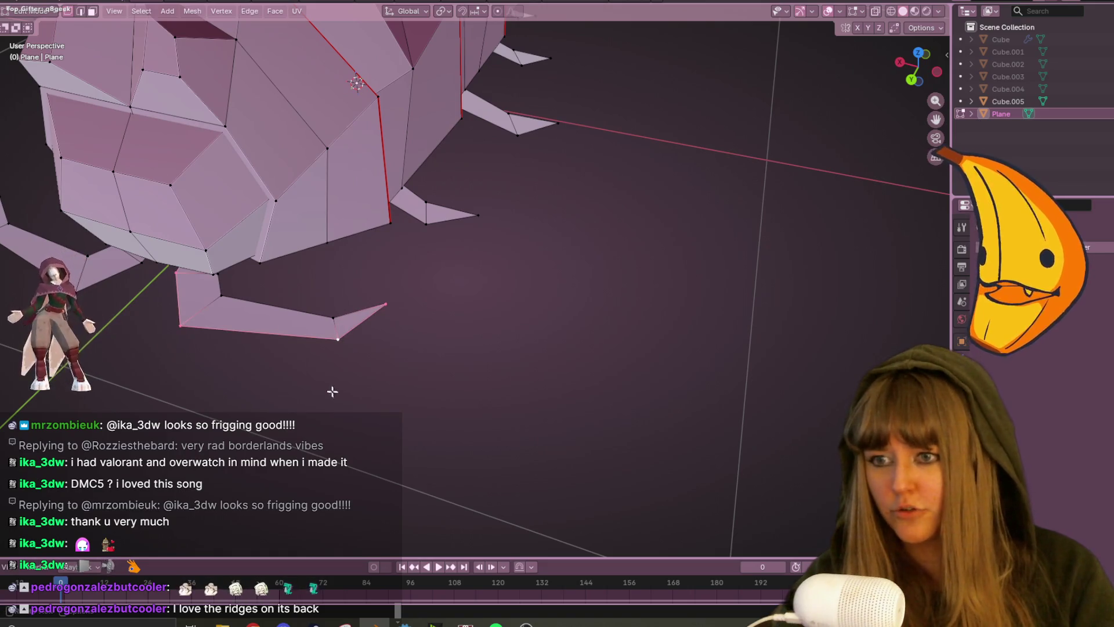
Select the connected leg piece with Ctrl+L, separate it into Plane.001, and return to Object Mode.
{"action": "key", "text": "ctrl+l"}
{"action": "mouse_move", "coordinate": [354, 356]}
{"action": "middle_mouse_down", "text": "shift"}
{"action": "mouse_move", "coordinate": [376, 373]}
{"action": "mouse_move", "coordinate": [563, 252]}
{"action": "middle_mouse_up", "text": "shift"}
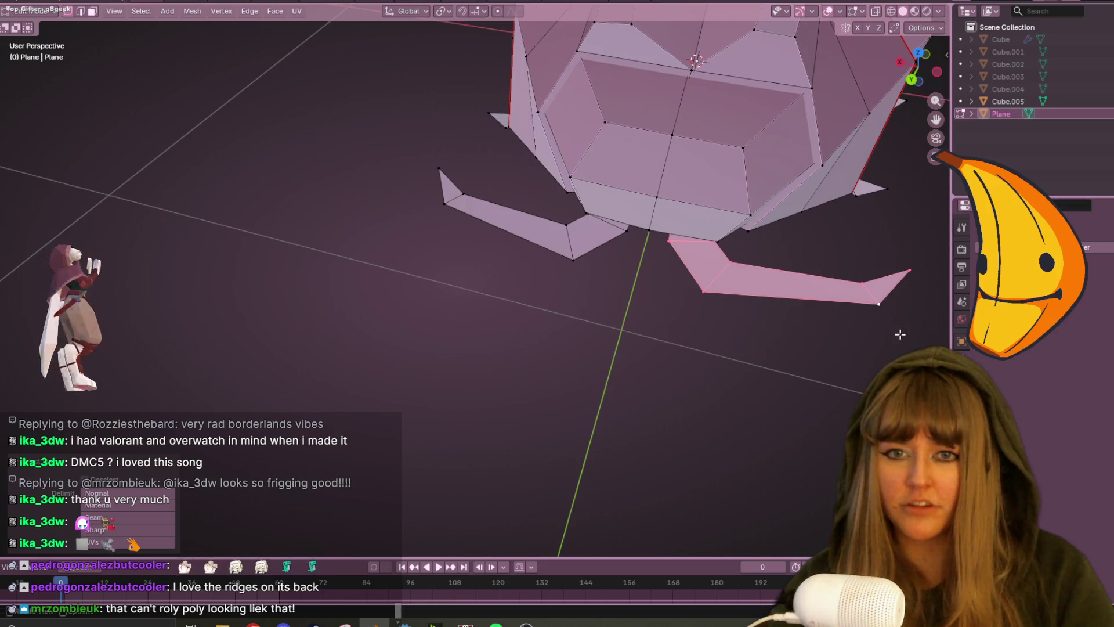
{"action": "scroll", "coordinate": [901, 335], "scroll_direction": "down", "scroll_amount": 3}
{"action": "mouse_move", "coordinate": [882, 325]}
{"action": "middle_mouse_down"}
{"action": "mouse_move", "coordinate": [808, 278]}
{"action": "mouse_move", "coordinate": [791, 99]}
{"action": "middle_mouse_up"}
{"action": "scroll", "coordinate": [608, 403], "scroll_direction": "up", "scroll_amount": 4}
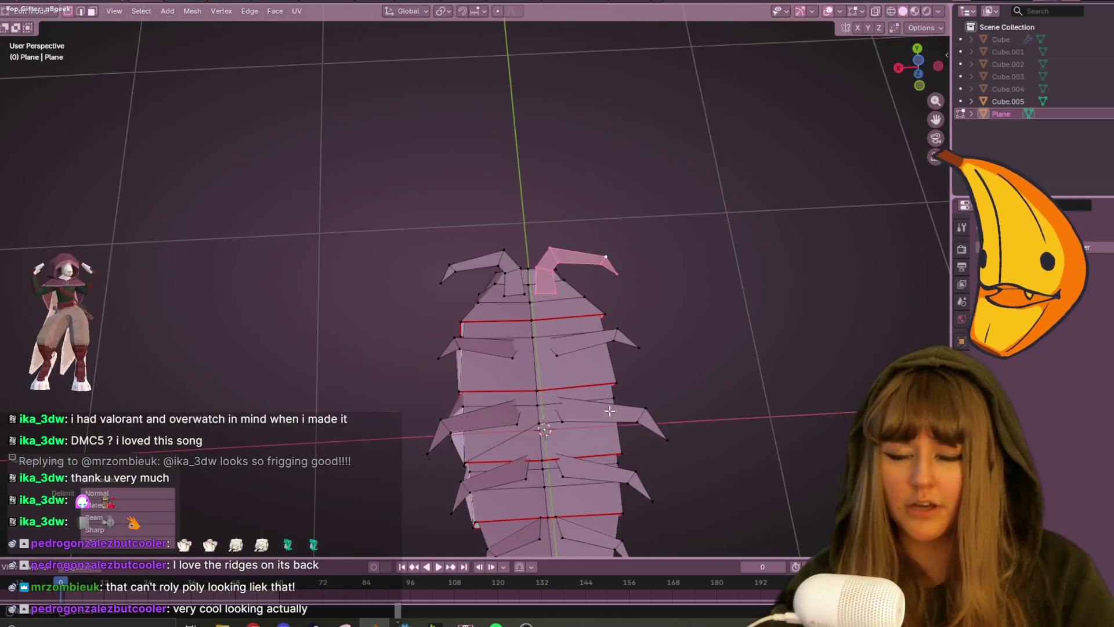
{"action": "middle_click_drag", "start_coordinate": [609, 404], "coordinate": [537, 268], "text": "shift"}
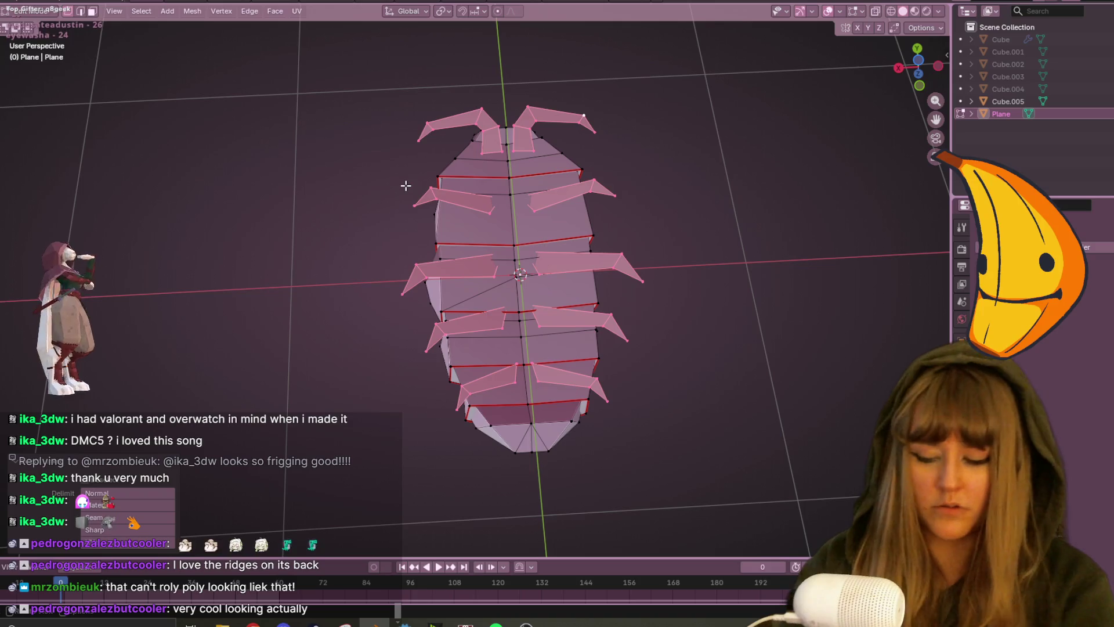
{"action": "mouse_move", "coordinate": [405, 186]}
{"action": "middle_mouse_down"}
{"action": "mouse_move", "coordinate": [687, 195]}
{"action": "mouse_move", "coordinate": [756, 284]}
{"action": "mouse_move", "coordinate": [709, 261]}
{"action": "middle_mouse_up"}
{"action": "left_click", "coordinate": [681, 197]}
{"action": "key", "text": "Tab"}
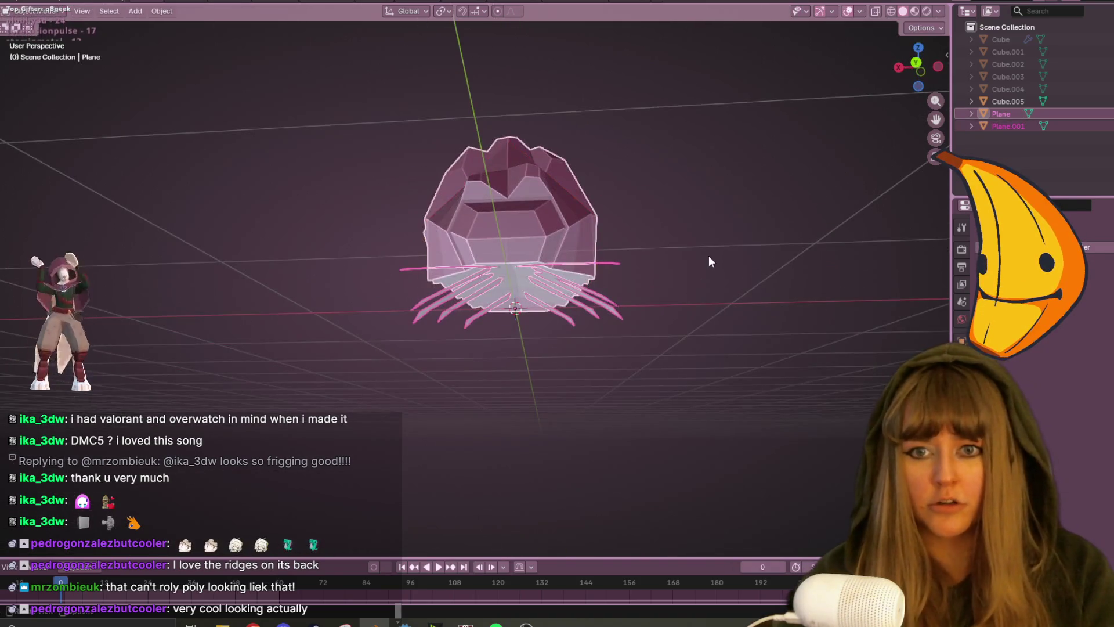
In Plane.001's Edit Mode, view from below and delete the leg vertices on one side.
{"action": "left_click", "coordinate": [605, 313]}
{"action": "key", "text": "Tab"}
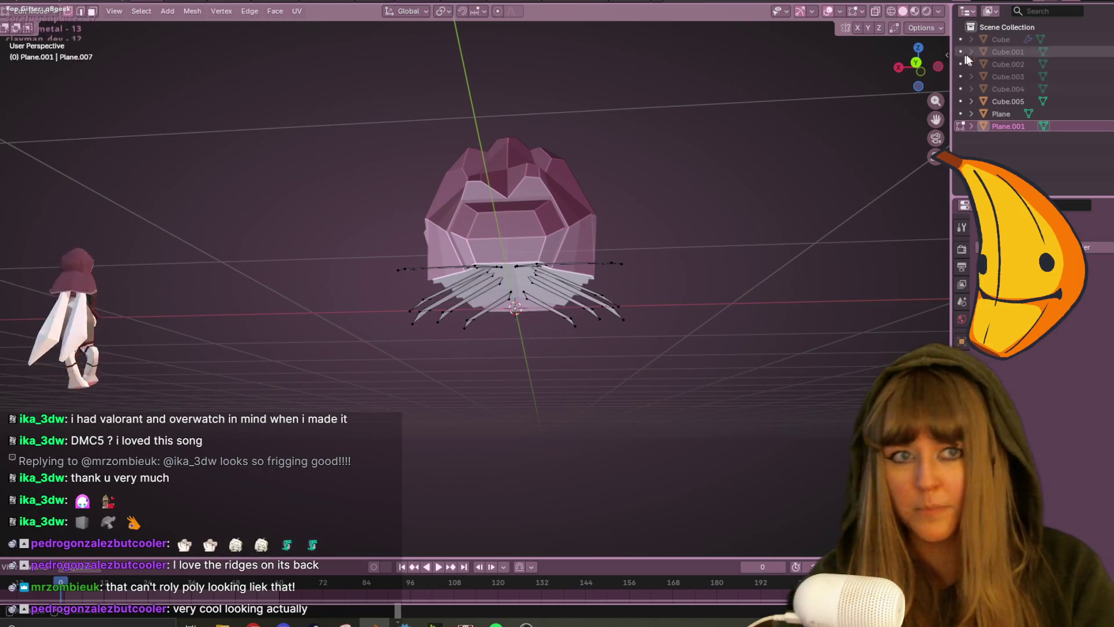
{"action": "left_click", "coordinate": [908, 68]}
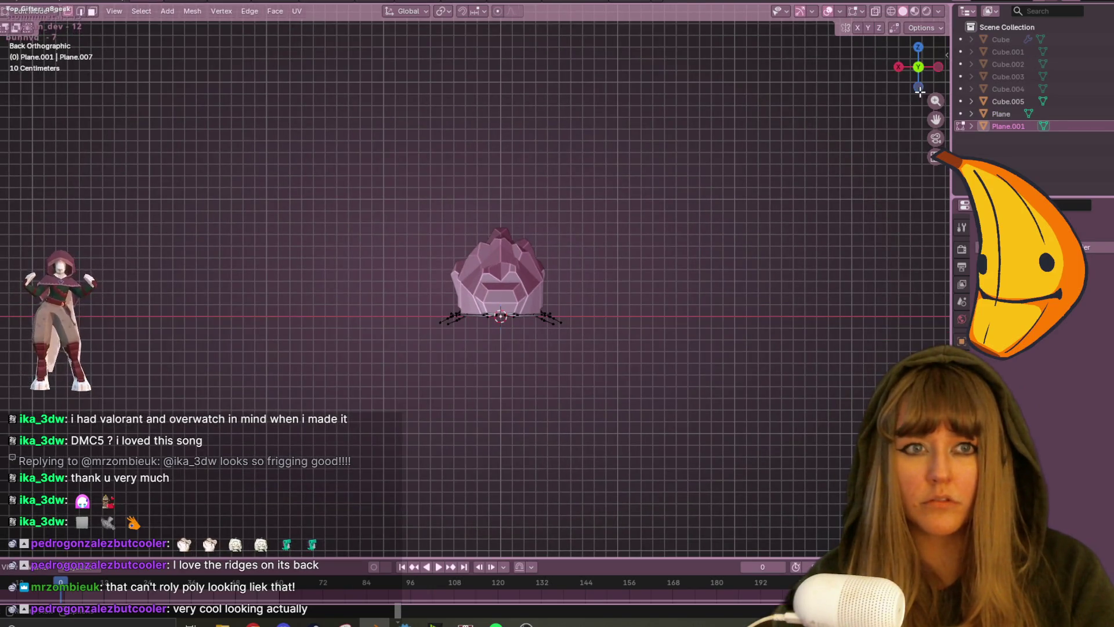
{"action": "left_click", "coordinate": [919, 88]}
{"action": "scroll", "coordinate": [779, 231], "scroll_direction": "up", "scroll_amount": 5}
{"action": "mouse_move", "coordinate": [408, 71]}
{"action": "left_mouse_down"}
{"action": "mouse_move", "coordinate": [522, 363]}
{"action": "mouse_move", "coordinate": [562, 405]}
{"action": "left_mouse_up"}
{"action": "key", "text": "x"}
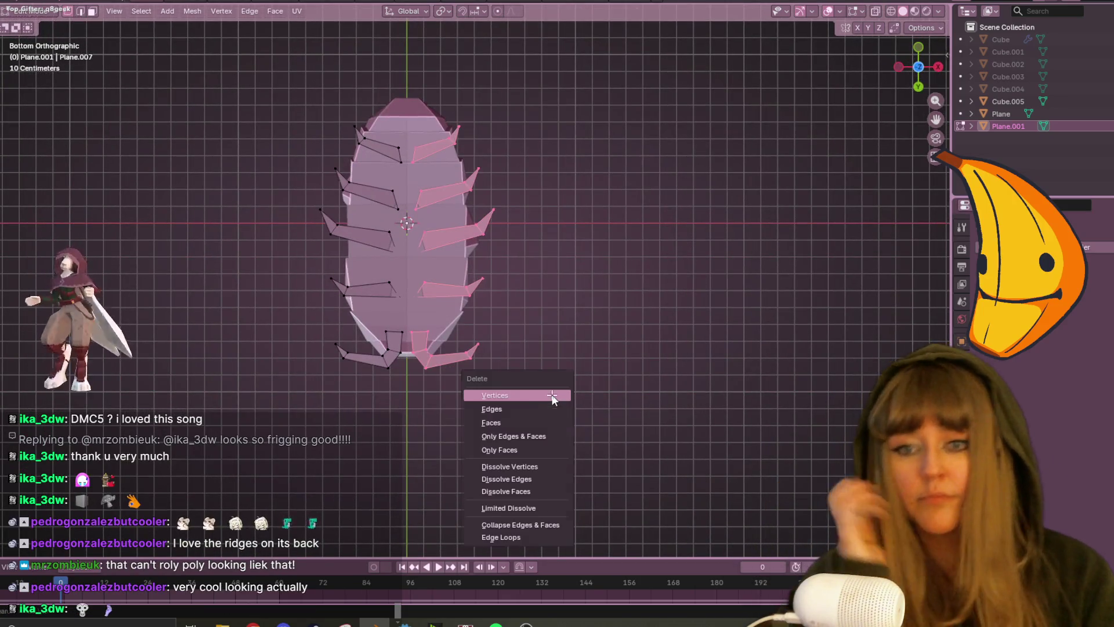
{"action": "left_click", "coordinate": [552, 395]}
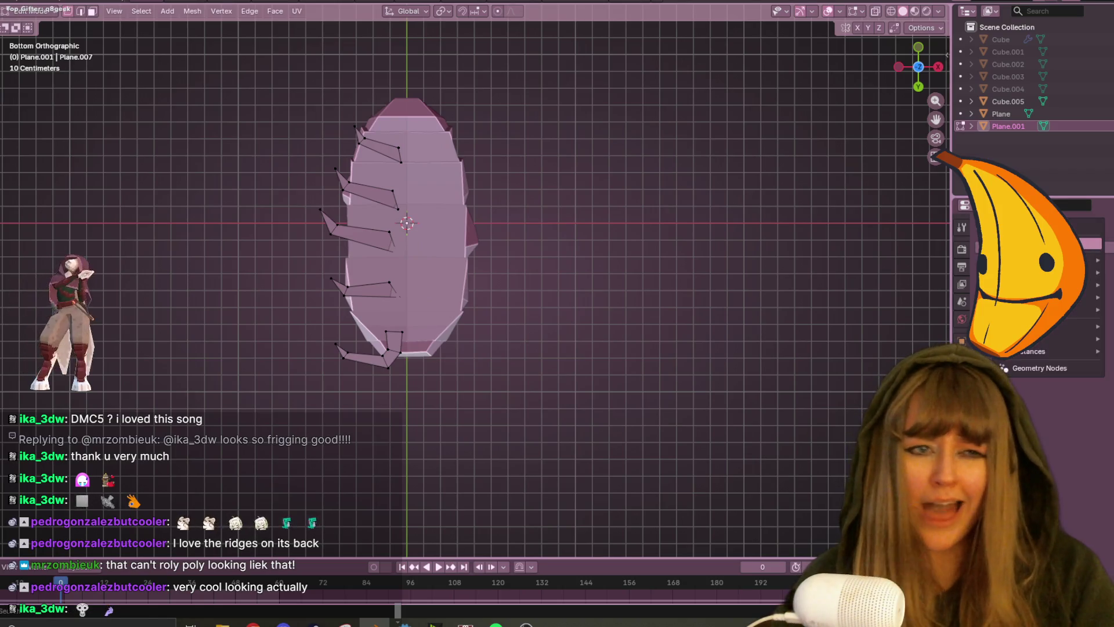
Add a Mirror modifier to Plane.001 and check the mirrored legs in perspective.
{"action": "left_click", "coordinate": [980, 244]}
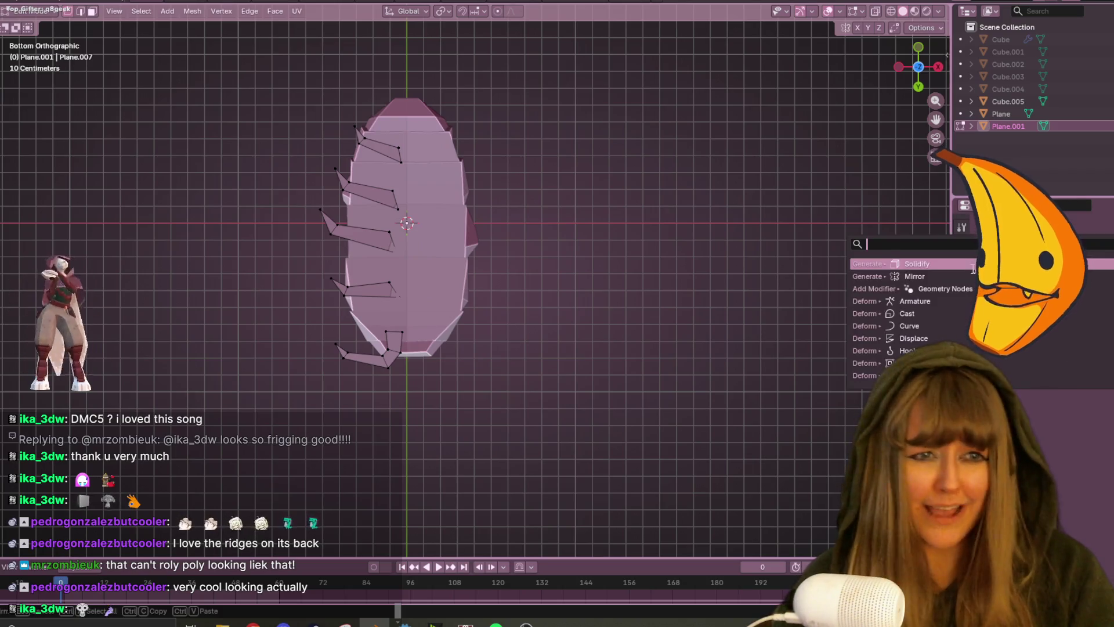
{"action": "left_click", "coordinate": [932, 276]}
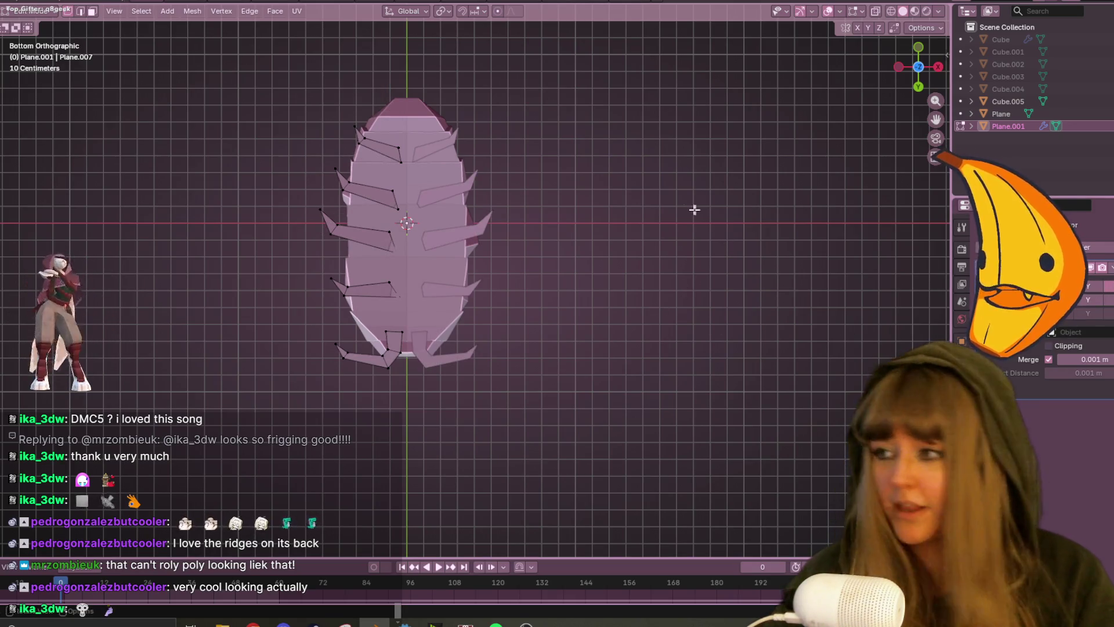
{"action": "mouse_move", "coordinate": [396, 221]}
{"action": "middle_mouse_down"}
{"action": "mouse_move", "coordinate": [612, 241]}
{"action": "mouse_move", "coordinate": [651, 311]}
{"action": "mouse_move", "coordinate": [537, 268]}
{"action": "mouse_move", "coordinate": [514, 430]}
{"action": "mouse_move", "coordinate": [540, 435]}
{"action": "mouse_move", "coordinate": [607, 342]}
{"action": "mouse_move", "coordinate": [604, 311]}
{"action": "mouse_move", "coordinate": [451, 303]}
{"action": "mouse_move", "coordinate": [708, 167]}
{"action": "middle_mouse_up"}
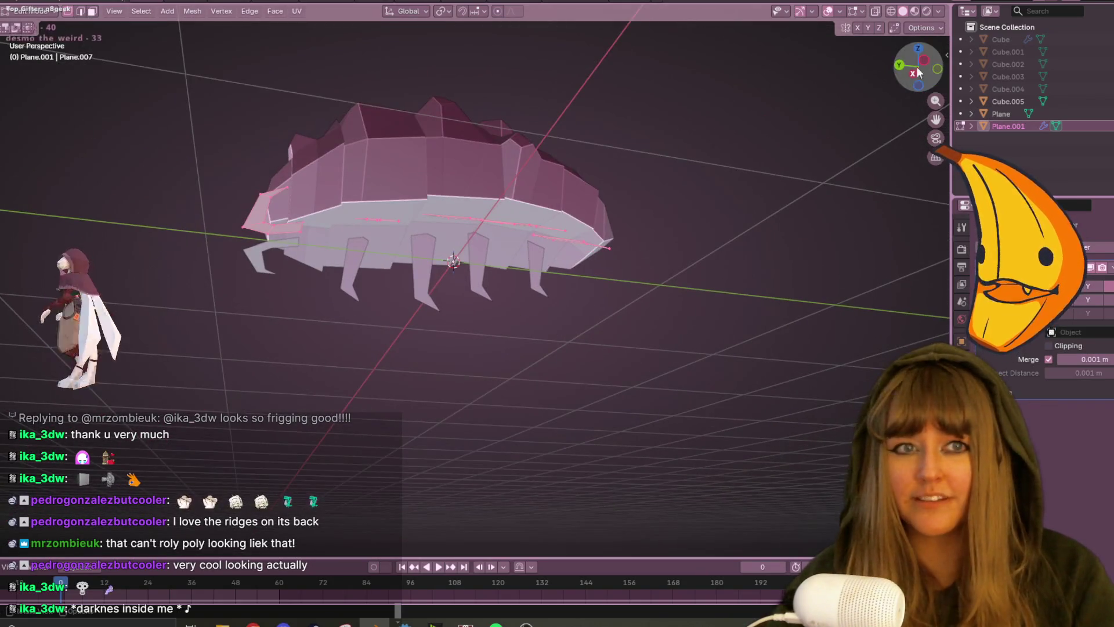
From the left view, extrude the leg faces along their normals.
{"action": "left_click", "coordinate": [912, 72]}
{"action": "scroll", "coordinate": [739, 147], "scroll_direction": "up", "scroll_amount": 4}
{"action": "key", "text": "e"}
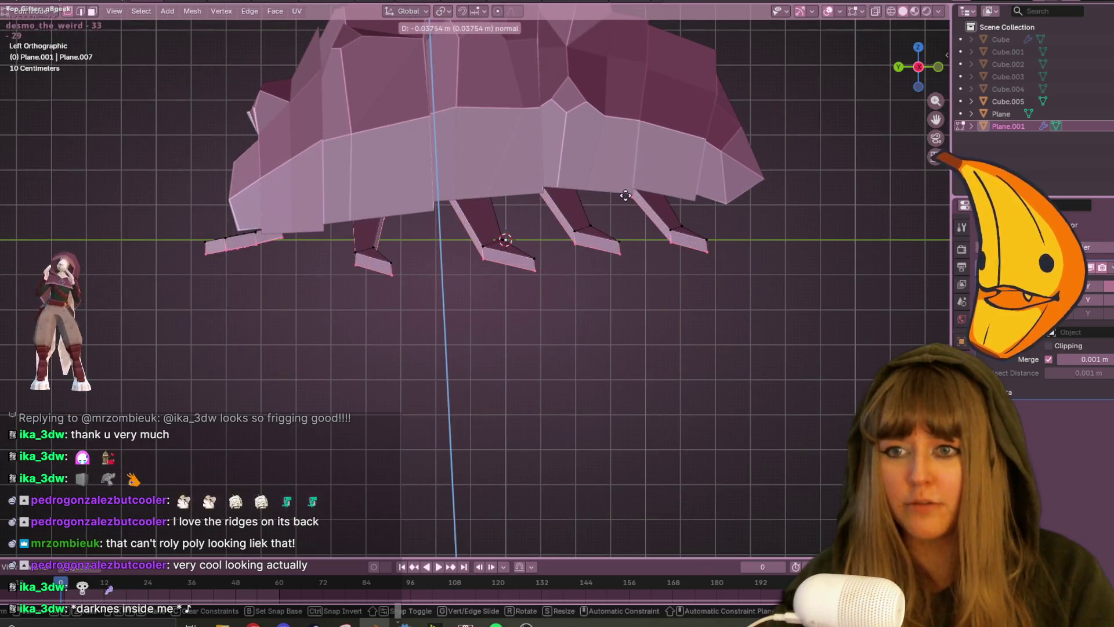
{"action": "left_click", "coordinate": [626, 198]}
{"action": "mouse_move", "coordinate": [626, 199]}
{"action": "middle_mouse_down"}
{"action": "mouse_move", "coordinate": [507, 315]}
{"action": "mouse_move", "coordinate": [497, 288]}
{"action": "mouse_move", "coordinate": [534, 328]}
{"action": "mouse_move", "coordinate": [502, 290]}
{"action": "mouse_move", "coordinate": [452, 313]}
{"action": "mouse_move", "coordinate": [418, 360]}
{"action": "mouse_move", "coordinate": [369, 323]}
{"action": "middle_mouse_up"}
With X-ray on, select the leg-tip vertices, scale them smaller and reposition them.
{"action": "left_click", "coordinate": [879, 14]}
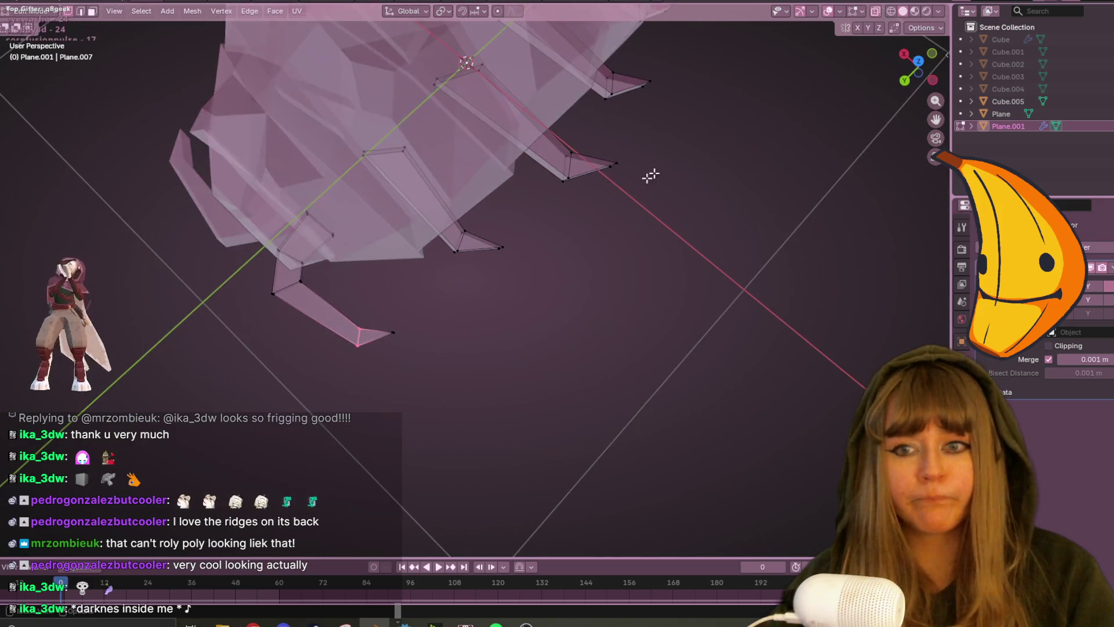
{"action": "left_click_drag", "start_coordinate": [373, 346], "coordinate": [374, 347]}
{"action": "middle_click_drag", "start_coordinate": [374, 347], "coordinate": [579, 298]}
{"action": "key", "text": "s"}
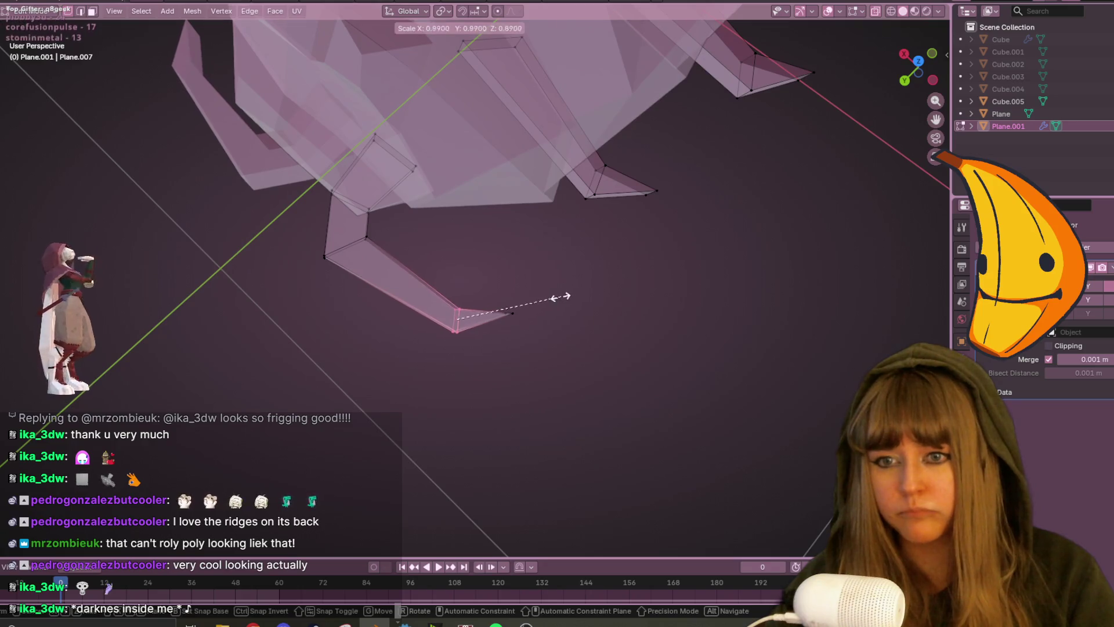
{"action": "left_click", "coordinate": [538, 300]}
{"action": "key", "text": "g"}
{"action": "left_click", "coordinate": [511, 309]}
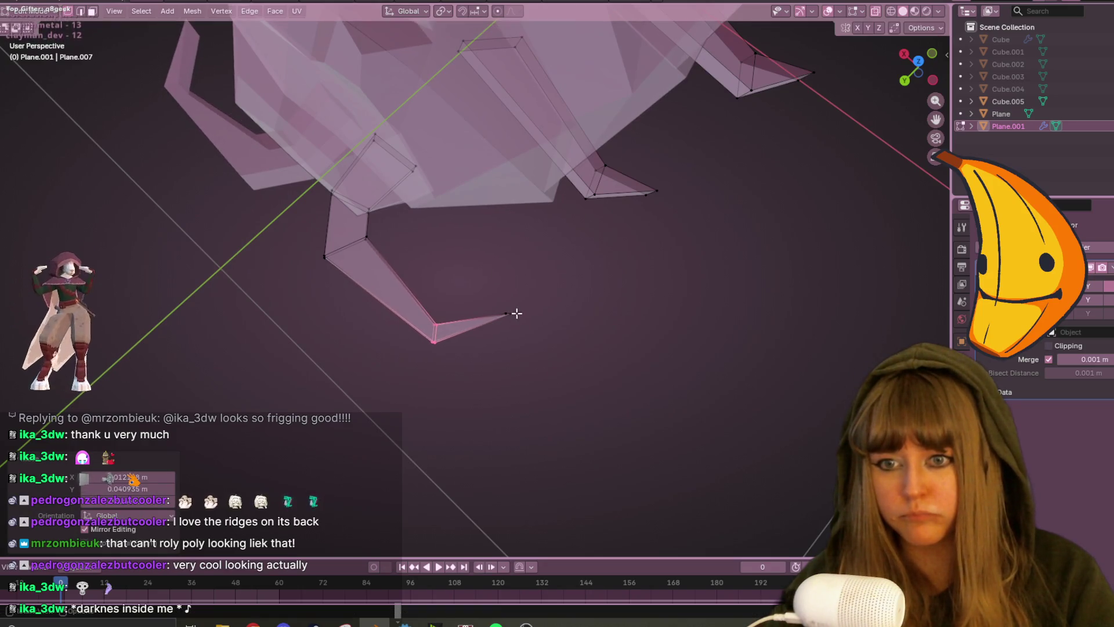
Move a leg-tip vertex and slide leg vertices along their edges to bend the joint.
{"action": "mouse_move", "coordinate": [534, 325]}
{"action": "middle_mouse_down"}
{"action": "mouse_move", "coordinate": [601, 370]}
{"action": "mouse_move", "coordinate": [621, 251]}
{"action": "mouse_move", "coordinate": [577, 281]}
{"action": "mouse_move", "coordinate": [360, 266]}
{"action": "middle_mouse_up"}
{"action": "left_click", "coordinate": [355, 264]}
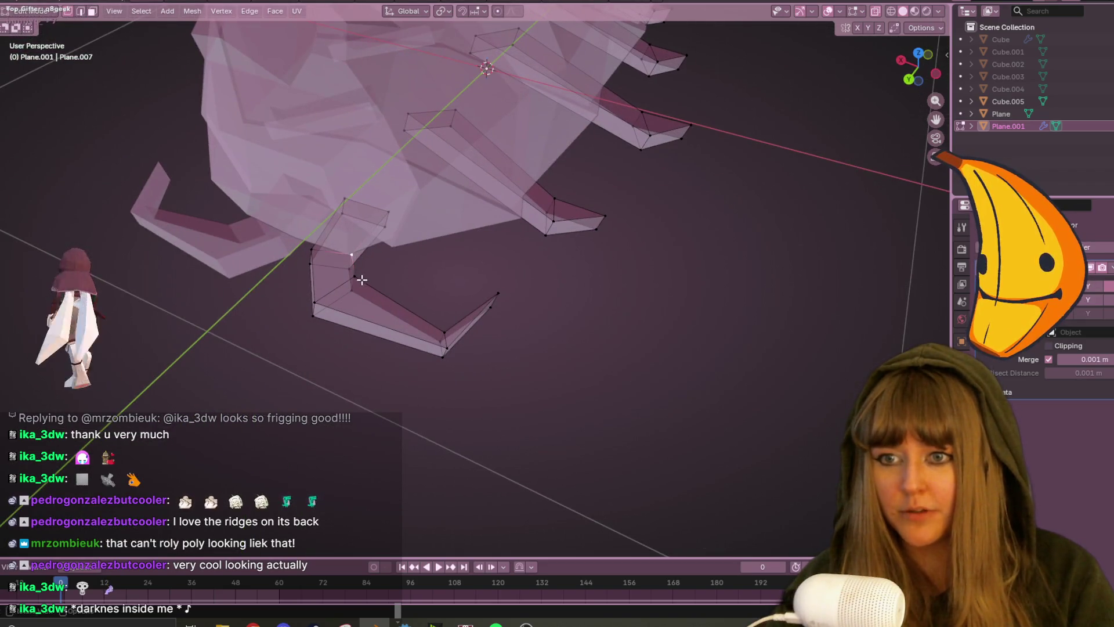
{"action": "left_click", "coordinate": [425, 315]}
{"action": "mouse_move", "coordinate": [424, 316]}
{"action": "middle_mouse_down"}
{"action": "mouse_move", "coordinate": [464, 331]}
{"action": "mouse_move", "coordinate": [527, 211]}
{"action": "mouse_move", "coordinate": [549, 278]}
{"action": "mouse_move", "coordinate": [492, 239]}
{"action": "middle_mouse_up"}
{"action": "key", "text": "g"}
{"action": "left_click", "coordinate": [460, 335]}
{"action": "key", "text": "g"}
{"action": "left_click", "coordinate": [534, 232]}
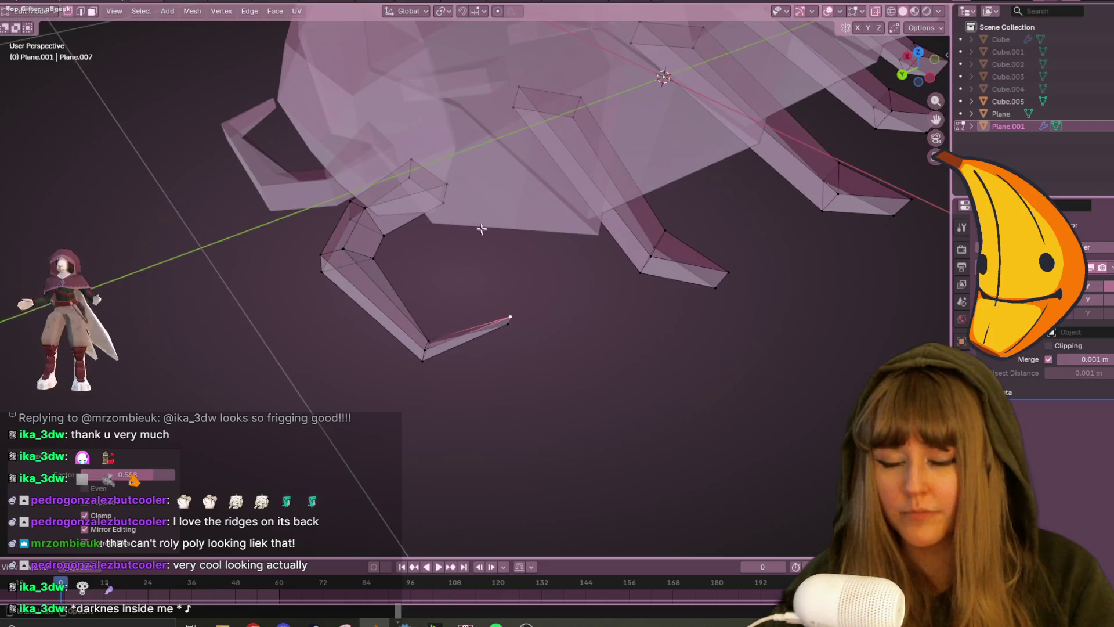
{"action": "left_click", "coordinate": [441, 163]}
{"action": "mouse_move", "coordinate": [441, 162]}
{"action": "middle_mouse_down"}
{"action": "mouse_move", "coordinate": [477, 249]}
{"action": "mouse_move", "coordinate": [818, 53]}
{"action": "middle_mouse_up"}
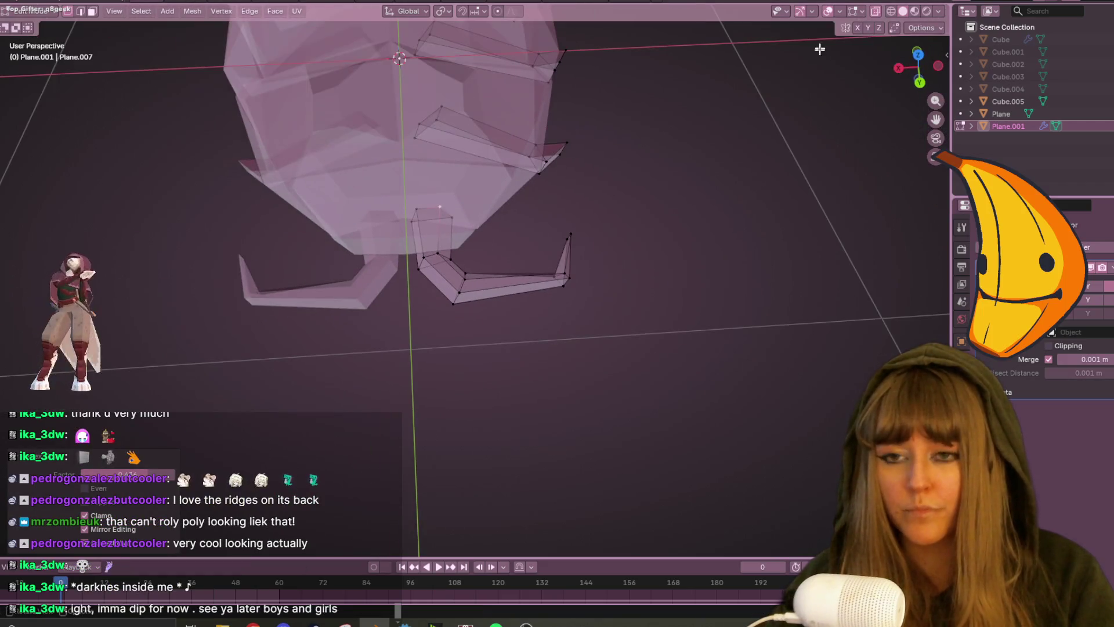
Turn X-ray off and slide a leg vertex along its edge from a side view.
{"action": "left_click", "coordinate": [879, 14]}
{"action": "middle_click_drag", "start_coordinate": [638, 145], "coordinate": [588, 217]}
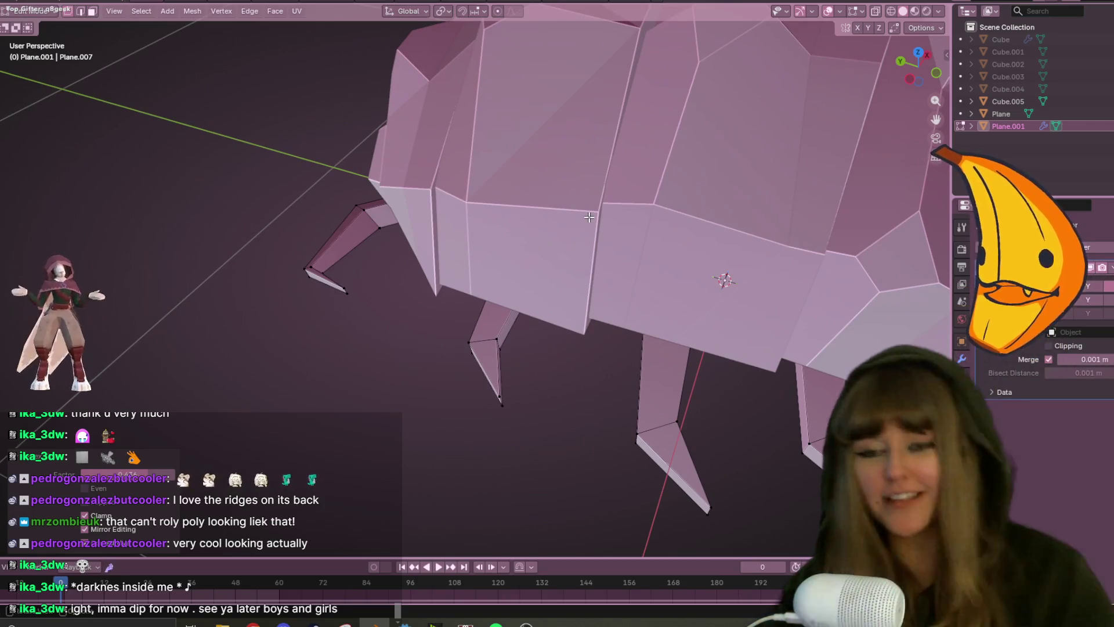
{"action": "mouse_move", "coordinate": [529, 340]}
{"action": "middle_mouse_down"}
{"action": "mouse_move", "coordinate": [532, 275]}
{"action": "mouse_move", "coordinate": [581, 325]}
{"action": "mouse_move", "coordinate": [620, 339]}
{"action": "middle_mouse_up"}
{"action": "key", "text": "shift+v"}
{"action": "left_click", "coordinate": [546, 270]}
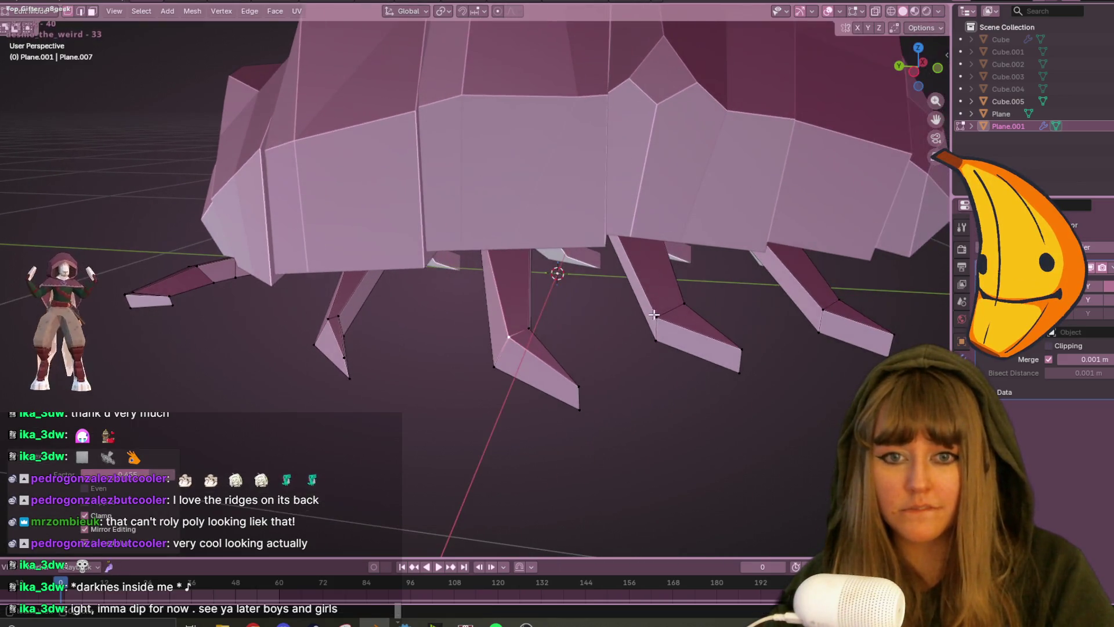
Slide another leg vertex to sharpen the tip, then check the creature from the left view.
{"action": "scroll", "coordinate": [711, 352], "scroll_direction": "up", "scroll_amount": 3}
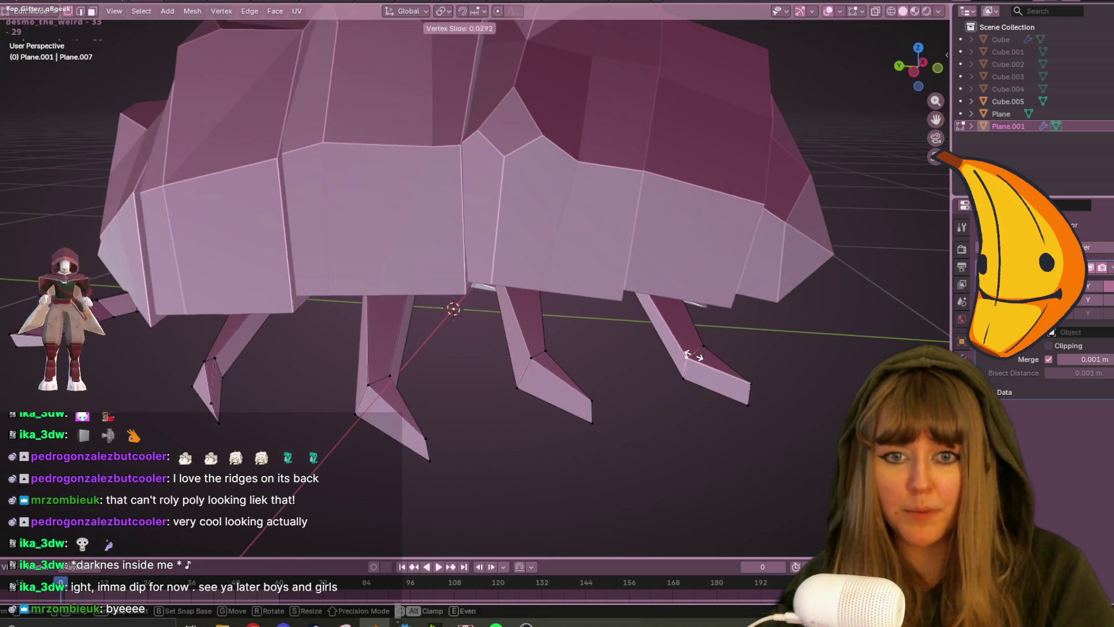
{"action": "scroll", "coordinate": [707, 351], "scroll_direction": "down", "scroll_amount": 4}
{"action": "mouse_move", "coordinate": [478, 329]}
{"action": "middle_mouse_down"}
{"action": "mouse_move", "coordinate": [522, 386]}
{"action": "mouse_move", "coordinate": [527, 169]}
{"action": "middle_mouse_up"}
{"action": "scroll", "coordinate": [644, 351], "scroll_direction": "up", "scroll_amount": 4}
{"action": "middle_click_drag", "start_coordinate": [644, 351], "coordinate": [677, 281]}
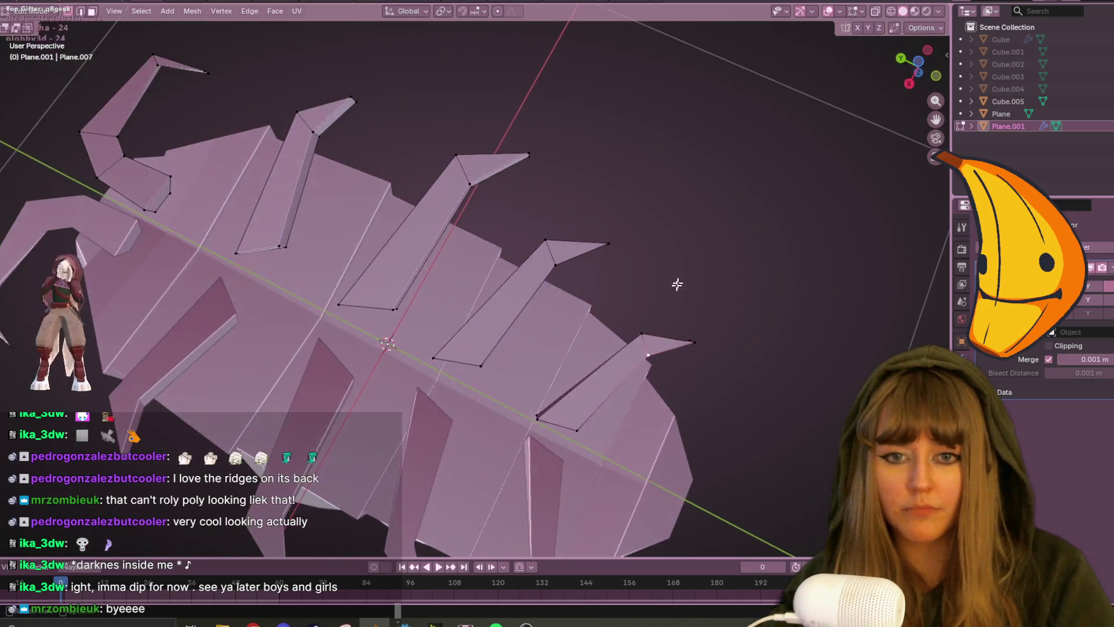
{"action": "key", "text": "shift+v"}
{"action": "left_click", "coordinate": [645, 341]}
{"action": "mouse_move", "coordinate": [645, 341]}
{"action": "middle_mouse_down"}
{"action": "mouse_move", "coordinate": [679, 383]}
{"action": "mouse_move", "coordinate": [622, 428]}
{"action": "mouse_move", "coordinate": [579, 363]}
{"action": "mouse_move", "coordinate": [595, 375]}
{"action": "mouse_move", "coordinate": [684, 341]}
{"action": "mouse_move", "coordinate": [642, 382]}
{"action": "middle_mouse_up"}
{"action": "scroll", "coordinate": [595, 376], "scroll_direction": "down", "scroll_amount": 5}
{"action": "key", "text": "ctrl+KP_3"}
{"action": "scroll", "coordinate": [662, 271], "scroll_direction": "up", "scroll_amount": 5}
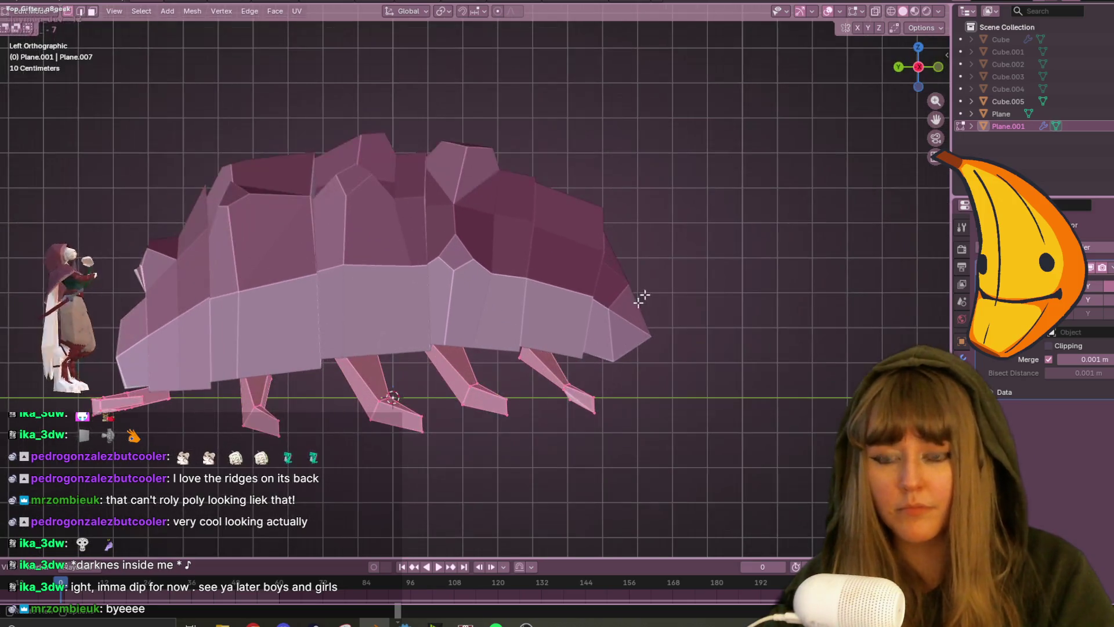
Nudge the selected leg vertices slightly and return to Object Mode.
{"action": "key", "text": "g"}
{"action": "left_click", "coordinate": [646, 375]}
{"action": "mouse_move", "coordinate": [646, 374]}
{"action": "middle_mouse_down"}
{"action": "mouse_move", "coordinate": [487, 403]}
{"action": "mouse_move", "coordinate": [542, 360]}
{"action": "mouse_move", "coordinate": [426, 323]}
{"action": "mouse_move", "coordinate": [374, 286]}
{"action": "mouse_move", "coordinate": [423, 199]}
{"action": "mouse_move", "coordinate": [621, 298]}
{"action": "mouse_move", "coordinate": [641, 405]}
{"action": "mouse_move", "coordinate": [538, 405]}
{"action": "mouse_move", "coordinate": [732, 413]}
{"action": "mouse_move", "coordinate": [712, 516]}
{"action": "mouse_move", "coordinate": [445, 345]}
{"action": "mouse_move", "coordinate": [302, 347]}
{"action": "mouse_move", "coordinate": [143, 249]}
{"action": "mouse_move", "coordinate": [36, 273]}
{"action": "mouse_move", "coordinate": [891, 207]}
{"action": "mouse_move", "coordinate": [597, 231]}
{"action": "mouse_move", "coordinate": [650, 195]}
{"action": "mouse_move", "coordinate": [318, 246]}
{"action": "mouse_move", "coordinate": [640, 277]}
{"action": "mouse_move", "coordinate": [797, 253]}
{"action": "mouse_move", "coordinate": [486, 193]}
{"action": "mouse_move", "coordinate": [838, 249]}
{"action": "mouse_move", "coordinate": [127, 210]}
{"action": "mouse_move", "coordinate": [548, 291]}
{"action": "mouse_move", "coordinate": [911, 319]}
{"action": "mouse_move", "coordinate": [429, 260]}
{"action": "middle_mouse_up"}
{"action": "key", "text": "Tab"}
{"action": "scroll", "coordinate": [647, 263], "scroll_direction": "down", "scroll_amount": 5}
{"action": "mouse_move", "coordinate": [646, 263]}
{"action": "middle_mouse_down"}
{"action": "mouse_move", "coordinate": [666, 254]}
{"action": "mouse_move", "coordinate": [586, 241]}
{"action": "mouse_move", "coordinate": [626, 266]}
{"action": "mouse_move", "coordinate": [541, 213]}
{"action": "mouse_move", "coordinate": [437, 174]}
{"action": "mouse_move", "coordinate": [499, 186]}
{"action": "middle_mouse_up"}
{"action": "scroll", "coordinate": [534, 212], "scroll_direction": "up", "scroll_amount": 3}
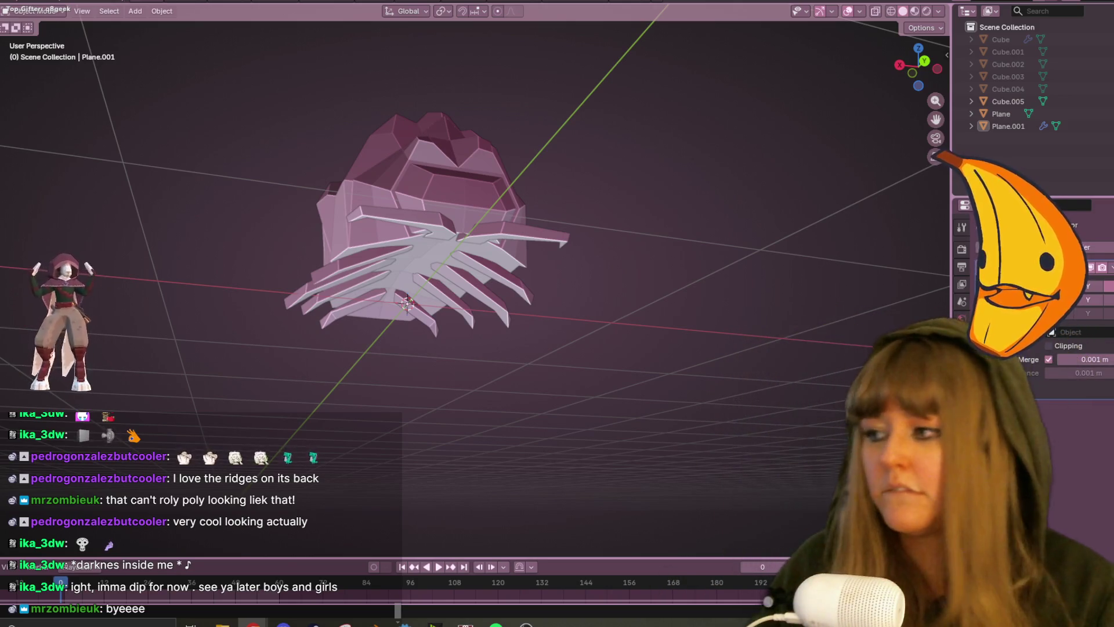
Select the legs and the body Plane, trial a join, then undo it.
{"action": "mouse_move", "coordinate": [155, 130]}
{"action": "middle_mouse_down"}
{"action": "mouse_move", "coordinate": [412, 189]}
{"action": "mouse_move", "coordinate": [454, 254]}
{"action": "mouse_move", "coordinate": [566, 300]}
{"action": "middle_mouse_up"}
{"action": "left_click", "coordinate": [439, 249]}
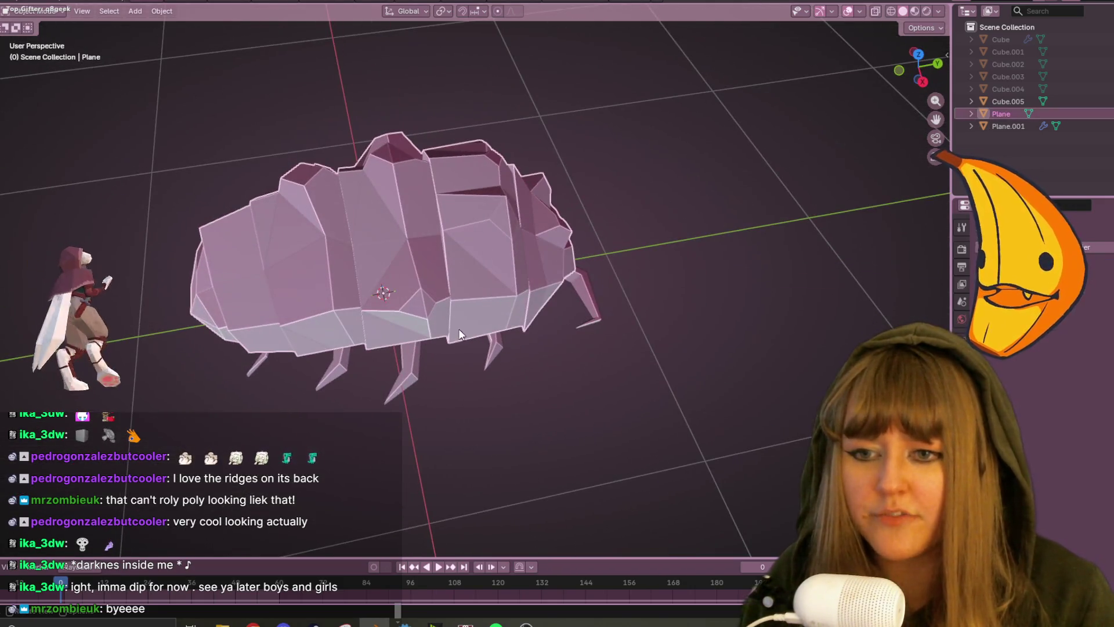
{"action": "left_click", "coordinate": [507, 340]}
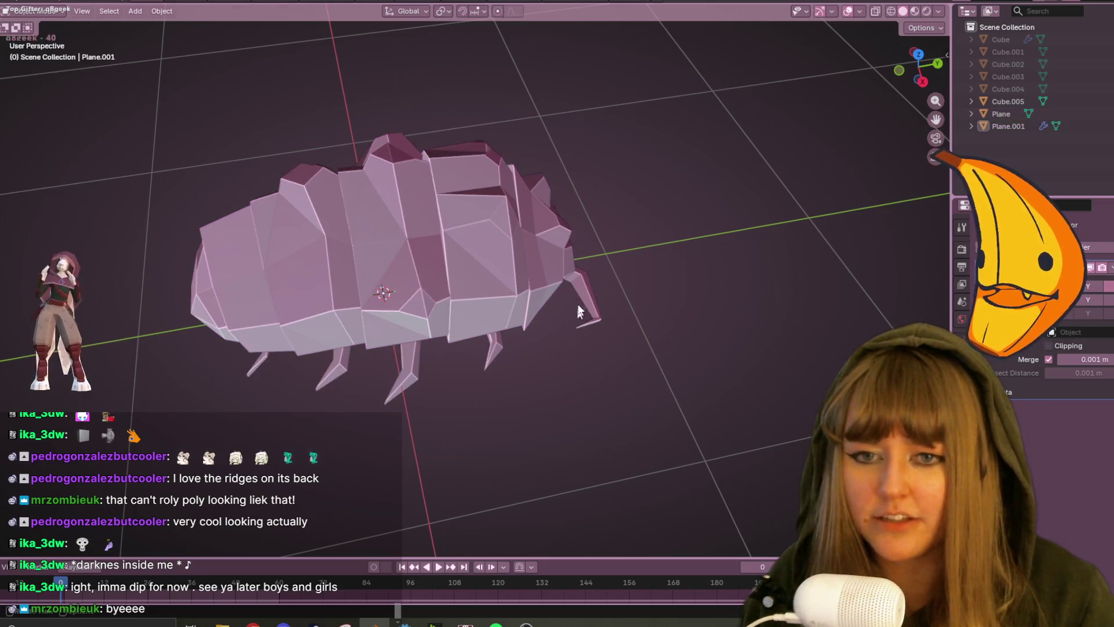
{"action": "left_click", "coordinate": [489, 276], "text": "shift"}
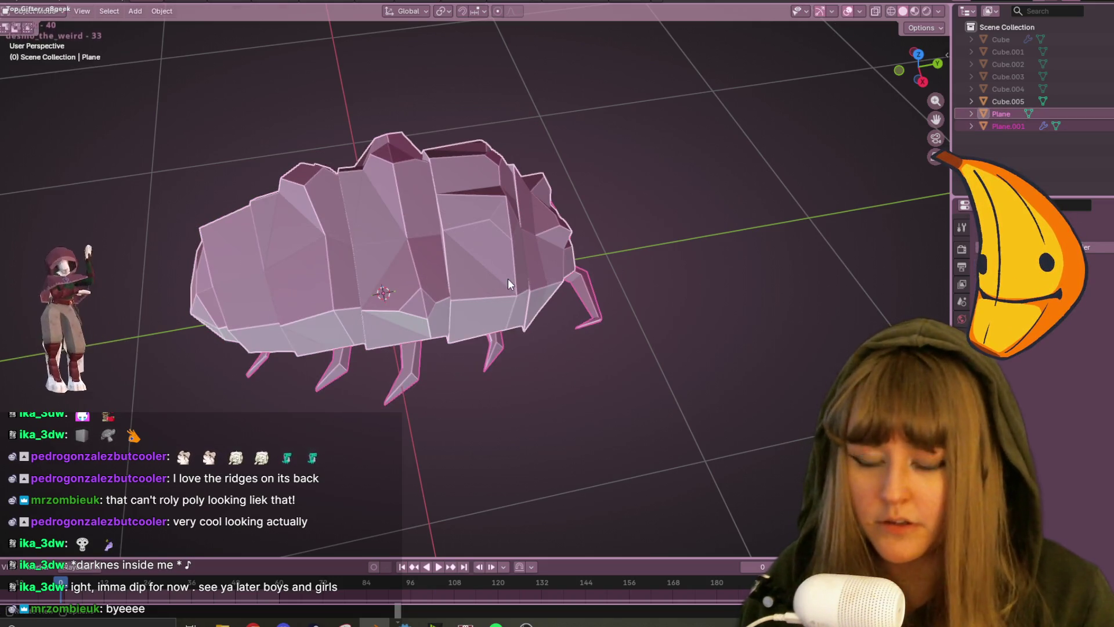
{"action": "key", "text": "ctrl+j"}
{"action": "key", "text": "ctrl+z"}
{"action": "key", "text": "ctrl+j"}
{"action": "middle_click_drag", "start_coordinate": [666, 312], "coordinate": [646, 351]}
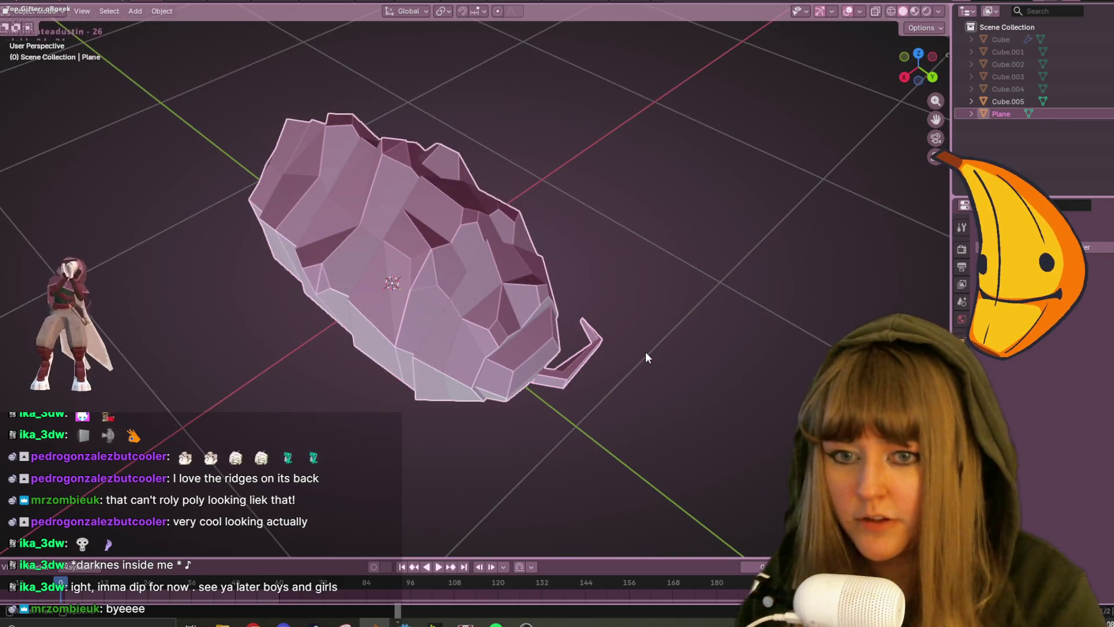
{"action": "key", "text": "ctrl+z"}
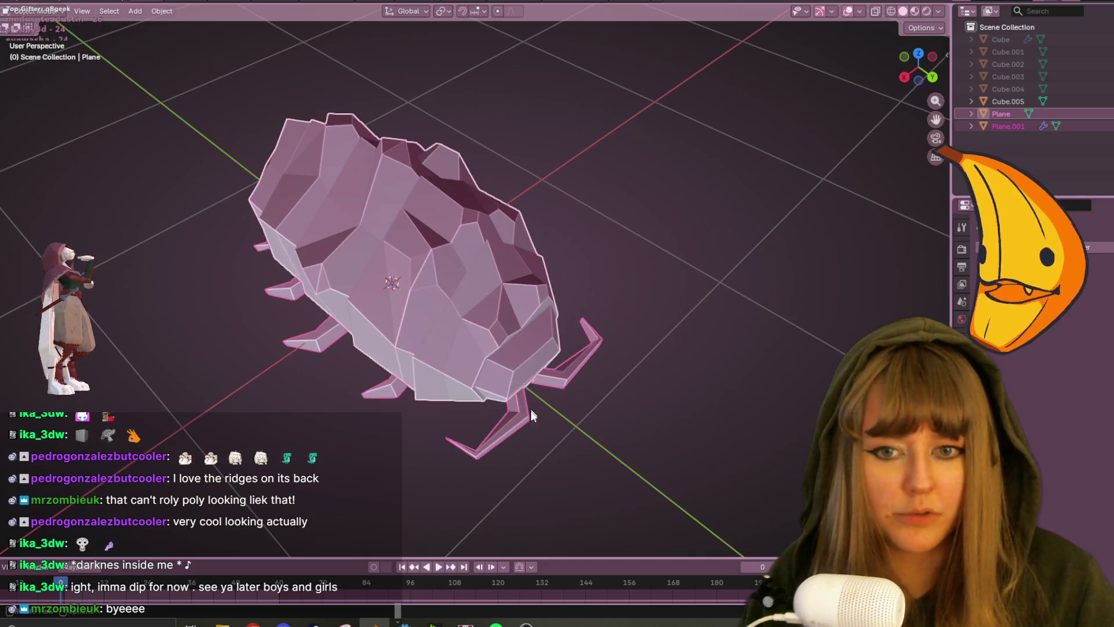
Apply the legs' Mirror modifier and join the legs into the body mesh.
{"action": "left_click", "coordinate": [531, 410]}
{"action": "left_click", "coordinate": [1093, 283]}
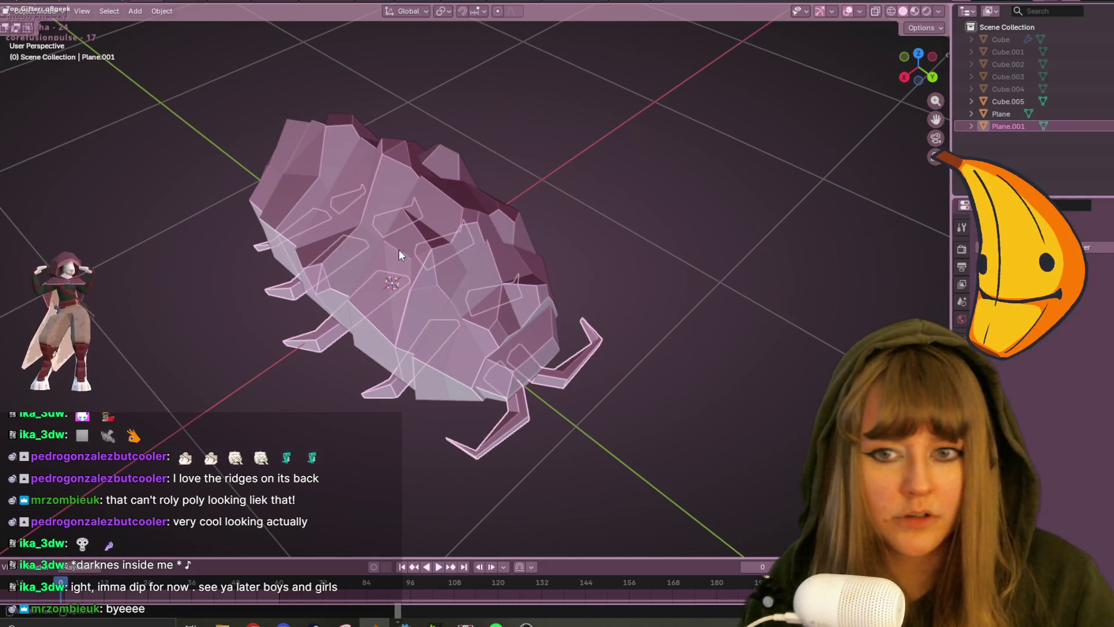
{"action": "left_click", "coordinate": [447, 272], "text": "shift"}
{"action": "key", "text": "ctrl+j"}
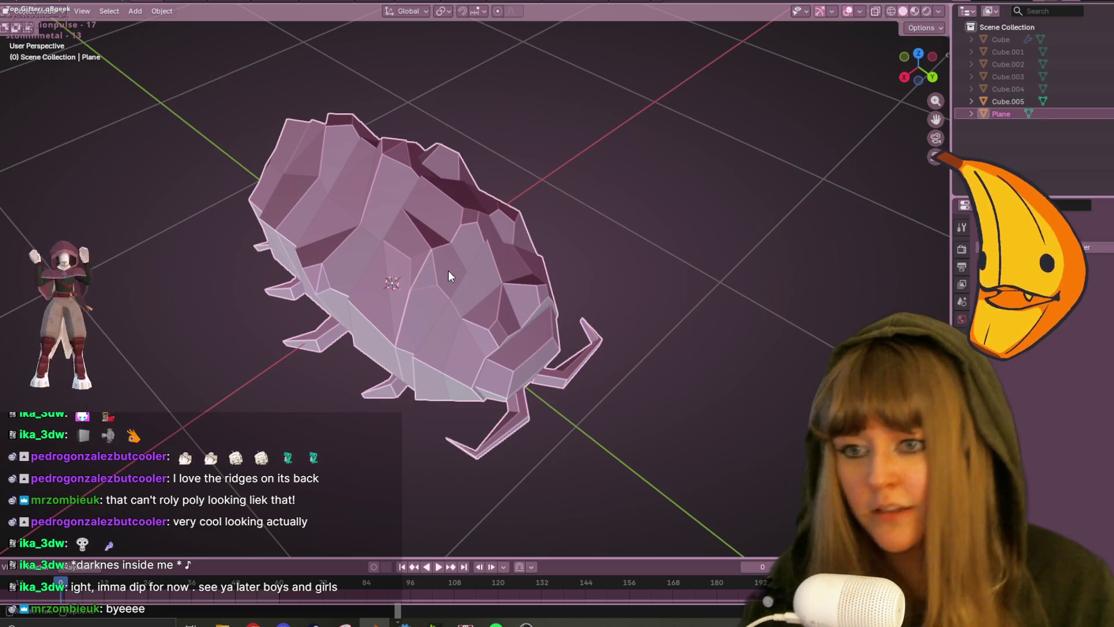
{"action": "mouse_move", "coordinate": [696, 228]}
{"action": "middle_mouse_down"}
{"action": "mouse_move", "coordinate": [592, 250]}
{"action": "mouse_move", "coordinate": [659, 286]}
{"action": "mouse_move", "coordinate": [508, 274]}
{"action": "mouse_move", "coordinate": [696, 377]}
{"action": "middle_mouse_up"}
{"action": "scroll", "coordinate": [757, 418], "scroll_direction": "down", "scroll_amount": 4}
{"action": "middle_click_drag", "start_coordinate": [757, 418], "coordinate": [651, 413]}
Deselect everything and save the file as RolyPoly.blend.
{"action": "key", "text": "alt+a"}
{"action": "key", "text": "ctrl+s"}
{"action": "mouse_move", "coordinate": [698, 457]}
{"action": "middle_mouse_down"}
{"action": "mouse_move", "coordinate": [592, 305]}
{"action": "mouse_move", "coordinate": [634, 459]}
{"action": "mouse_move", "coordinate": [462, 320]}
{"action": "middle_mouse_up"}
{"action": "scroll", "coordinate": [593, 351], "scroll_direction": "up", "scroll_amount": 3}
Preview the creature with coloured shading from the left, then return to solid shading.
{"action": "left_click", "coordinate": [915, 11]}
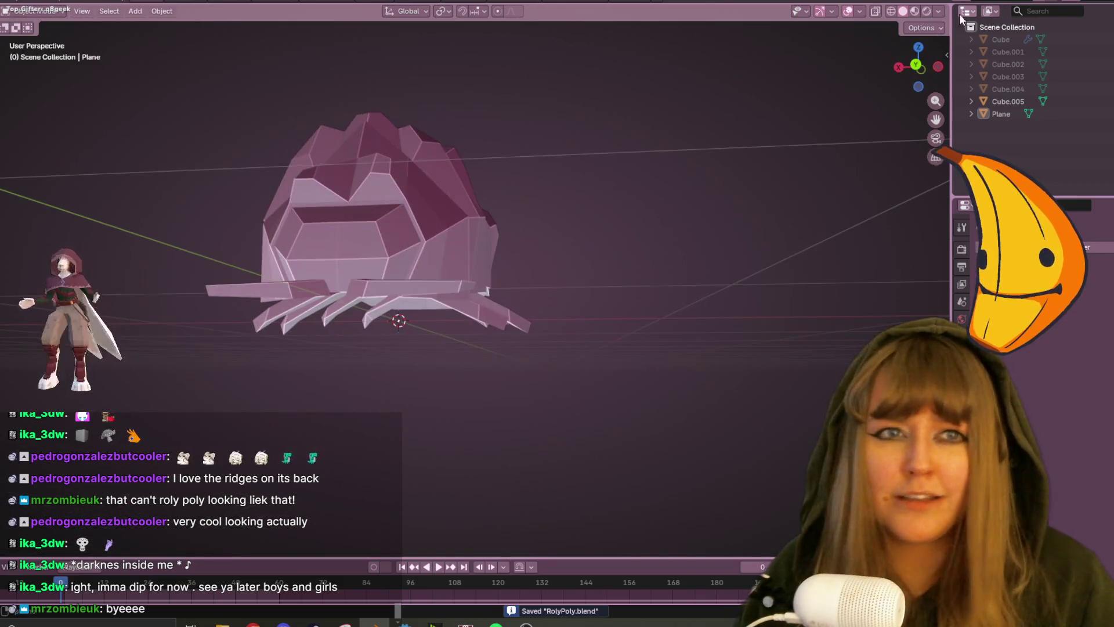
{"action": "mouse_move", "coordinate": [854, 60]}
{"action": "middle_mouse_down"}
{"action": "mouse_move", "coordinate": [549, 288]}
{"action": "mouse_move", "coordinate": [572, 301]}
{"action": "mouse_move", "coordinate": [562, 375]}
{"action": "mouse_move", "coordinate": [570, 187]}
{"action": "mouse_move", "coordinate": [402, 182]}
{"action": "mouse_move", "coordinate": [473, 284]}
{"action": "mouse_move", "coordinate": [622, 368]}
{"action": "mouse_move", "coordinate": [361, 302]}
{"action": "mouse_move", "coordinate": [664, 301]}
{"action": "mouse_move", "coordinate": [886, 269]}
{"action": "mouse_move", "coordinate": [428, 52]}
{"action": "mouse_move", "coordinate": [81, 132]}
{"action": "mouse_move", "coordinate": [156, 131]}
{"action": "mouse_move", "coordinate": [676, 218]}
{"action": "mouse_move", "coordinate": [441, 330]}
{"action": "mouse_move", "coordinate": [203, 378]}
{"action": "mouse_move", "coordinate": [616, 233]}
{"action": "mouse_move", "coordinate": [585, 316]}
{"action": "mouse_move", "coordinate": [615, 278]}
{"action": "middle_mouse_up"}
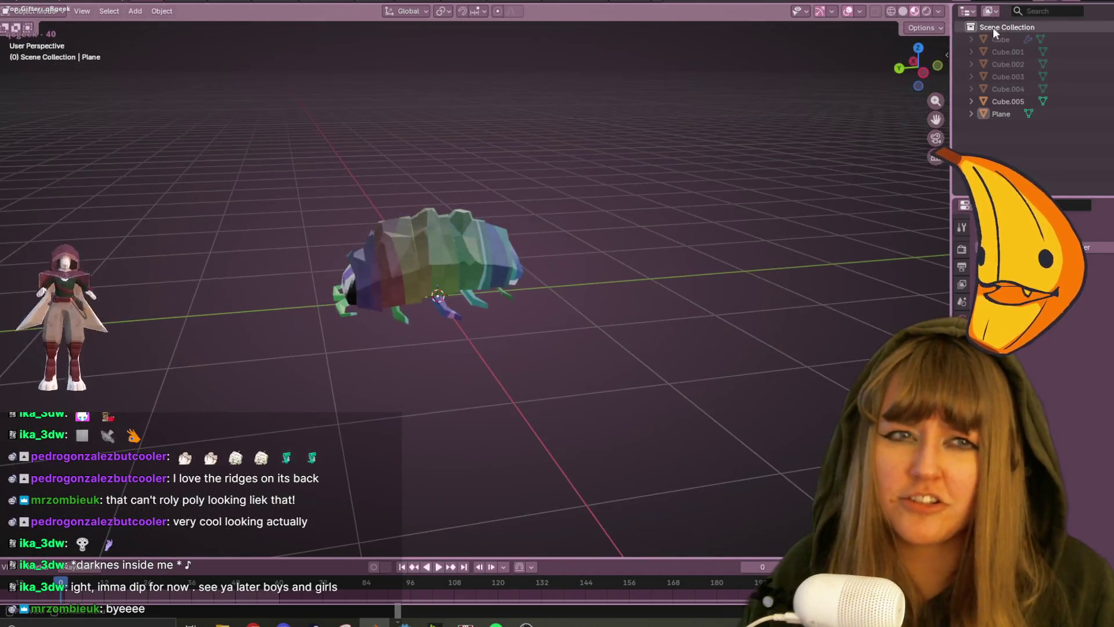
{"action": "left_click", "coordinate": [930, 77]}
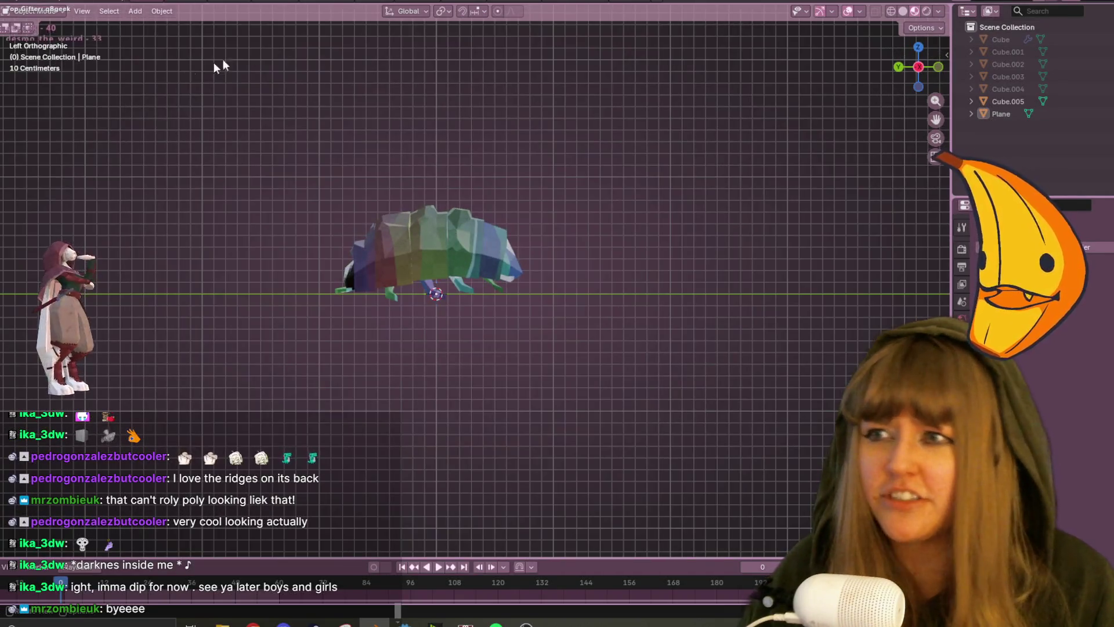
{"action": "left_click", "coordinate": [913, 11]}
{"action": "scroll", "coordinate": [418, 152], "scroll_direction": "up", "scroll_amount": 4}
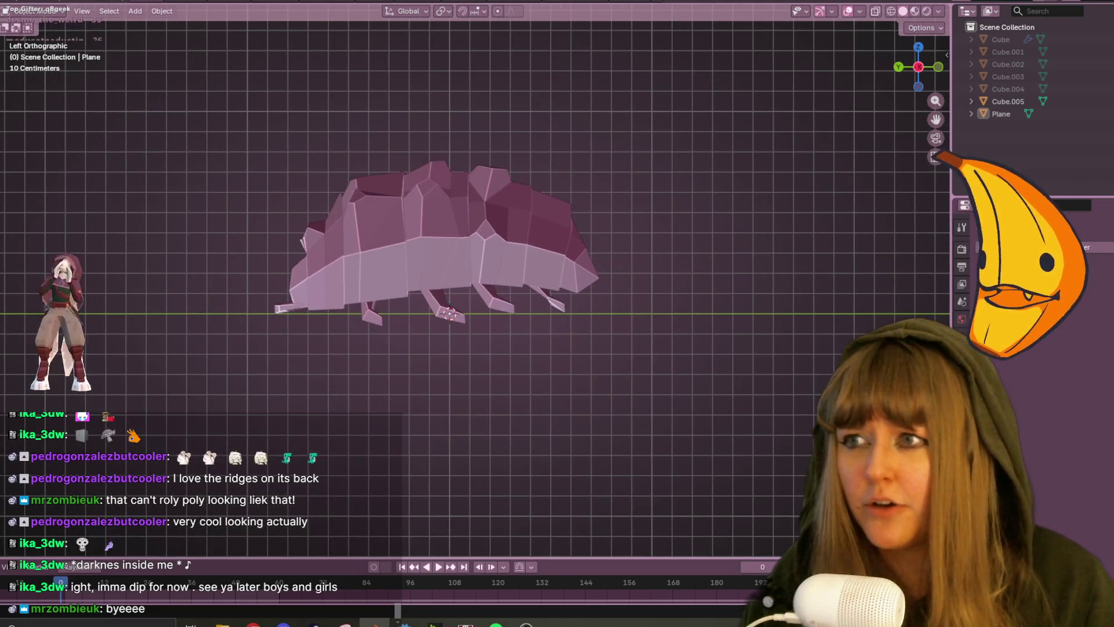
{"action": "left_click", "coordinate": [54, 13]}
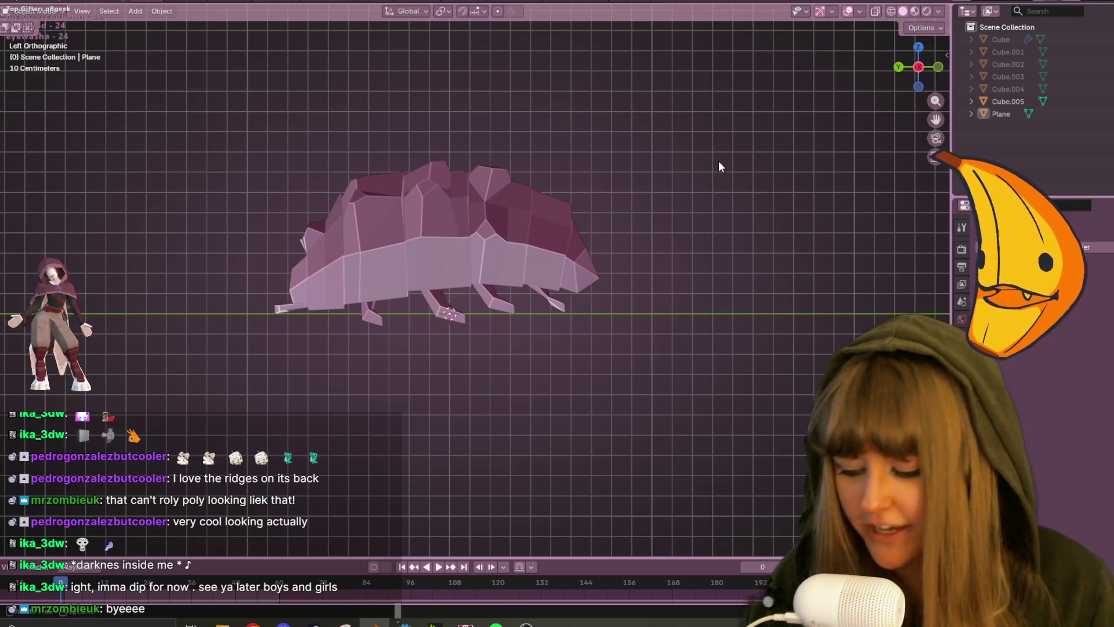
{"action": "key", "text": "shift+a"}
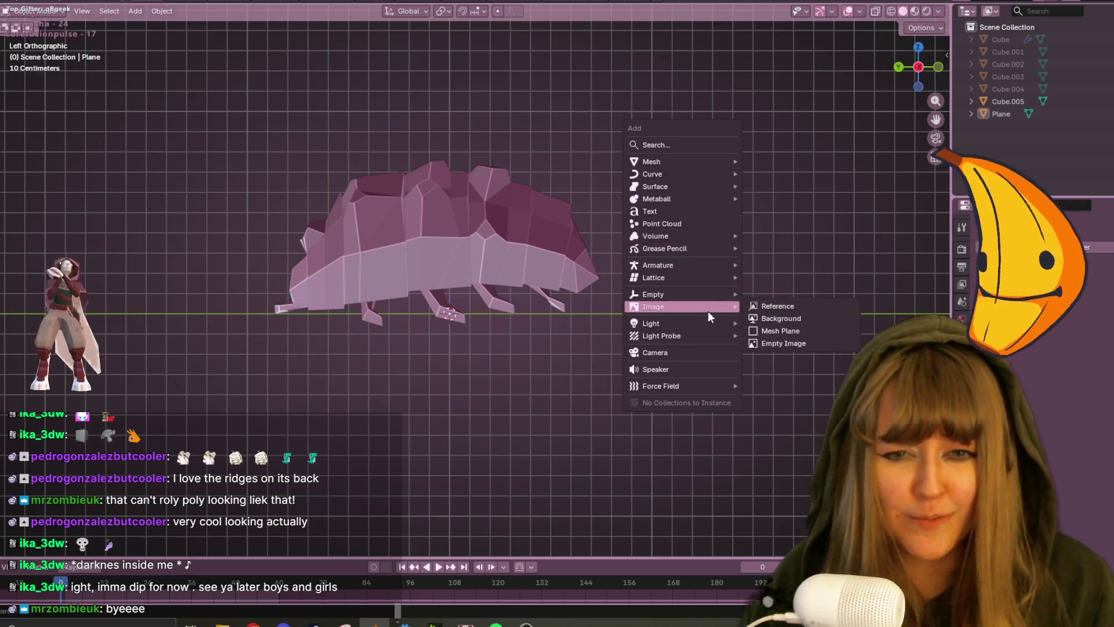
Add a single armature bone, then rotate, shrink and move it into the creature.
{"action": "mouse_move", "coordinate": [715, 202]}
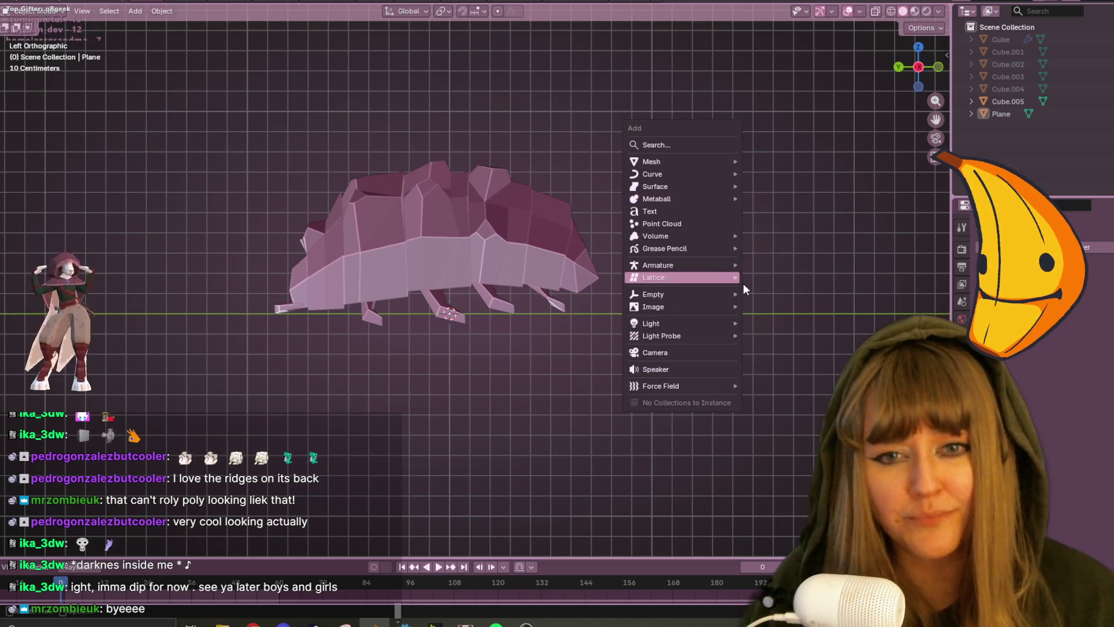
{"action": "left_click", "coordinate": [756, 267]}
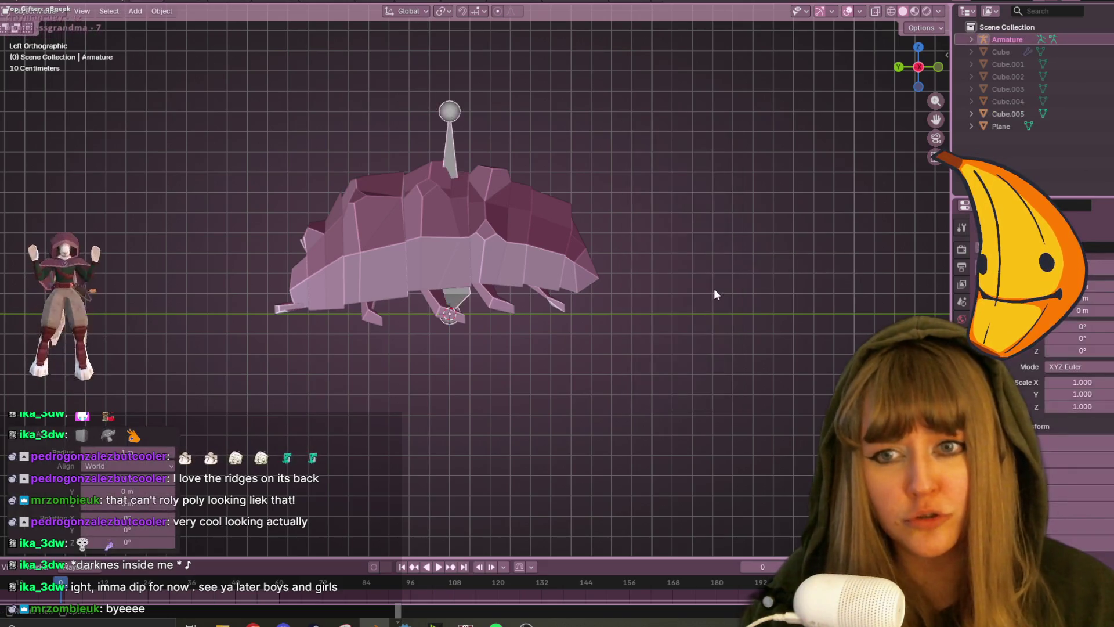
{"action": "scroll", "coordinate": [695, 264], "scroll_direction": "down", "scroll_amount": 2}
{"action": "key", "text": "r"}
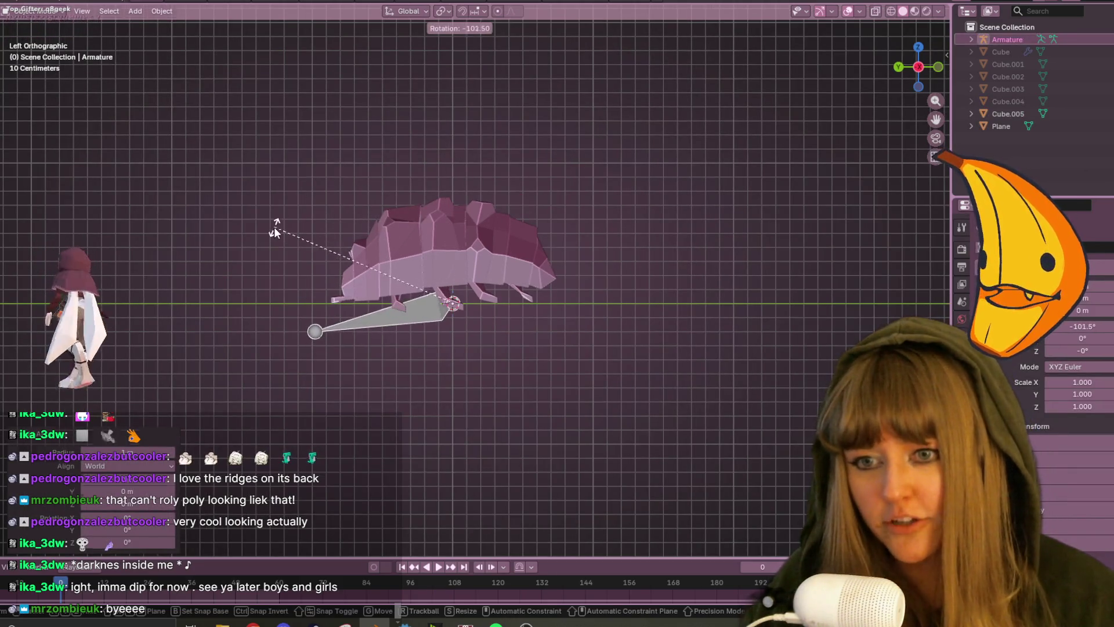
{"action": "key", "text": "Return"}
{"action": "key", "text": "s"}
{"action": "left_click", "coordinate": [530, 319]}
{"action": "key", "text": "g"}
{"action": "left_click", "coordinate": [525, 267]}
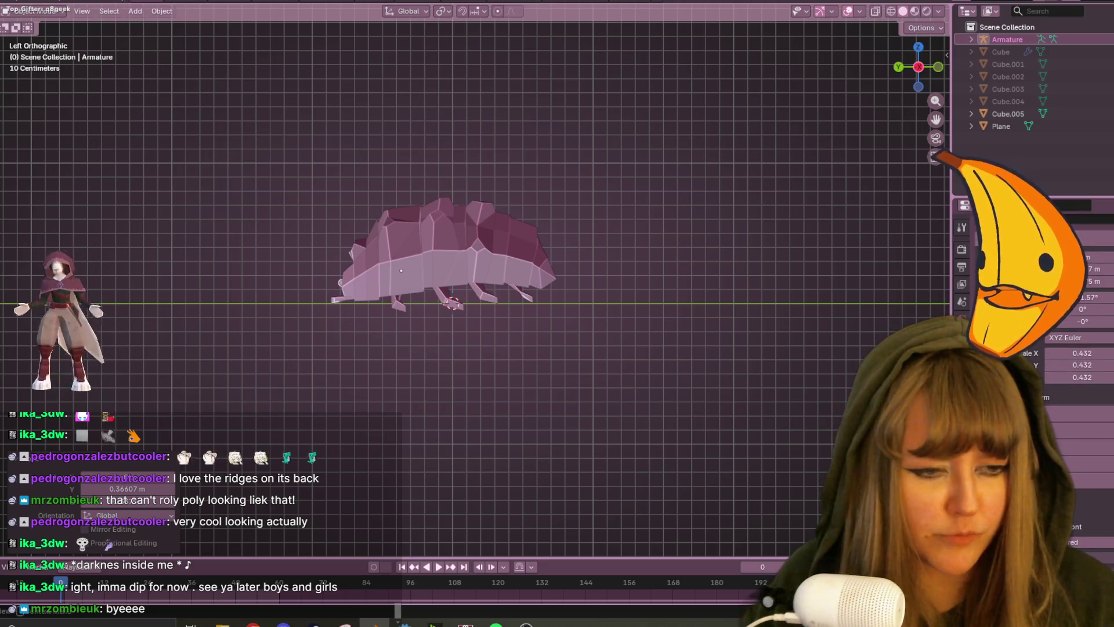
Enable In Front so the bone shows through the shell mesh.
{"action": "left_click", "coordinate": [1073, 531]}
{"action": "scroll", "coordinate": [431, 308], "scroll_direction": "up", "scroll_amount": 3}
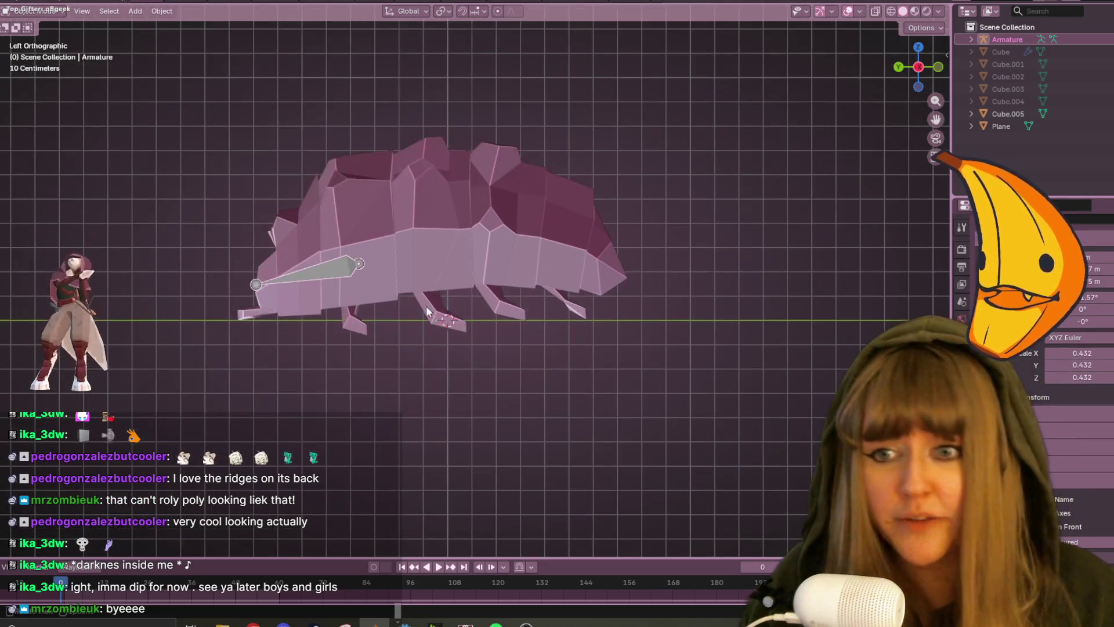
{"action": "middle_click_drag", "start_coordinate": [426, 272], "coordinate": [607, 281], "text": "shift"}
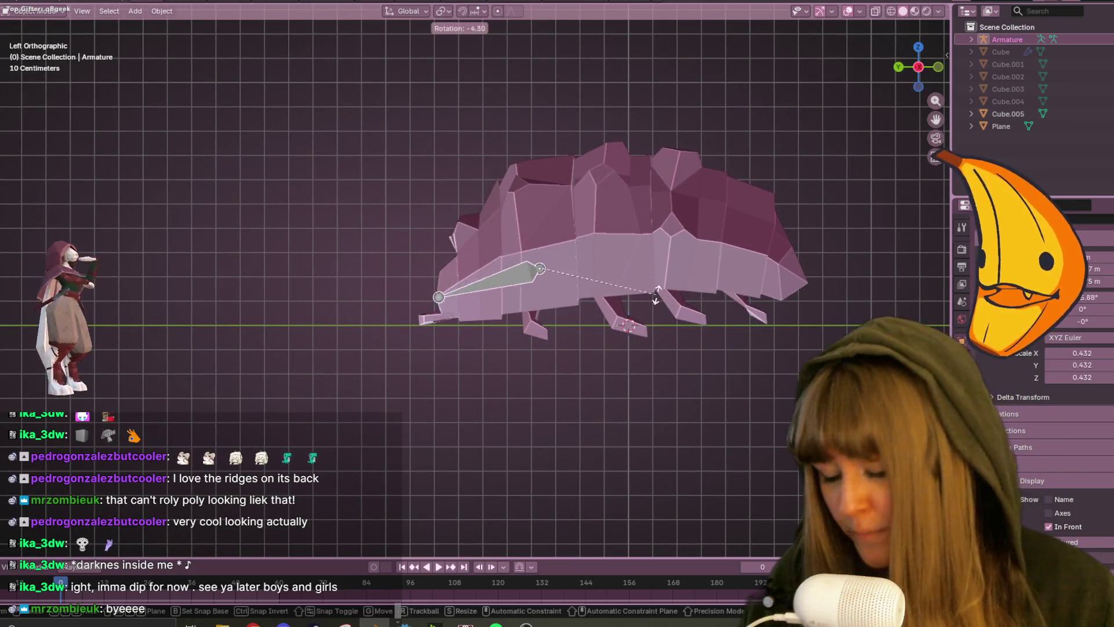
{"action": "key", "text": "h"}
{"action": "key", "text": "alt+h"}
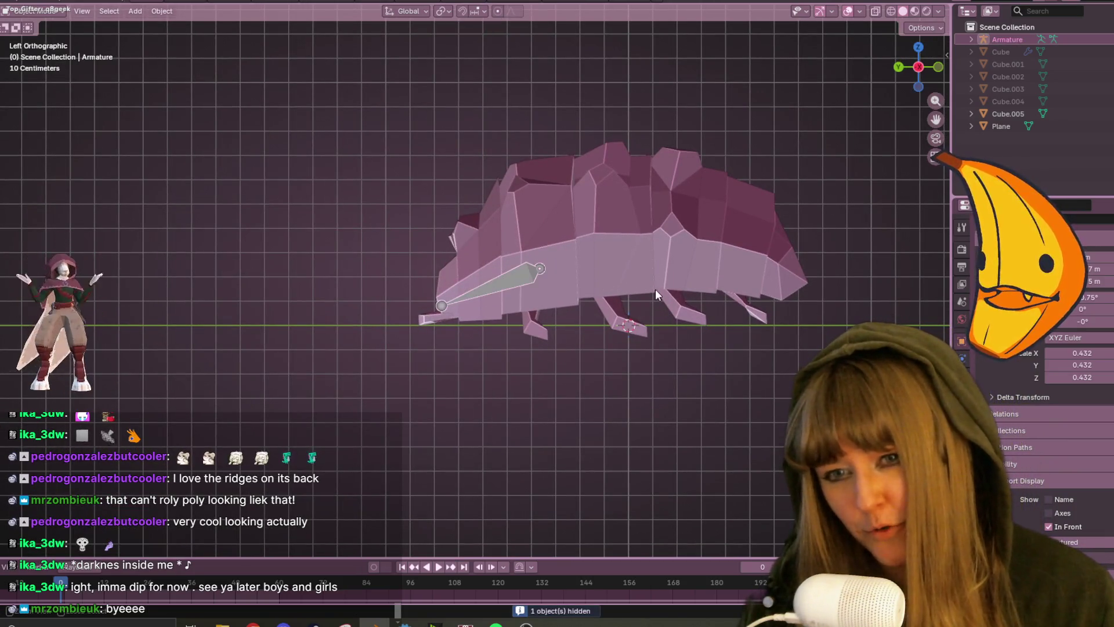
{"action": "mouse_move", "coordinate": [631, 257]}
{"action": "middle_mouse_down", "text": "shift"}
{"action": "mouse_move", "coordinate": [637, 245]}
{"action": "mouse_move", "coordinate": [436, 266]}
{"action": "middle_mouse_up", "text": "shift"}
{"action": "key", "text": "h"}
{"action": "key", "text": "alt+h"}
Move, rotate, shrink and slightly tilt the bone so it lies lengthwise inside the body.
{"action": "key", "text": "g"}
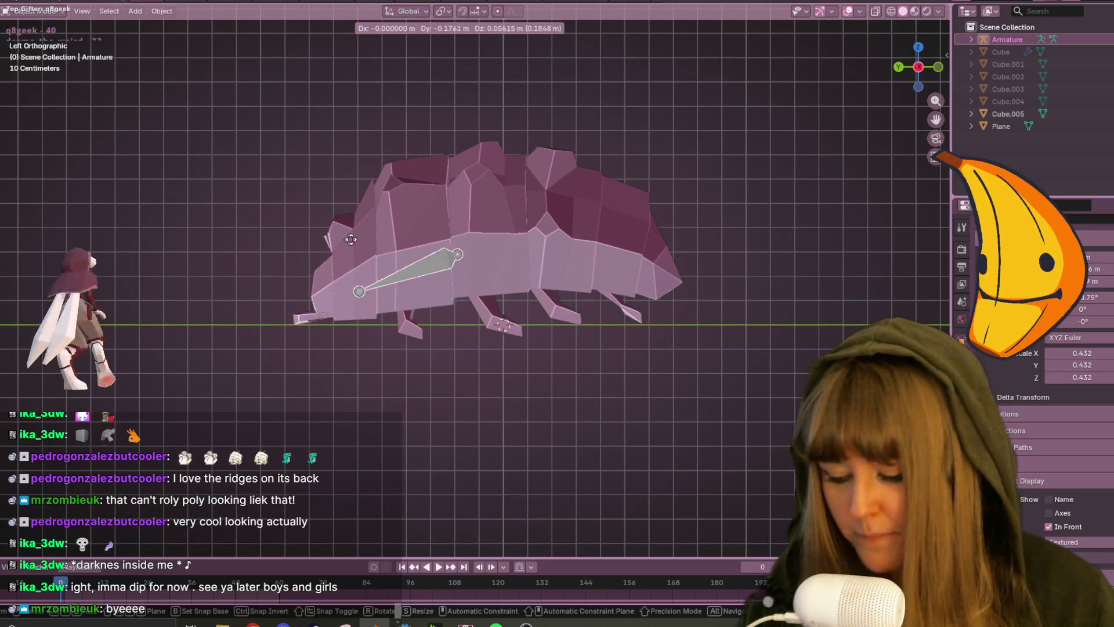
{"action": "left_click", "coordinate": [664, 262]}
{"action": "key", "text": "r"}
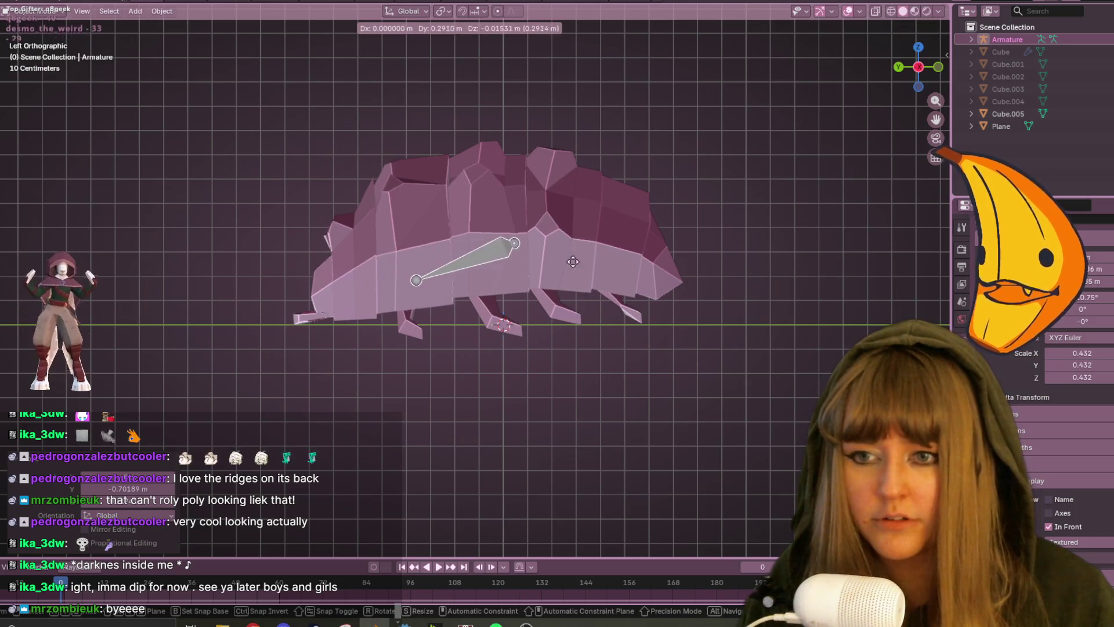
{"action": "left_click", "coordinate": [527, 284]}
{"action": "key", "text": "s"}
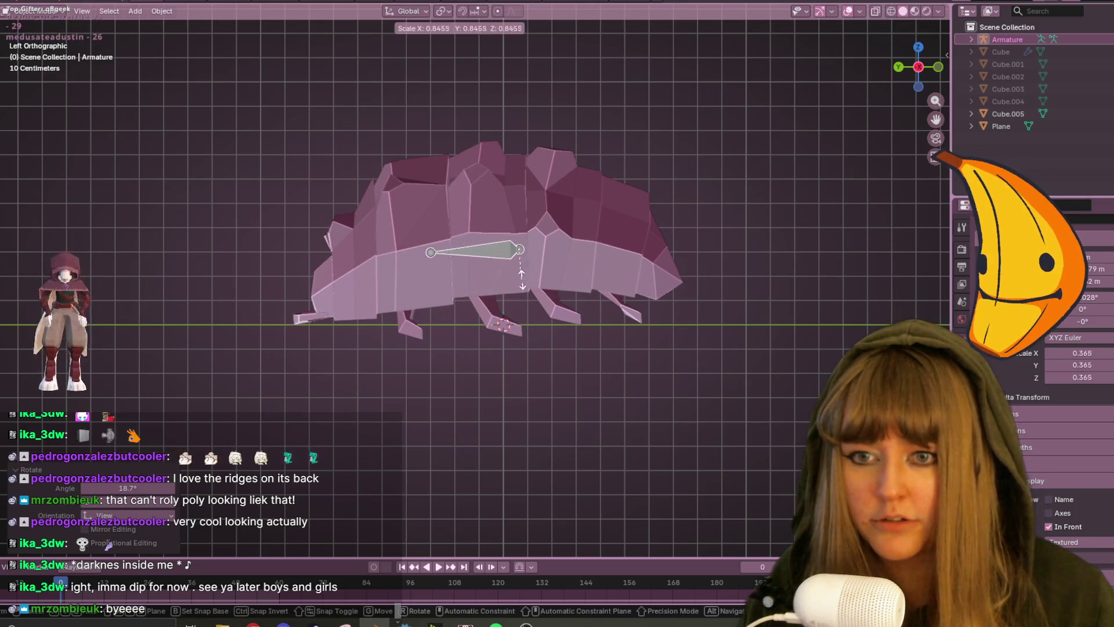
{"action": "left_click", "coordinate": [535, 272]}
{"action": "key", "text": "g"}
{"action": "left_click", "coordinate": [544, 278]}
{"action": "key", "text": "r"}
{"action": "left_click", "coordinate": [440, 267]}
In Edit Mode, extrude two spine bones from the rear joint toward the tail.
{"action": "left_click", "coordinate": [447, 268]}
{"action": "key", "text": "Tab"}
{"action": "key", "text": "c"}
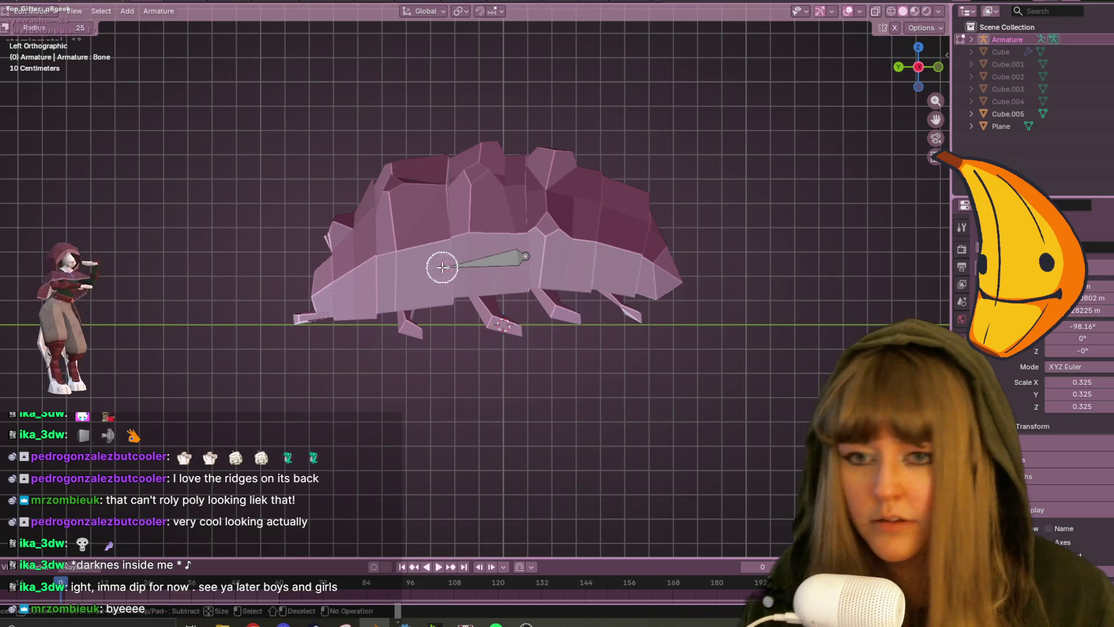
{"action": "left_click", "coordinate": [451, 266]}
{"action": "key", "text": "Escape"}
{"action": "key", "text": "e"}
{"action": "left_click", "coordinate": [376, 282]}
{"action": "key", "text": "e"}
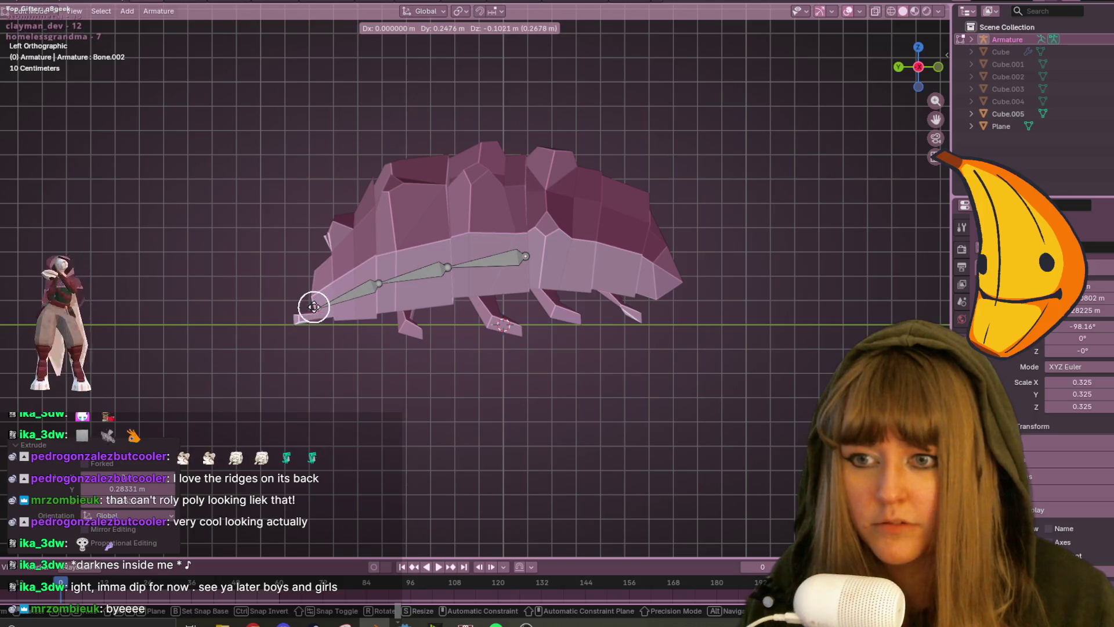
{"action": "left_click", "coordinate": [314, 306]}
{"action": "mouse_move", "coordinate": [420, 305]}
{"action": "middle_mouse_down"}
{"action": "mouse_move", "coordinate": [500, 326]}
{"action": "mouse_move", "coordinate": [687, 87]}
{"action": "mouse_move", "coordinate": [901, 57]}
{"action": "middle_mouse_up"}
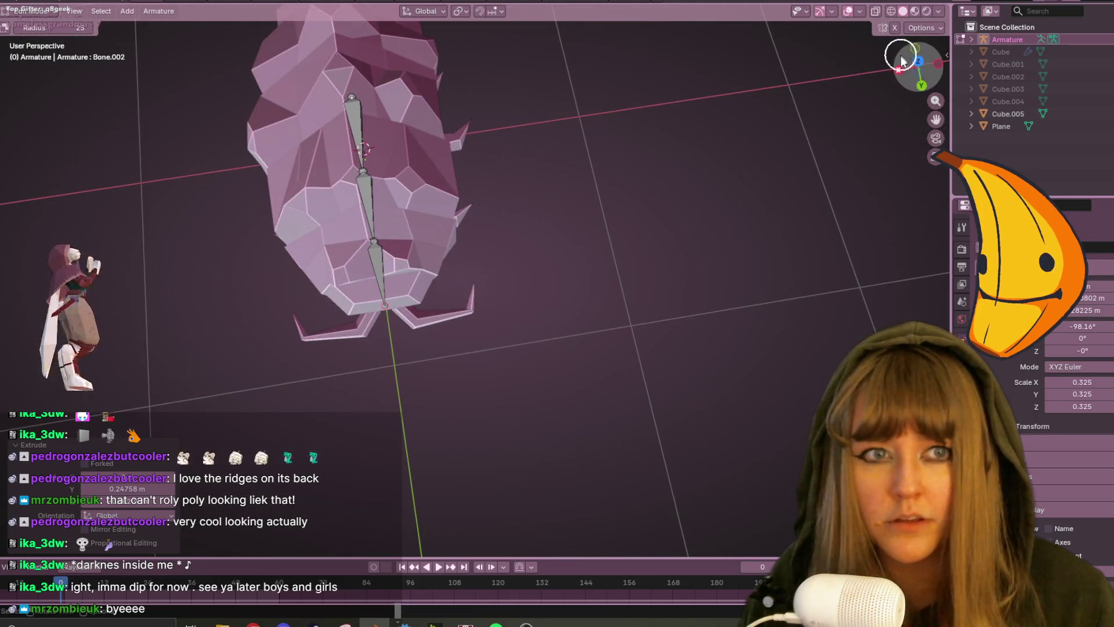
{"action": "left_click", "coordinate": [918, 64]}
Extrude left and right rib bones from the front and second spine joints.
{"action": "key", "text": "e"}
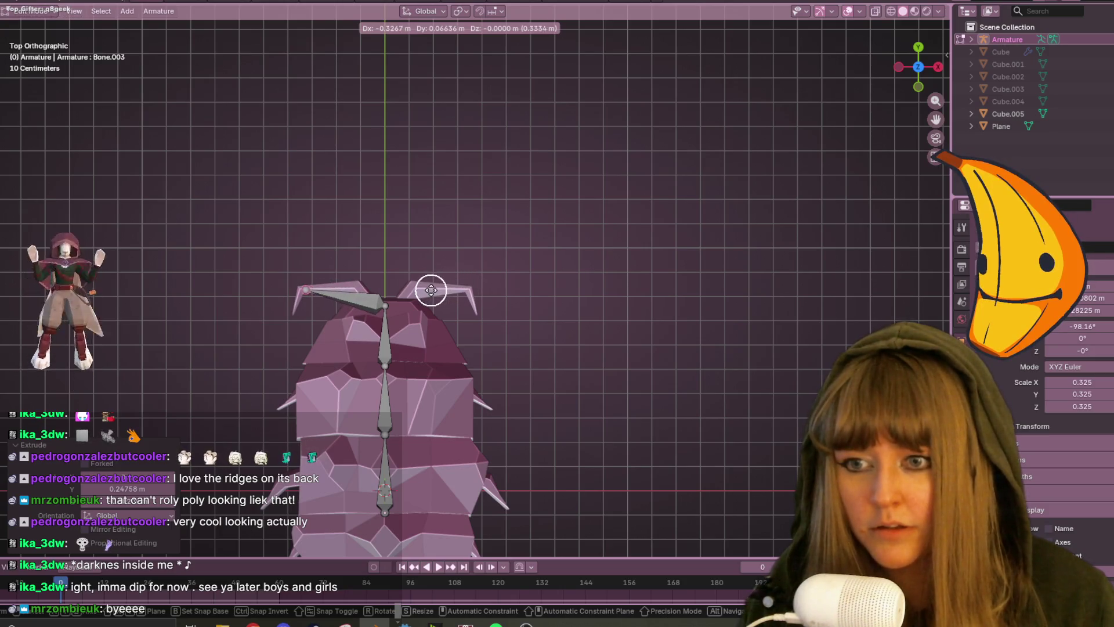
{"action": "left_click", "coordinate": [443, 290]}
{"action": "left_click", "coordinate": [388, 306]}
{"action": "key", "text": "e"}
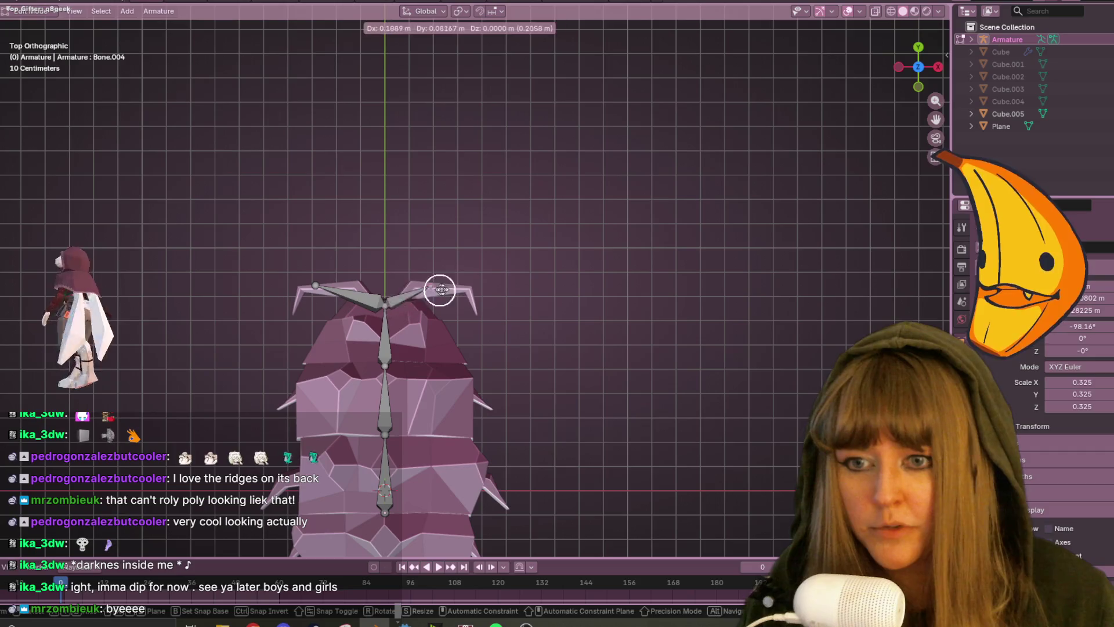
{"action": "left_click", "coordinate": [481, 295]}
{"action": "mouse_move", "coordinate": [472, 293]}
{"action": "middle_mouse_down", "text": "shift"}
{"action": "mouse_move", "coordinate": [540, 323]}
{"action": "mouse_move", "coordinate": [417, 256]}
{"action": "middle_mouse_up", "text": "shift"}
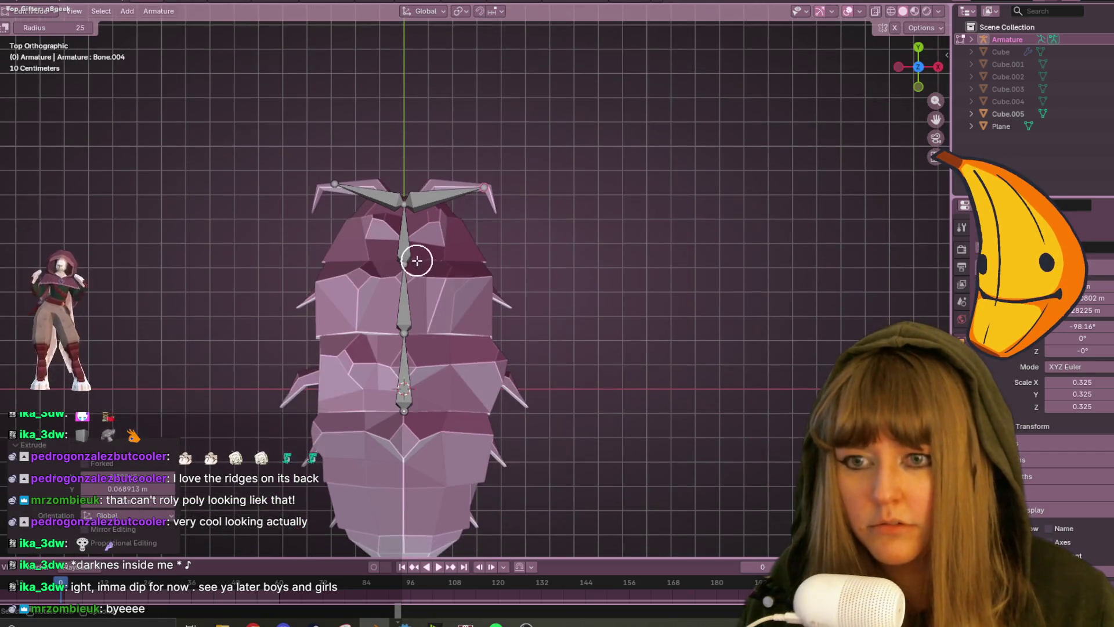
{"action": "key", "text": "e"}
{"action": "left_click", "coordinate": [329, 328]}
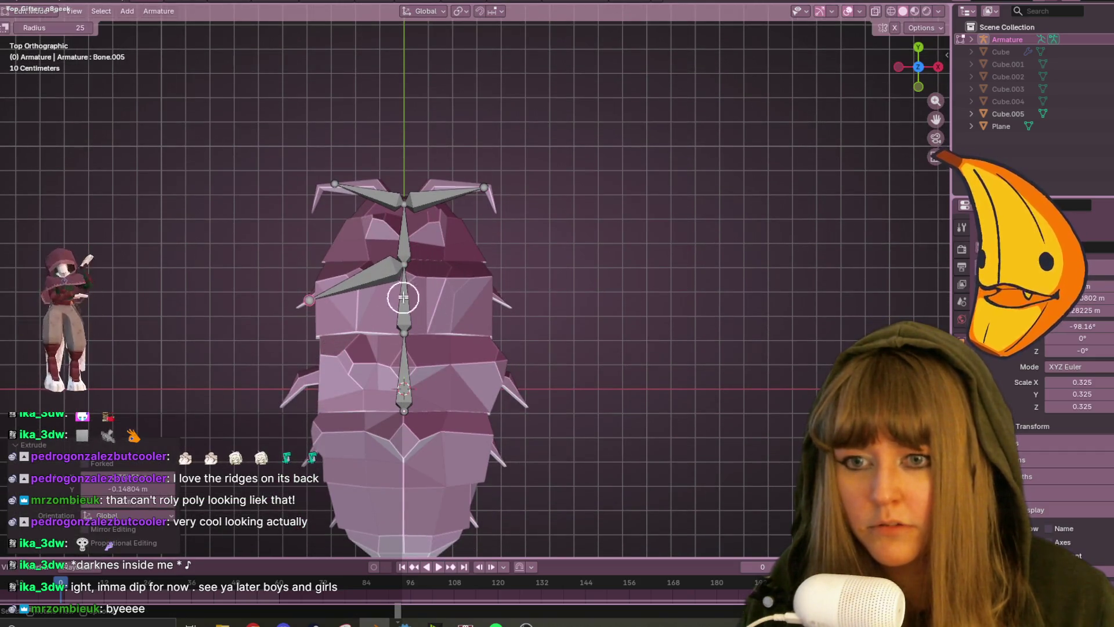
{"action": "key", "text": "e"}
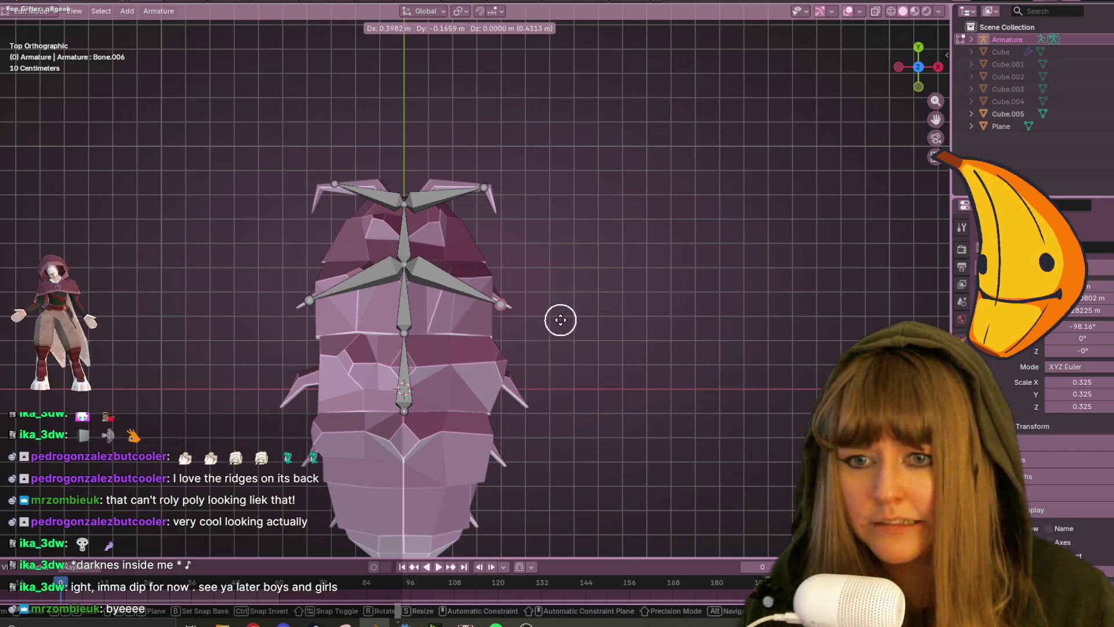
{"action": "left_click", "coordinate": [557, 320]}
{"action": "middle_click_drag", "start_coordinate": [441, 355], "coordinate": [472, 269], "text": "shift"}
Extrude a left and a right rib bone from the lower spine joint.
{"action": "left_click", "coordinate": [436, 246]}
{"action": "key", "text": "e"}
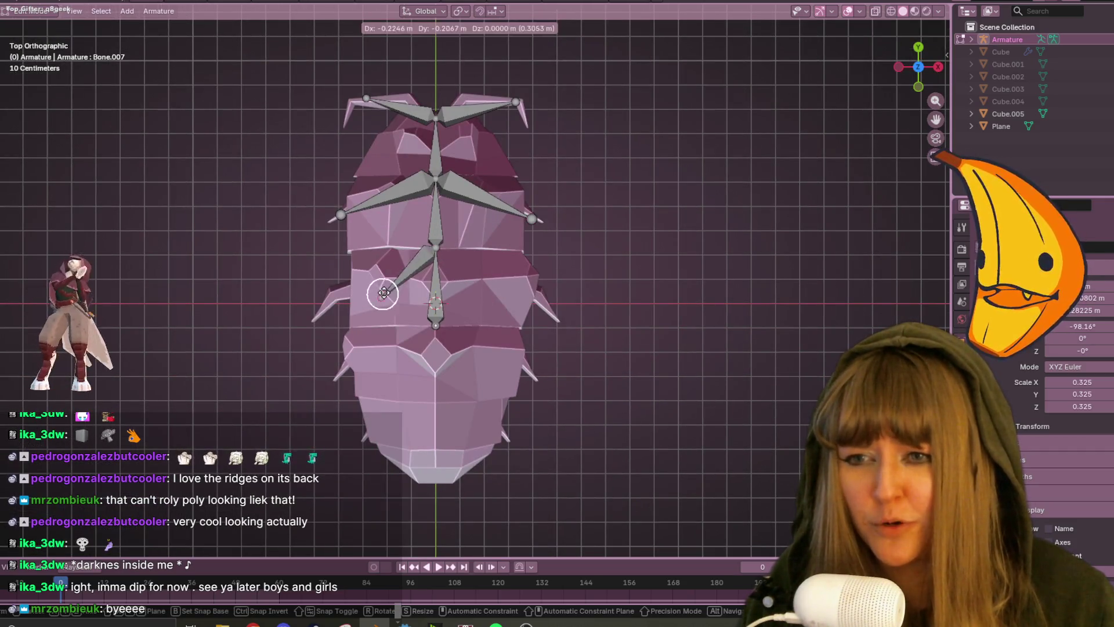
{"action": "left_click", "coordinate": [323, 303]}
{"action": "left_click", "coordinate": [436, 247]}
{"action": "key", "text": "e"}
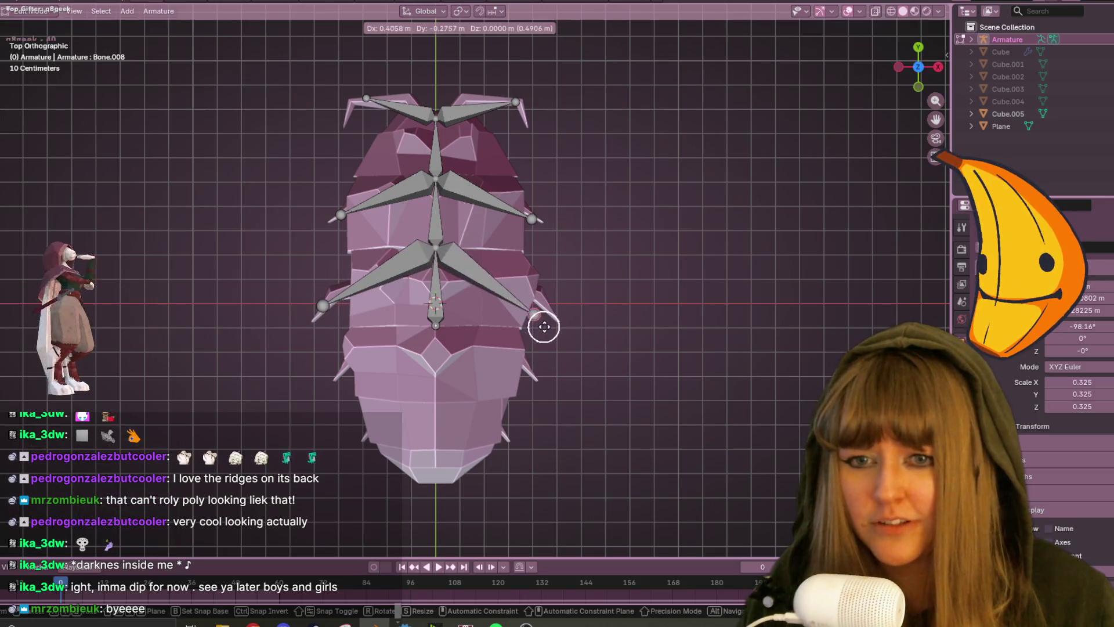
{"action": "left_click", "coordinate": [559, 325]}
{"action": "mouse_move", "coordinate": [559, 324]}
{"action": "middle_mouse_down"}
{"action": "mouse_move", "coordinate": [644, 269]}
{"action": "mouse_move", "coordinate": [580, 155]}
{"action": "mouse_move", "coordinate": [580, 94]}
{"action": "mouse_move", "coordinate": [525, 214]}
{"action": "mouse_move", "coordinate": [634, 406]}
{"action": "mouse_move", "coordinate": [562, 37]}
{"action": "mouse_move", "coordinate": [577, 120]}
{"action": "mouse_move", "coordinate": [580, 348]}
{"action": "mouse_move", "coordinate": [589, 275]}
{"action": "mouse_move", "coordinate": [612, 288]}
{"action": "middle_mouse_up"}
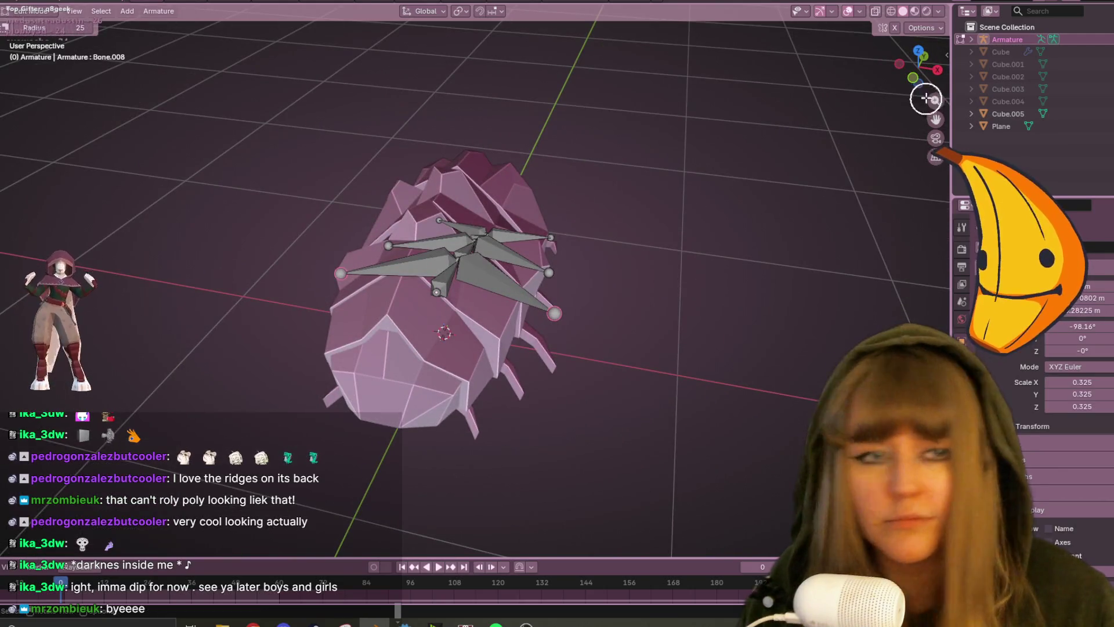
In side view, reposition a bone joint and lower a rib tip toward the legs.
{"action": "left_click", "coordinate": [939, 63]}
{"action": "key", "text": "g"}
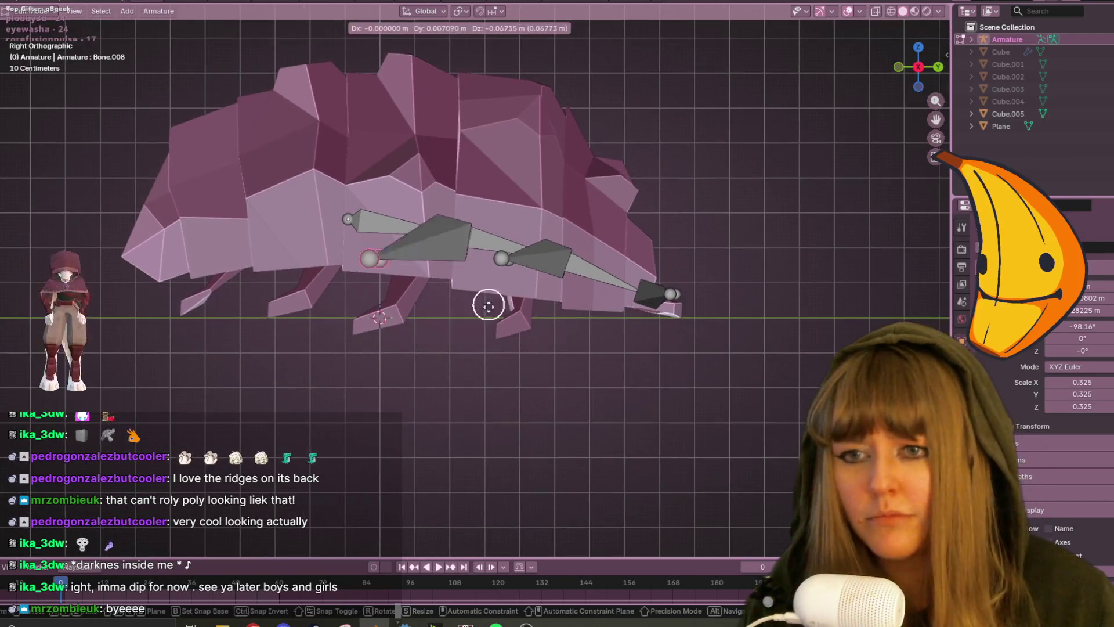
{"action": "left_click", "coordinate": [484, 366]}
{"action": "key", "text": "c"}
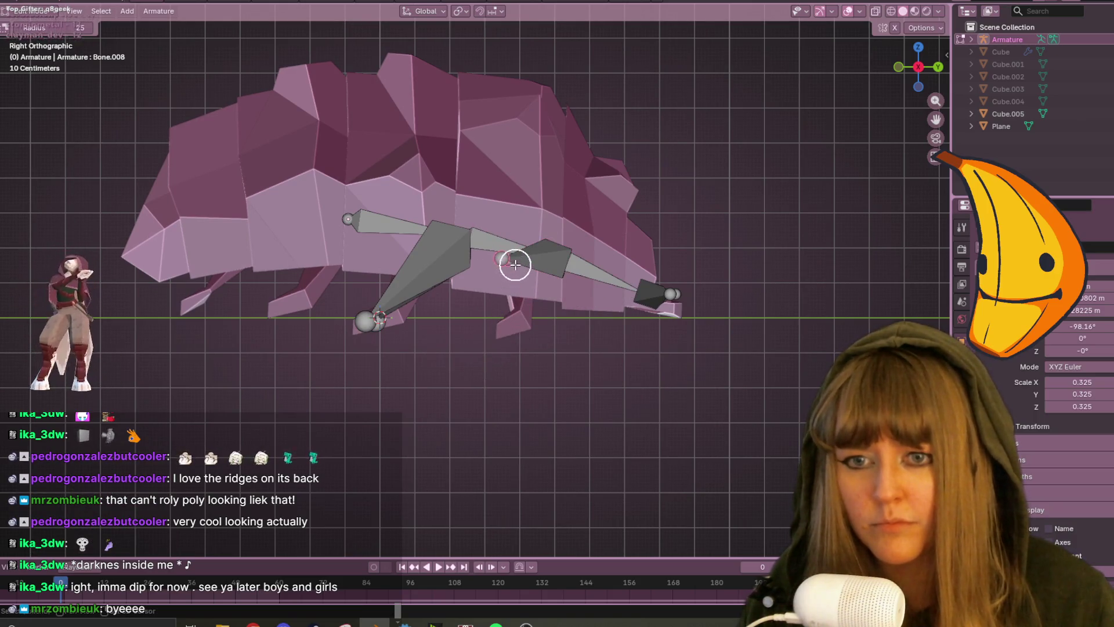
{"action": "key", "text": "Escape"}
{"action": "key", "text": "g"}
{"action": "left_click", "coordinate": [485, 338]}
{"action": "mouse_move", "coordinate": [485, 341]}
{"action": "middle_mouse_down"}
{"action": "mouse_move", "coordinate": [607, 343]}
{"action": "mouse_move", "coordinate": [600, 428]}
{"action": "mouse_move", "coordinate": [378, 222]}
{"action": "mouse_move", "coordinate": [368, 169]}
{"action": "mouse_move", "coordinate": [512, 361]}
{"action": "mouse_move", "coordinate": [478, 375]}
{"action": "middle_mouse_up"}
Extend the spine by two more bones in top view, after undoing a misplaced attempt.
{"action": "key", "text": "c"}
{"action": "mouse_move", "coordinate": [327, 328]}
{"action": "middle_mouse_down"}
{"action": "mouse_move", "coordinate": [547, 293]}
{"action": "mouse_move", "coordinate": [542, 241]}
{"action": "middle_mouse_up"}
{"action": "key", "text": "Escape"}
{"action": "key", "text": "e"}
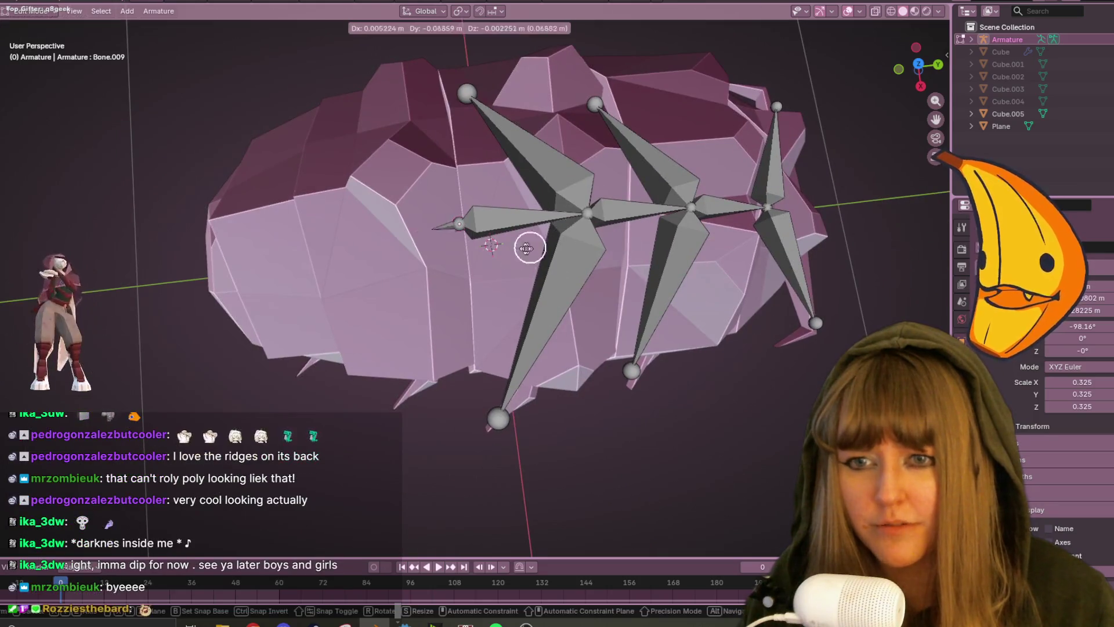
{"action": "key", "text": "Escape"}
{"action": "key", "text": "ctrl+z"}
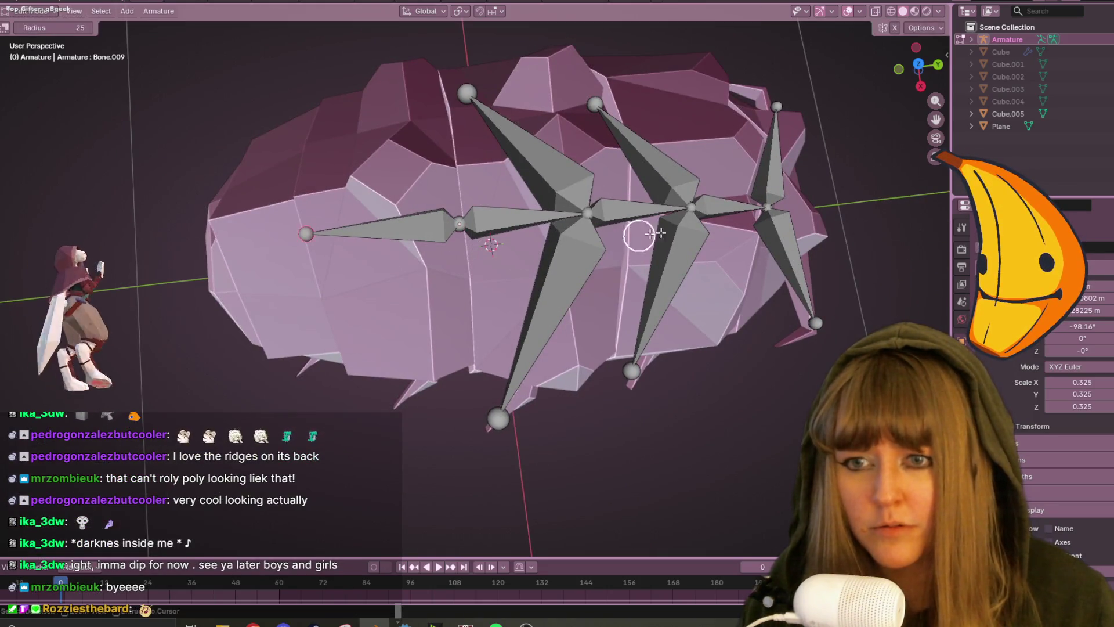
{"action": "left_click", "coordinate": [921, 64]}
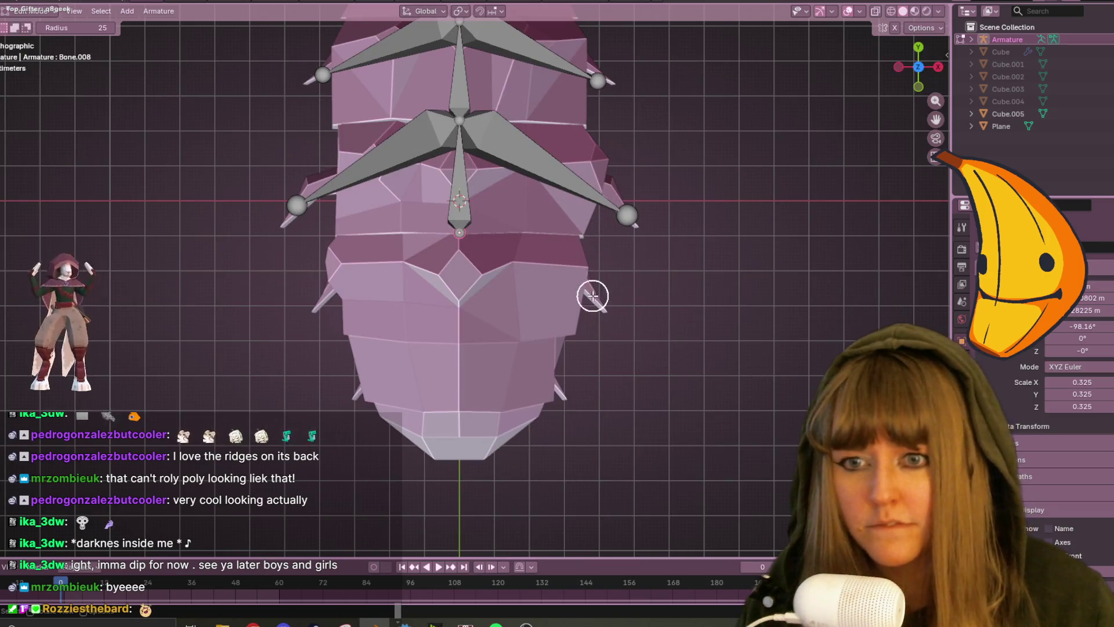
{"action": "scroll", "coordinate": [594, 296], "scroll_direction": "up", "scroll_amount": 3}
{"action": "key", "text": "e"}
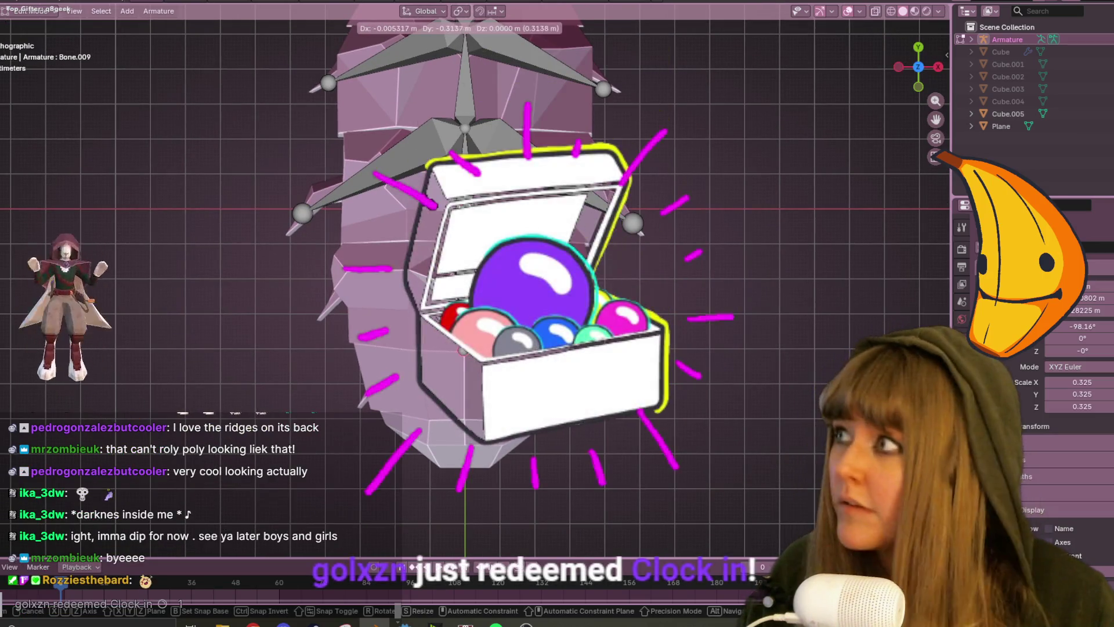
{"action": "left_click", "coordinate": [571, 389]}
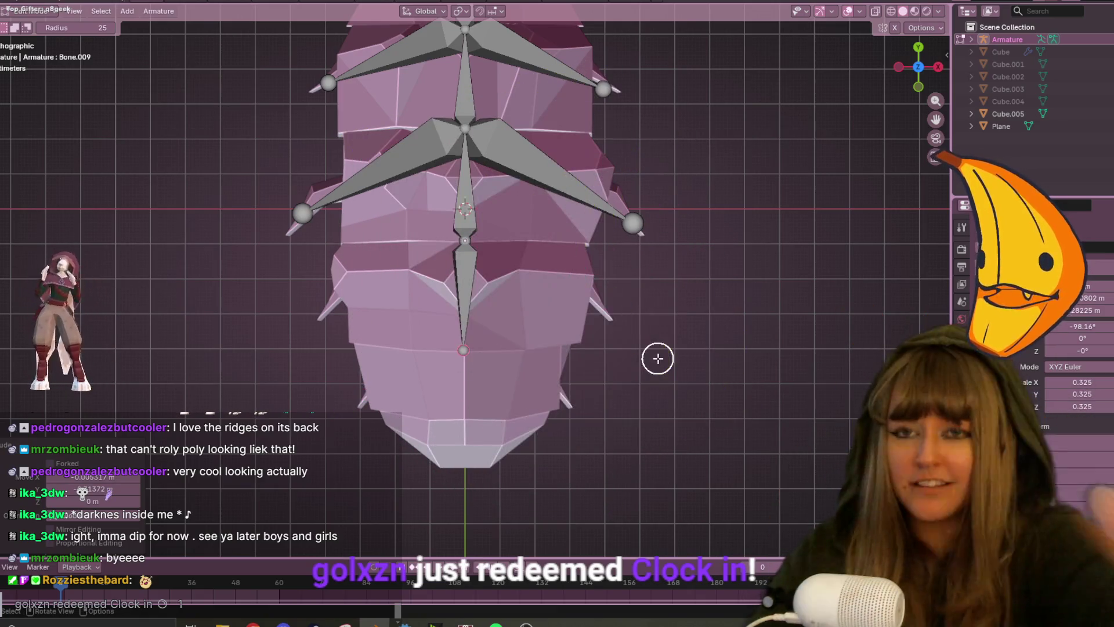
{"action": "key", "text": "e"}
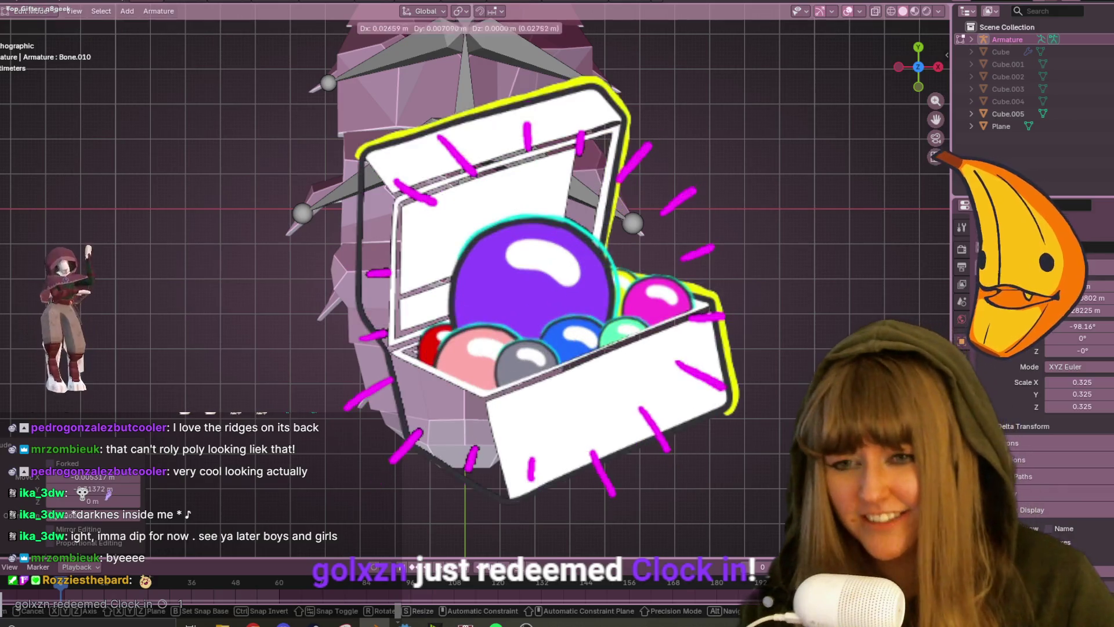
{"action": "left_click", "coordinate": [505, 479]}
Pull out further left and right rib pairs, including the bottom pair, from the spine joints.
{"action": "left_click_drag", "start_coordinate": [470, 243], "coordinate": [610, 320]}
{"action": "mouse_move", "coordinate": [466, 242]}
{"action": "left_mouse_down"}
{"action": "mouse_move", "coordinate": [311, 316]}
{"action": "mouse_move", "coordinate": [332, 309]}
{"action": "left_mouse_up"}
{"action": "middle_click_drag", "start_coordinate": [505, 365], "coordinate": [505, 287], "text": "shift"}
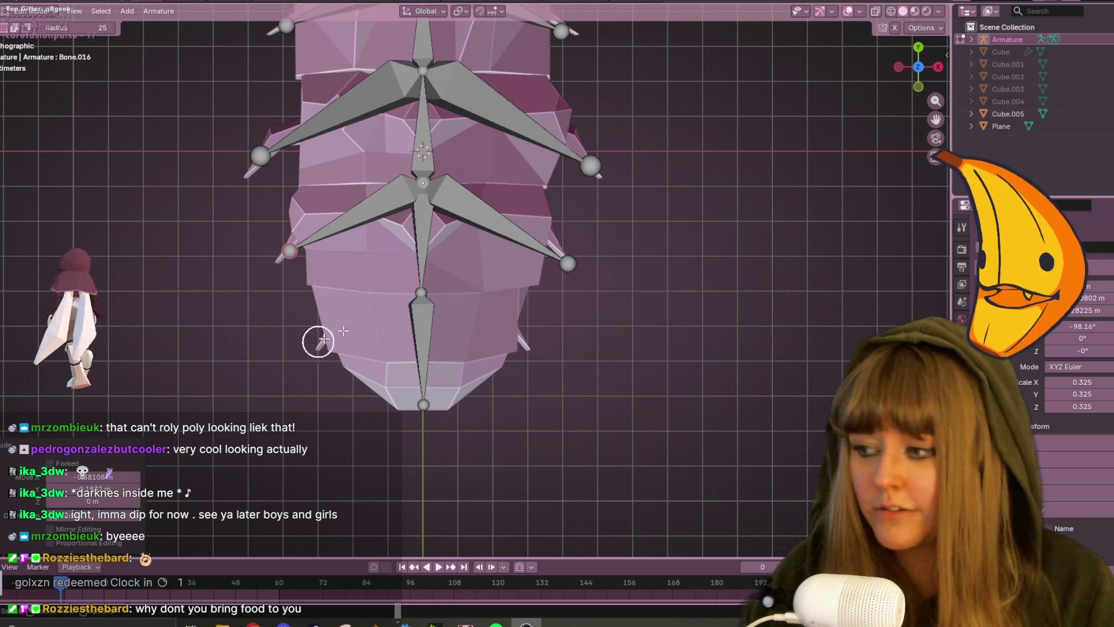
{"action": "left_click_drag", "start_coordinate": [432, 277], "coordinate": [464, 292]}
{"action": "left_click_drag", "start_coordinate": [540, 350], "coordinate": [505, 341]}
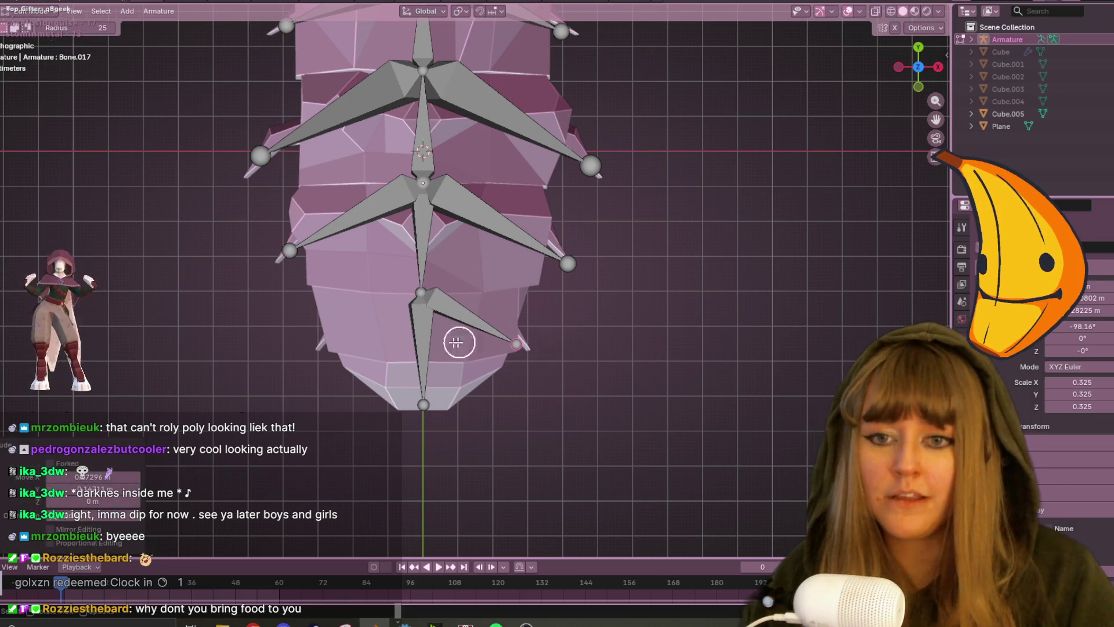
{"action": "left_click_drag", "start_coordinate": [424, 299], "coordinate": [389, 274]}
{"action": "left_click", "coordinate": [319, 330]}
{"action": "middle_click_drag", "start_coordinate": [562, 320], "coordinate": [595, 348], "text": "shift"}
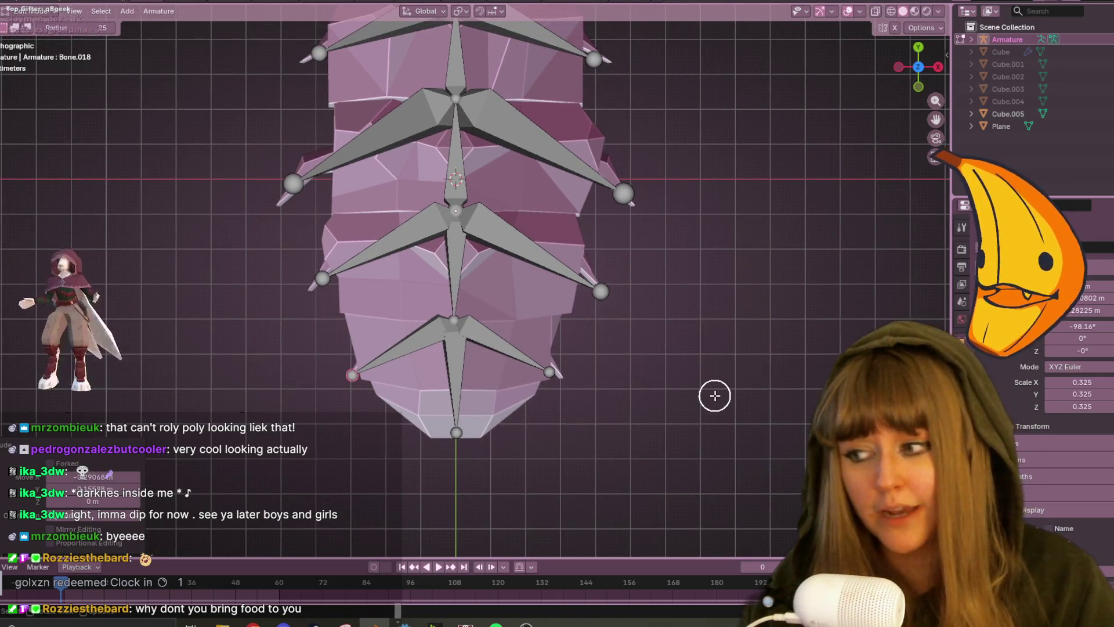
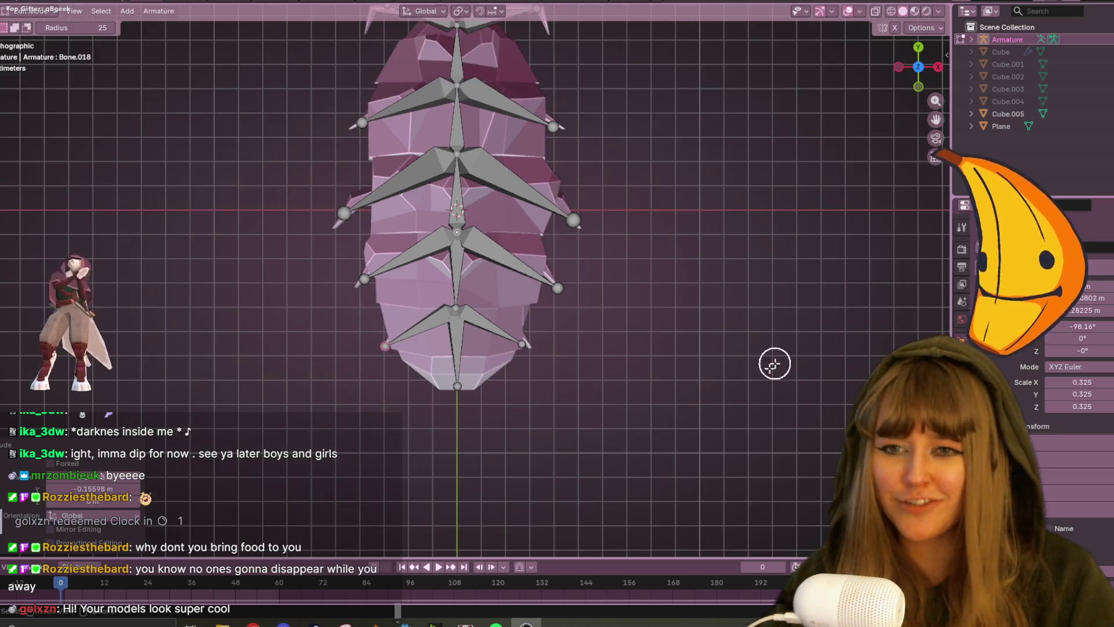
Switch to the side view and set the selection tool to rectangle select.
{"action": "mouse_move", "coordinate": [773, 363]}
{"action": "middle_mouse_down"}
{"action": "mouse_move", "coordinate": [661, 306]}
{"action": "mouse_move", "coordinate": [749, 329]}
{"action": "mouse_move", "coordinate": [688, 321]}
{"action": "mouse_move", "coordinate": [660, 290]}
{"action": "middle_mouse_up"}
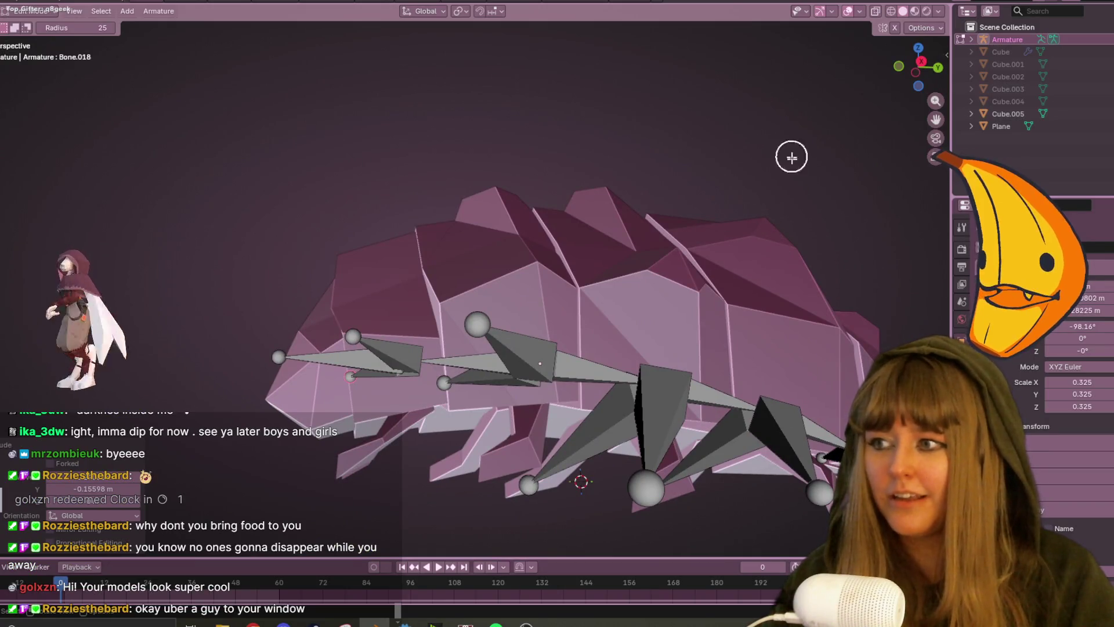
{"action": "left_click", "coordinate": [932, 56]}
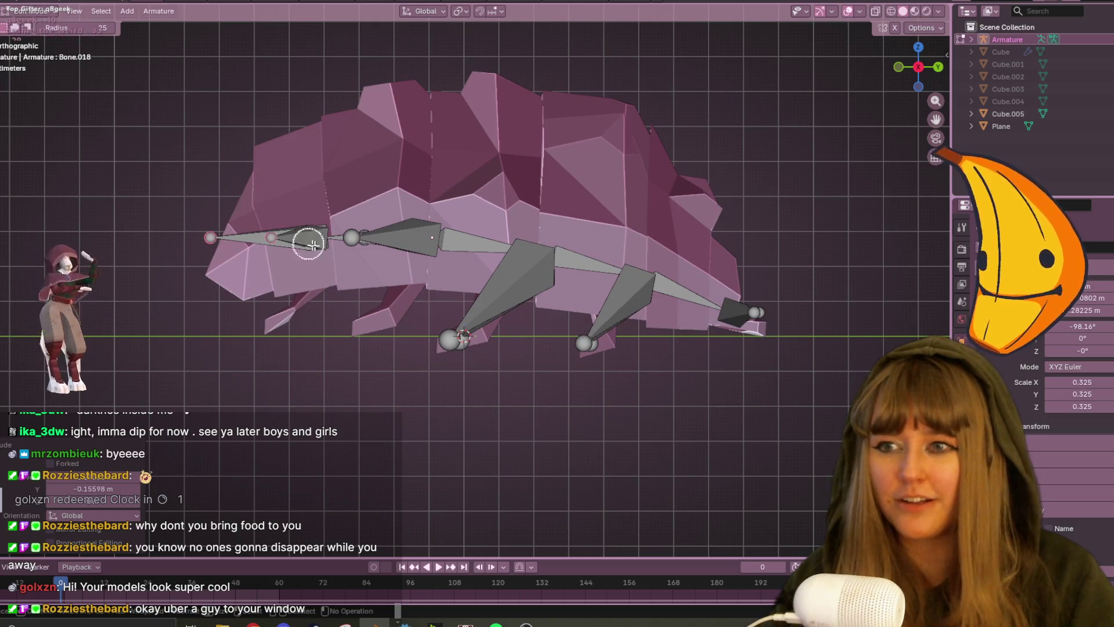
{"action": "left_click", "coordinate": [297, 239]}
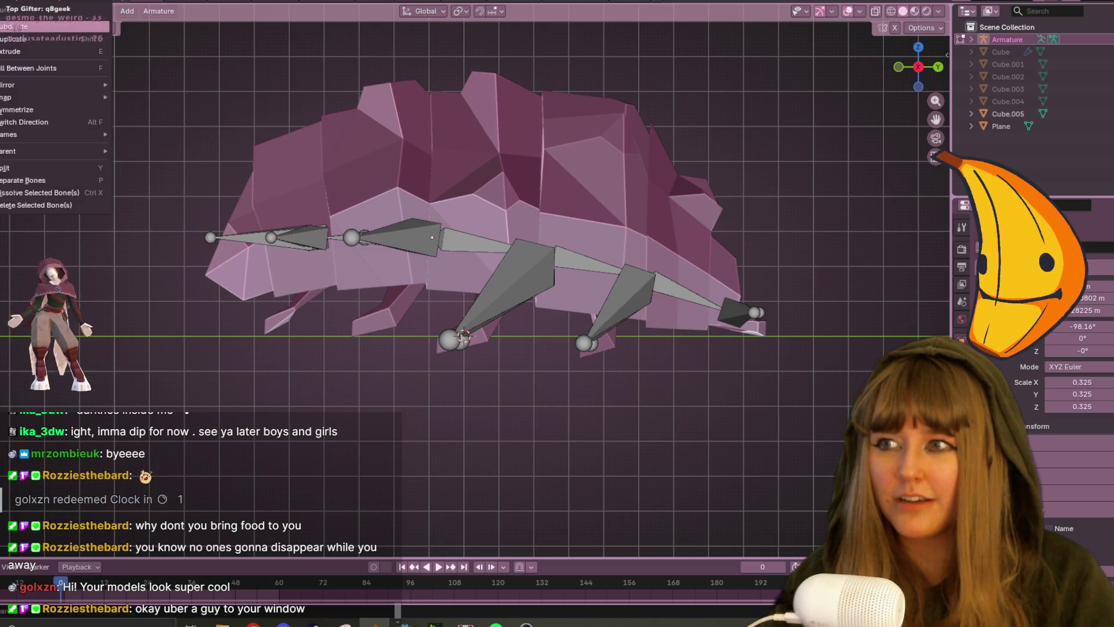
{"action": "right_click", "coordinate": [40, 54]}
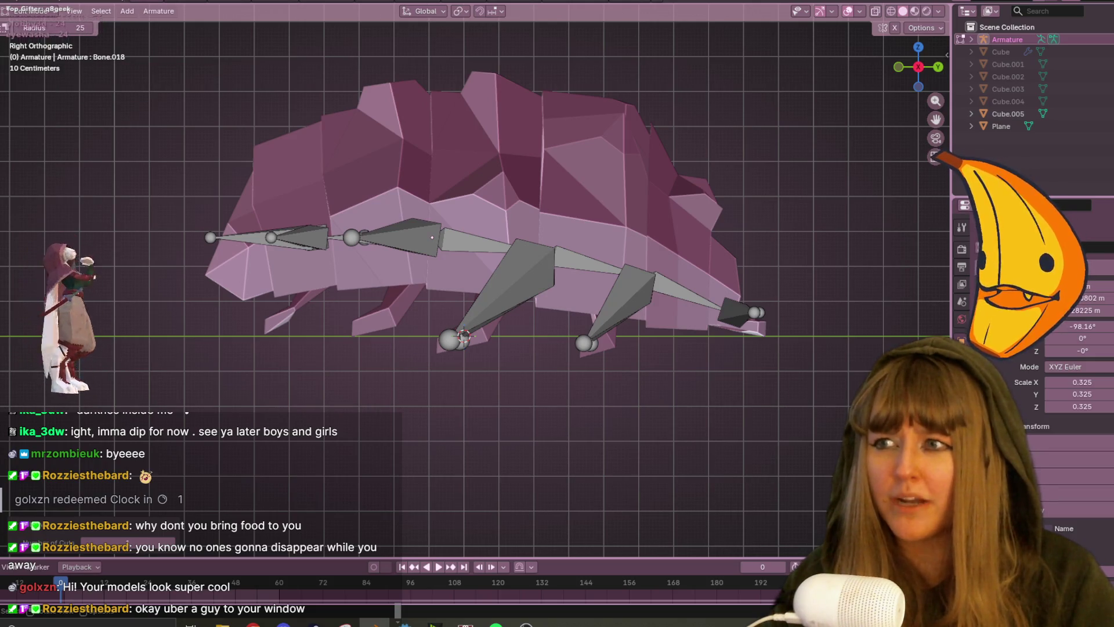
{"action": "left_click", "coordinate": [58, 86]}
{"action": "left_click_drag", "start_coordinate": [430, 335], "coordinate": [442, 336]}
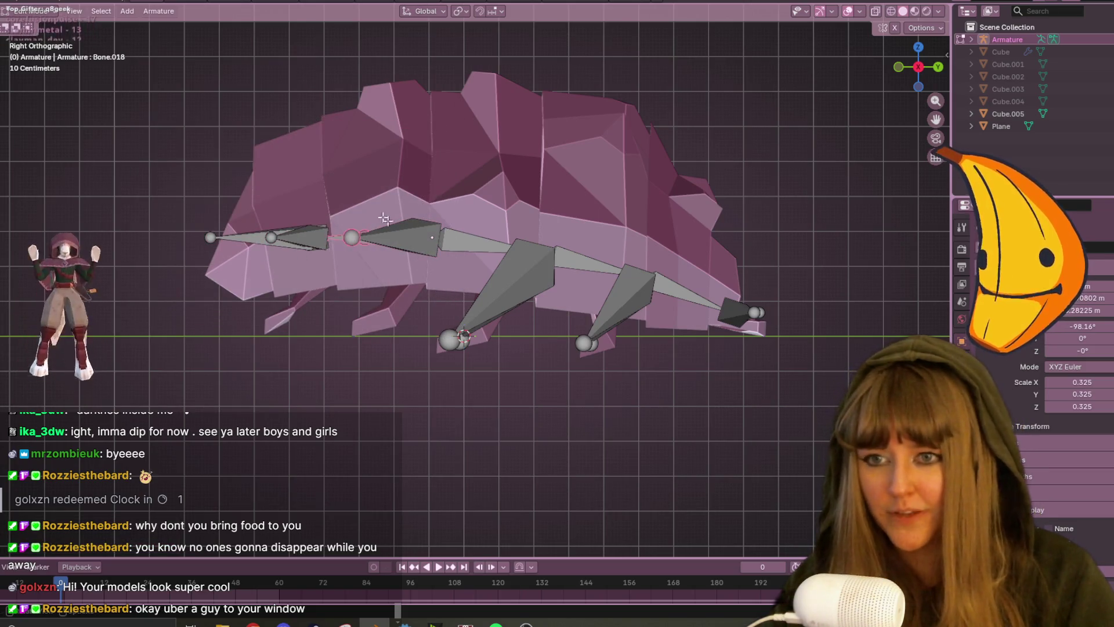
Move a spine joint downward, then select Bone.011 at the rear.
{"action": "left_click", "coordinate": [351, 238]}
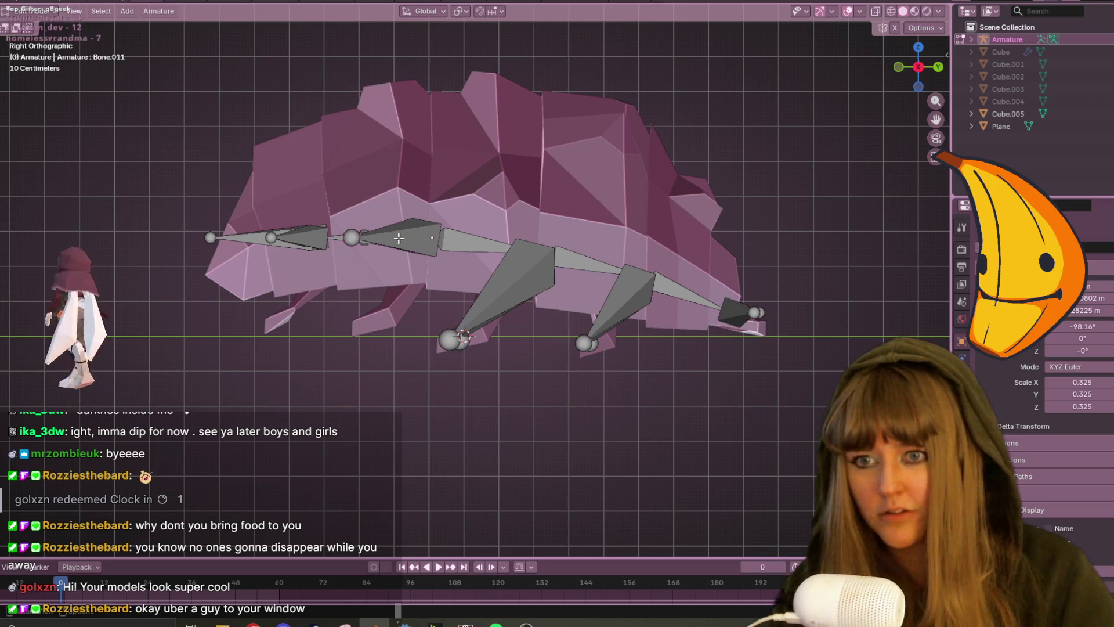
{"action": "mouse_move", "coordinate": [357, 275]}
{"action": "middle_mouse_down", "text": "shift"}
{"action": "mouse_move", "coordinate": [386, 258]}
{"action": "mouse_move", "coordinate": [388, 160]}
{"action": "middle_mouse_up", "text": "shift"}
{"action": "key", "text": "g"}
{"action": "left_click", "coordinate": [461, 220]}
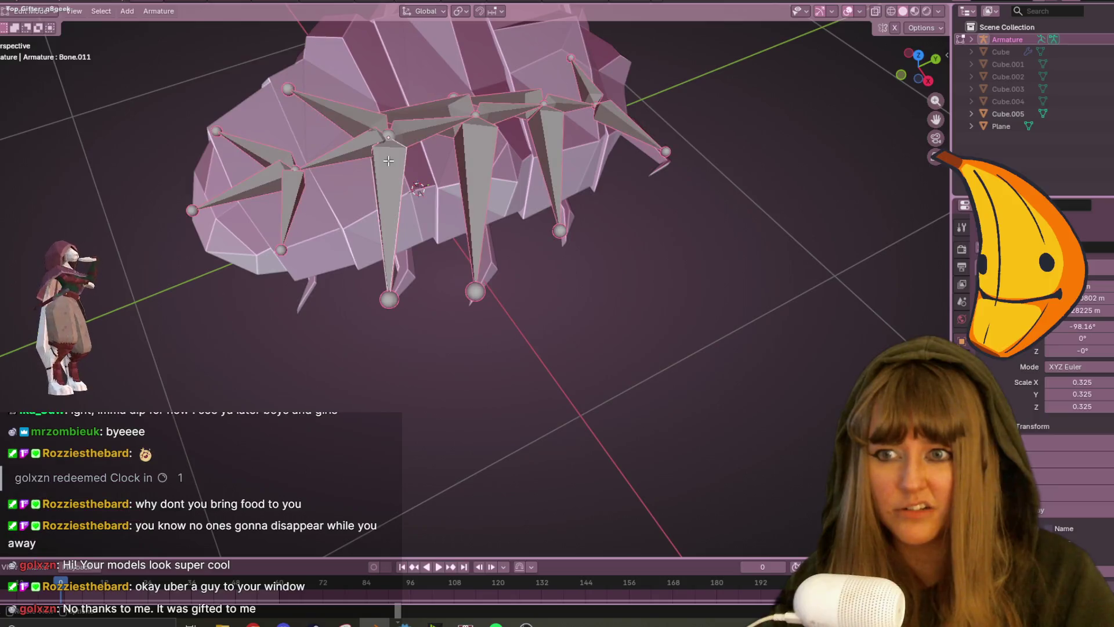
{"action": "left_click", "coordinate": [401, 234]}
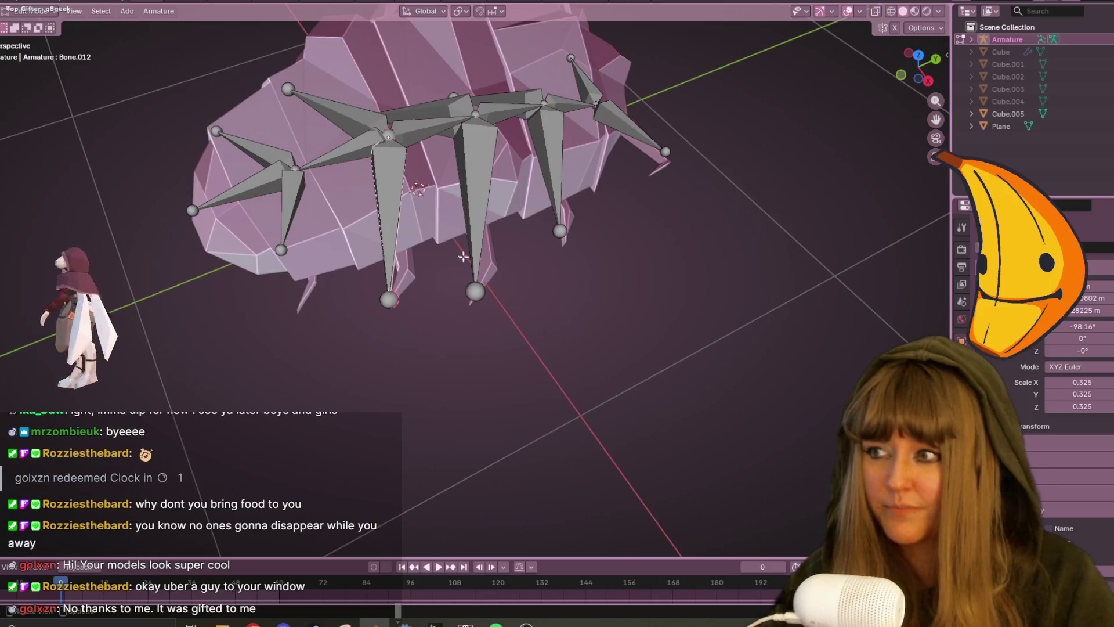
{"action": "left_click", "coordinate": [394, 188], "text": "alt"}
{"action": "left_click", "coordinate": [394, 200]}
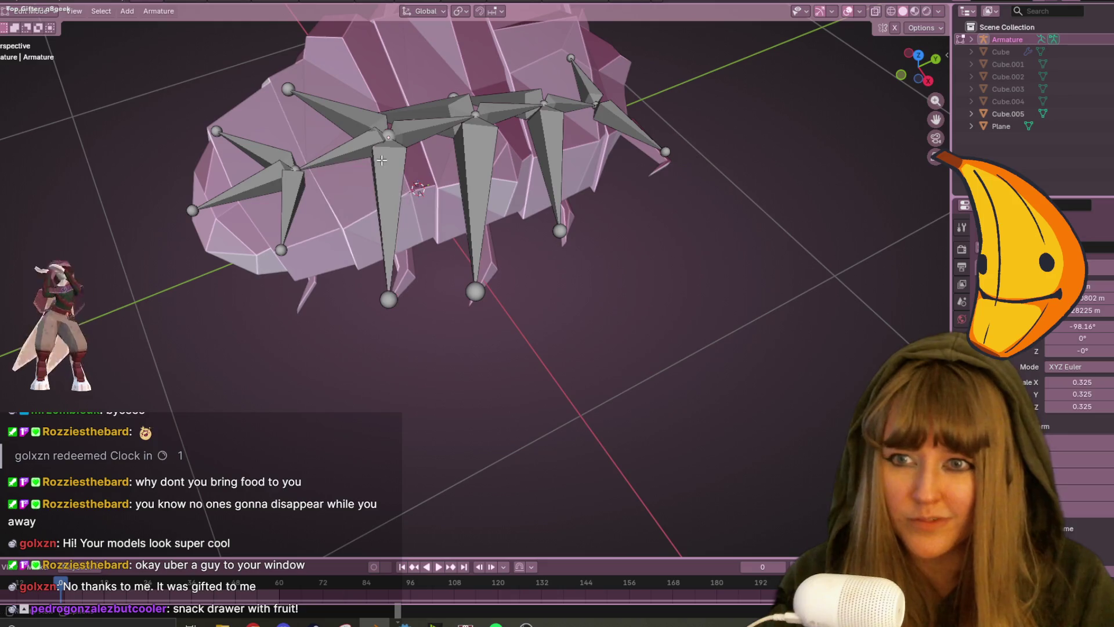
Switch to the top view and frame the whole armature.
{"action": "left_click", "coordinate": [919, 55]}
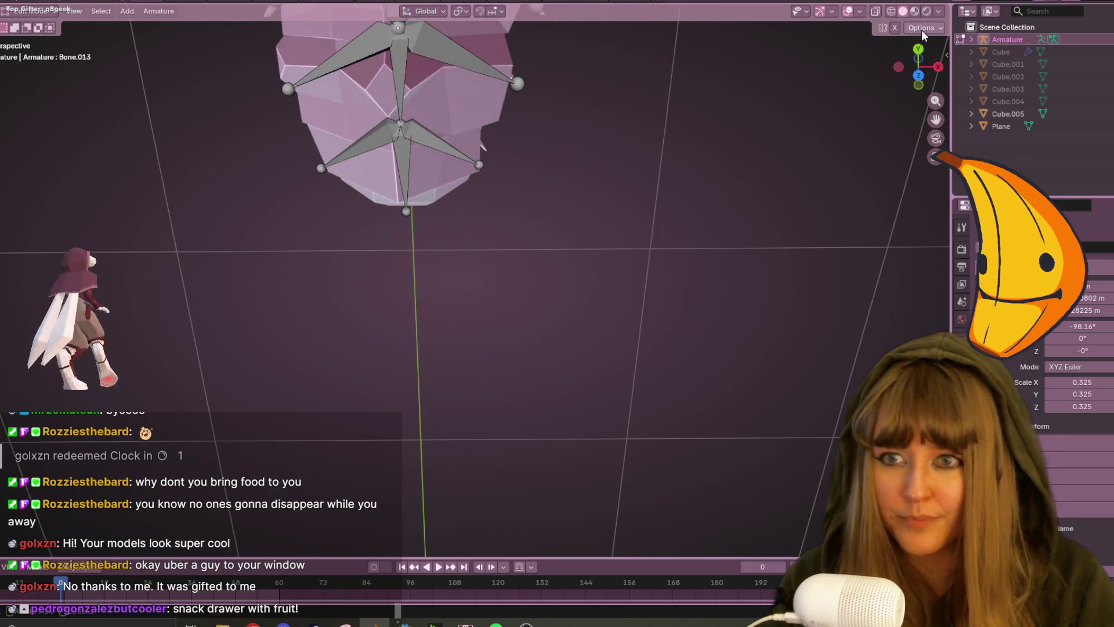
{"action": "left_click", "coordinate": [919, 76]}
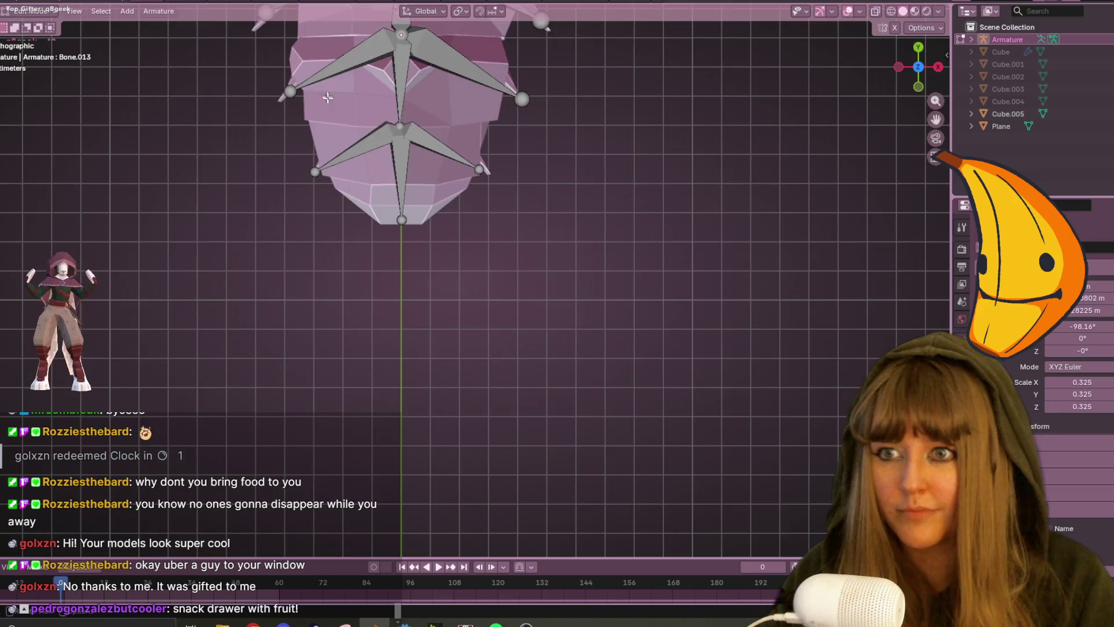
{"action": "middle_click_drag", "start_coordinate": [325, 93], "coordinate": [354, 122]}
{"action": "left_click", "coordinate": [918, 67]}
{"action": "scroll", "coordinate": [708, 82], "scroll_direction": "up", "scroll_amount": 2}
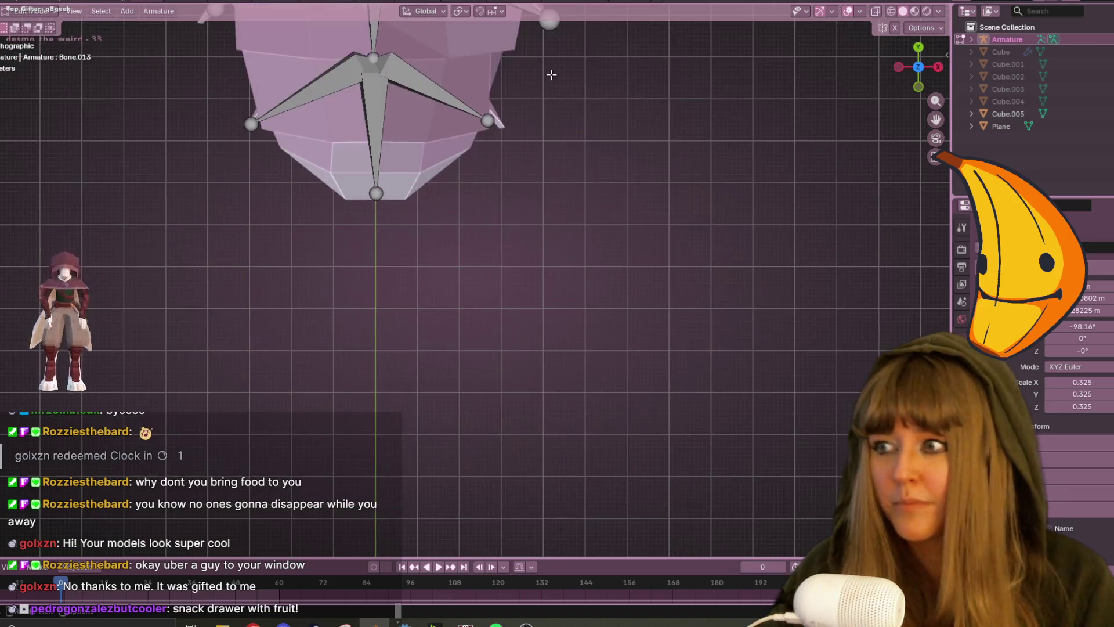
{"action": "middle_click_drag", "start_coordinate": [551, 75], "coordinate": [716, 267], "text": "shift"}
{"action": "scroll", "coordinate": [395, 242], "scroll_direction": "up", "scroll_amount": 1}
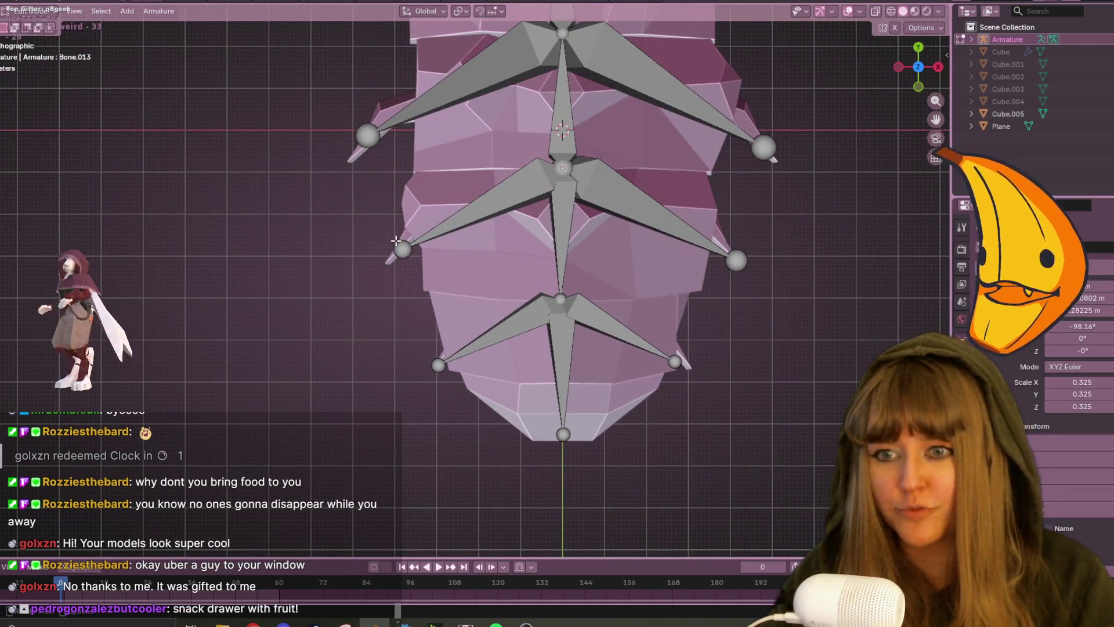
{"action": "scroll", "coordinate": [395, 242], "scroll_direction": "down", "scroll_amount": 3}
Move the two left leg bone tips inside the pillbug body.
{"action": "left_click_drag", "start_coordinate": [348, 167], "coordinate": [487, 271]}
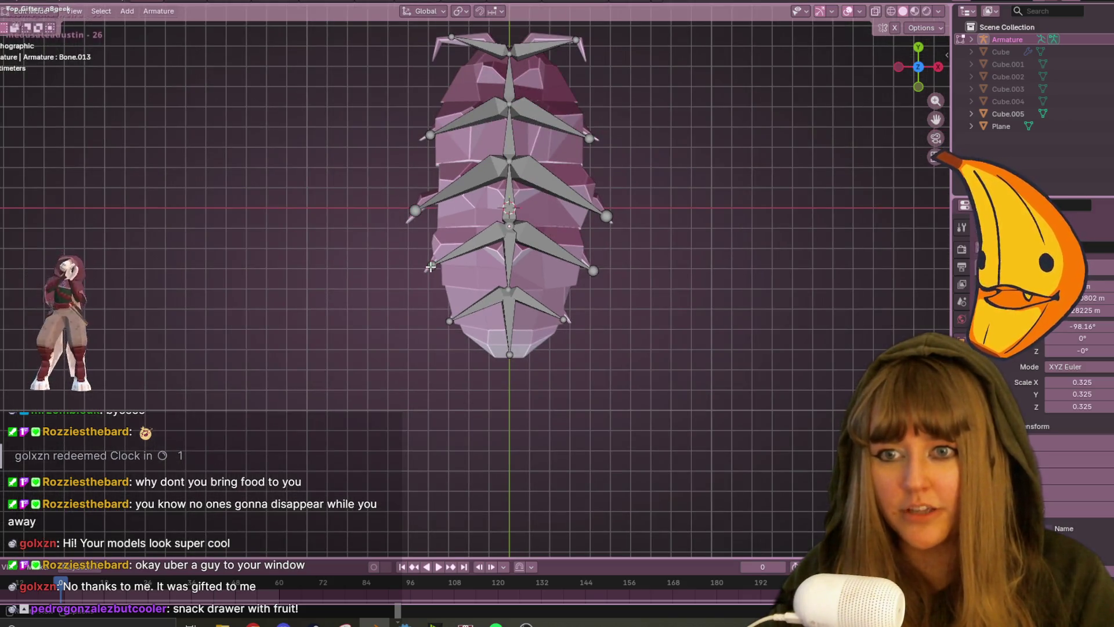
{"action": "scroll", "coordinate": [484, 279], "scroll_direction": "up", "scroll_amount": 2}
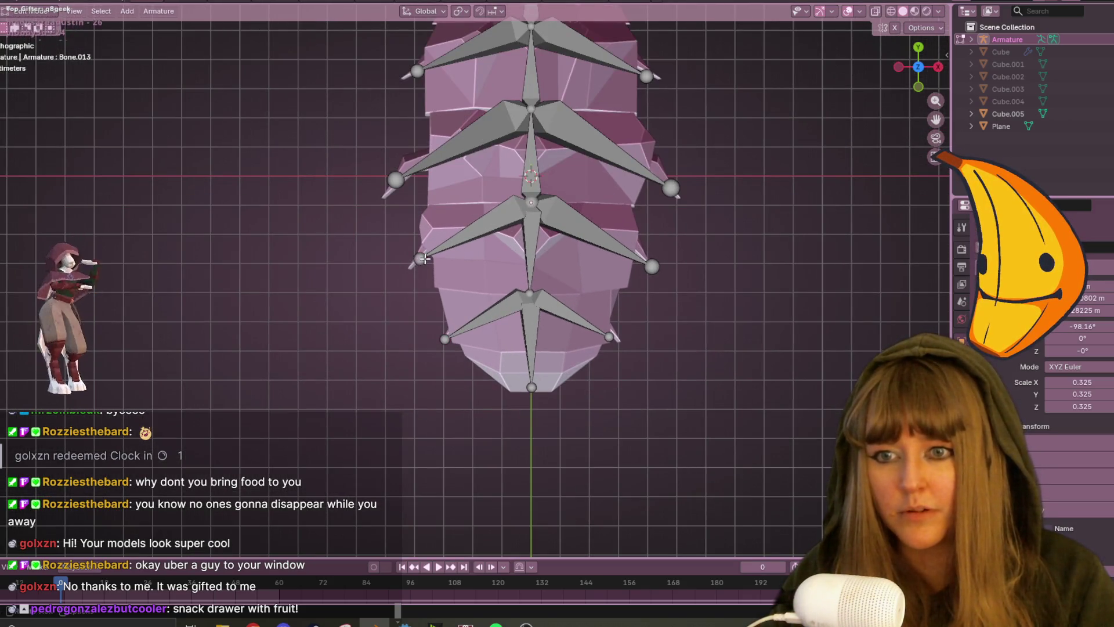
{"action": "middle_click_drag", "start_coordinate": [406, 252], "coordinate": [456, 264], "text": "shift"}
{"action": "key", "text": "g"}
{"action": "left_click", "coordinate": [476, 266]}
Reposition the lower-left and lower-right leg bone tips, then return to the side view.
{"action": "left_click", "coordinate": [451, 340]}
{"action": "key", "text": "g"}
{"action": "left_click", "coordinate": [451, 339]}
{"action": "left_click", "coordinate": [643, 338]}
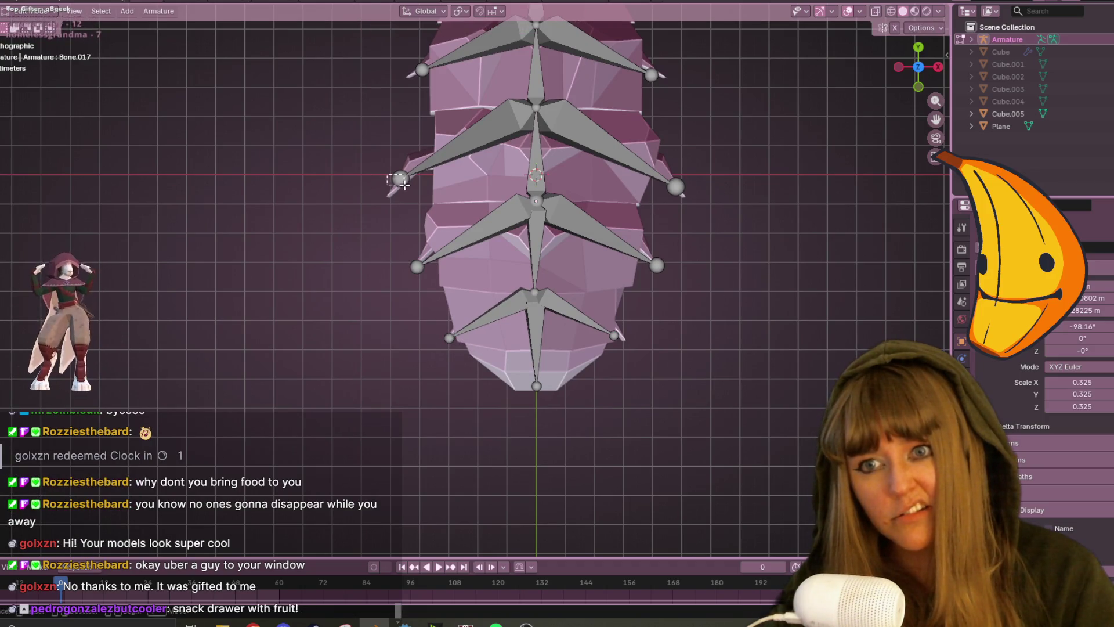
{"action": "key", "text": "g"}
{"action": "left_click", "coordinate": [394, 198]}
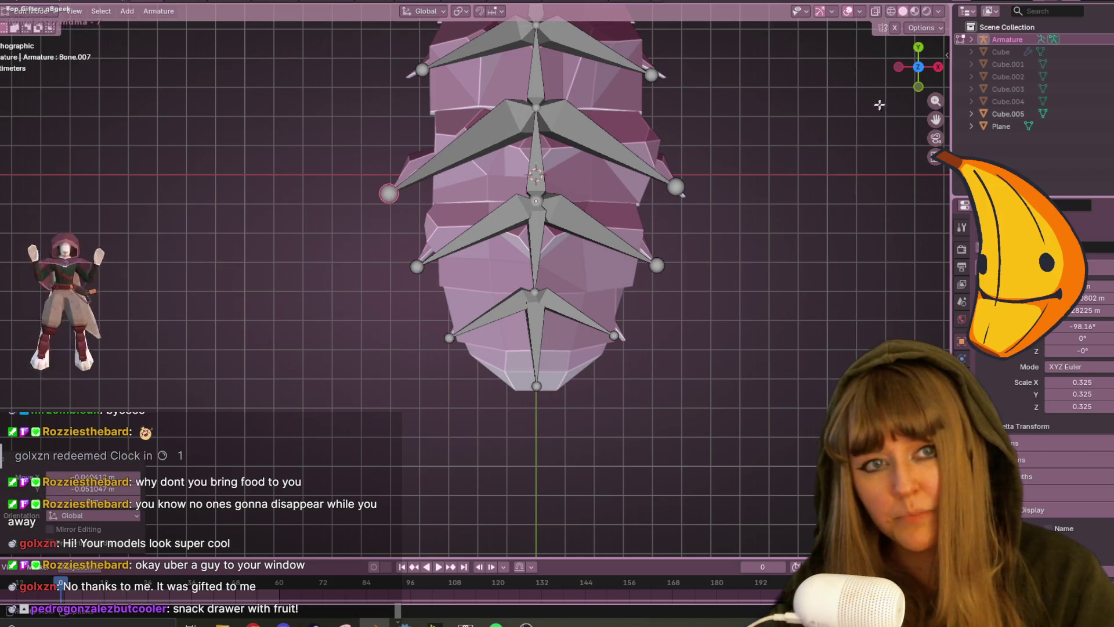
{"action": "left_click", "coordinate": [938, 67]}
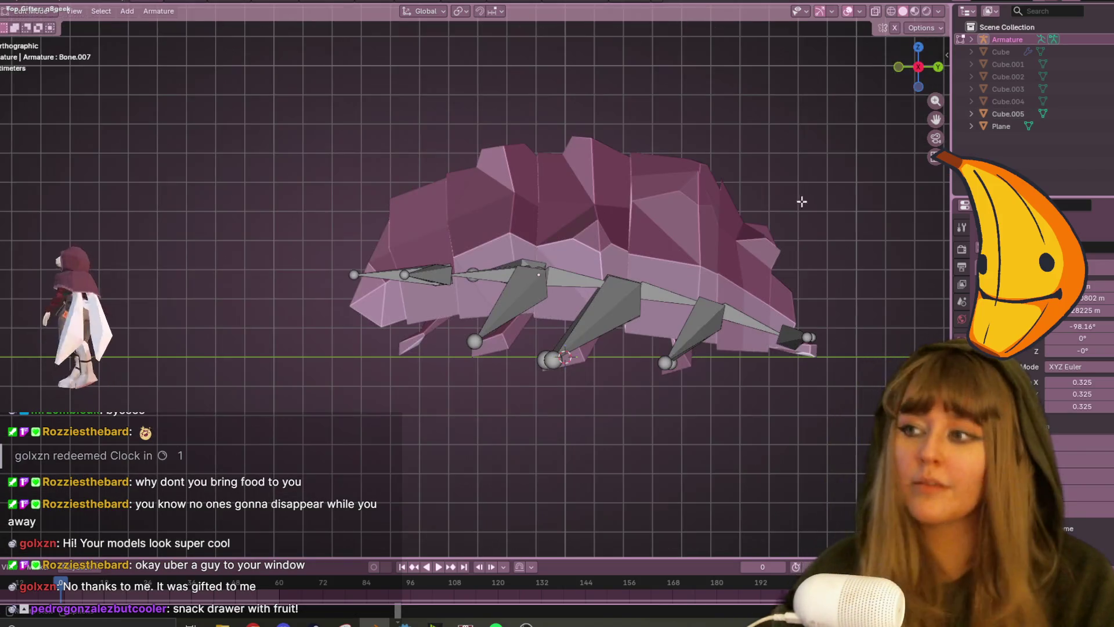
Move the lower-left leg bone tip and its leg bone into place.
{"action": "middle_click_drag", "start_coordinate": [628, 284], "coordinate": [563, 189], "text": "shift"}
{"action": "left_click", "coordinate": [410, 252]}
{"action": "key", "text": "g"}
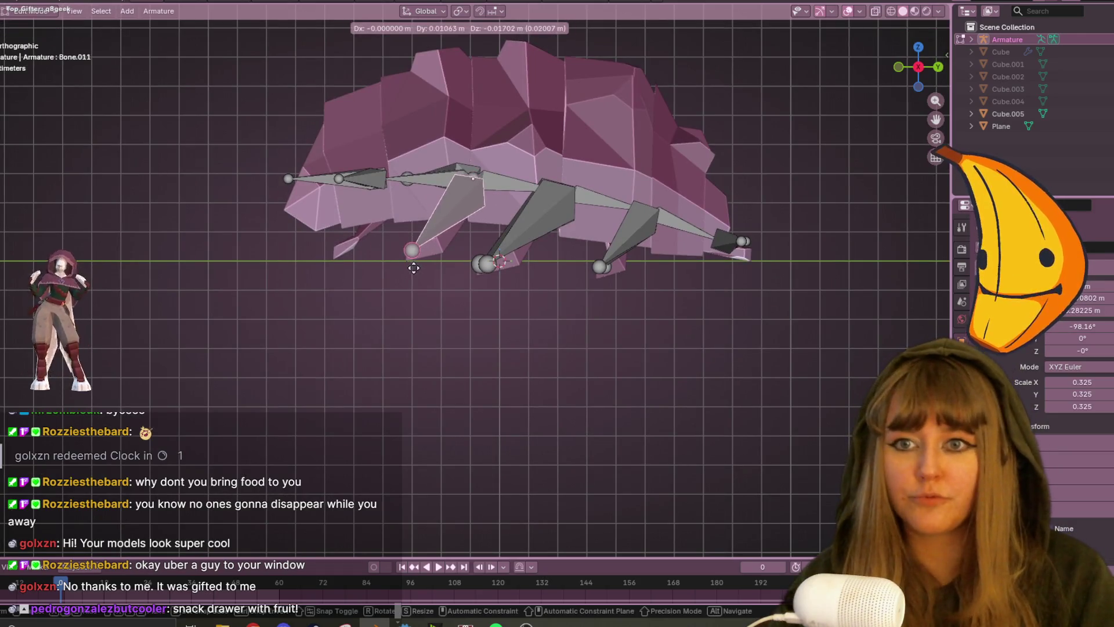
{"action": "left_click", "coordinate": [412, 270]}
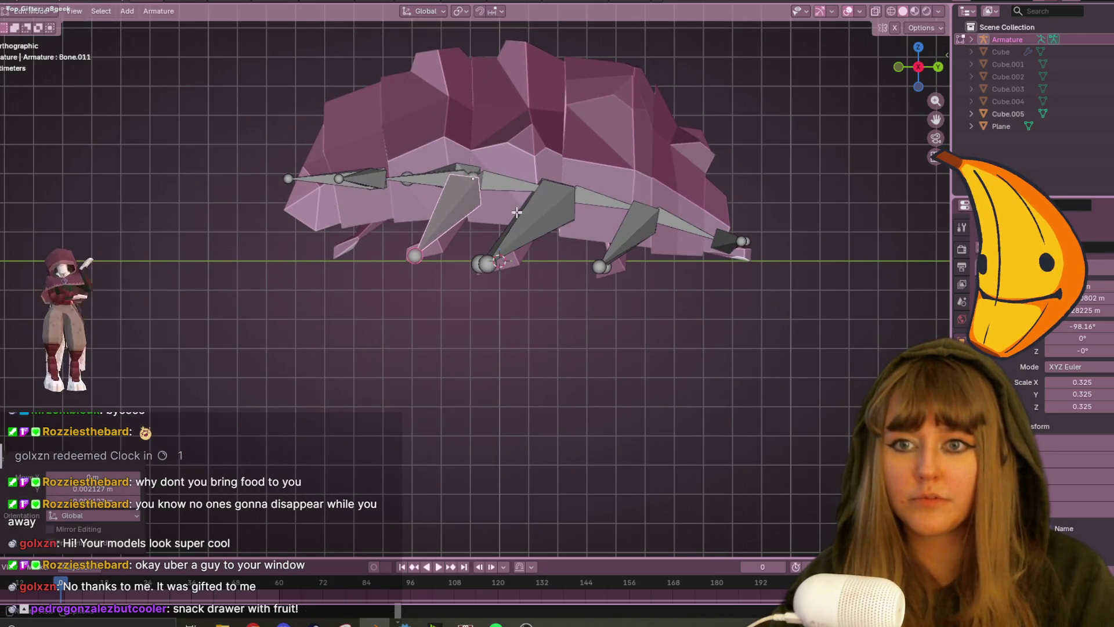
{"action": "middle_click_drag", "start_coordinate": [412, 271], "coordinate": [564, 246]}
{"action": "key", "text": "g"}
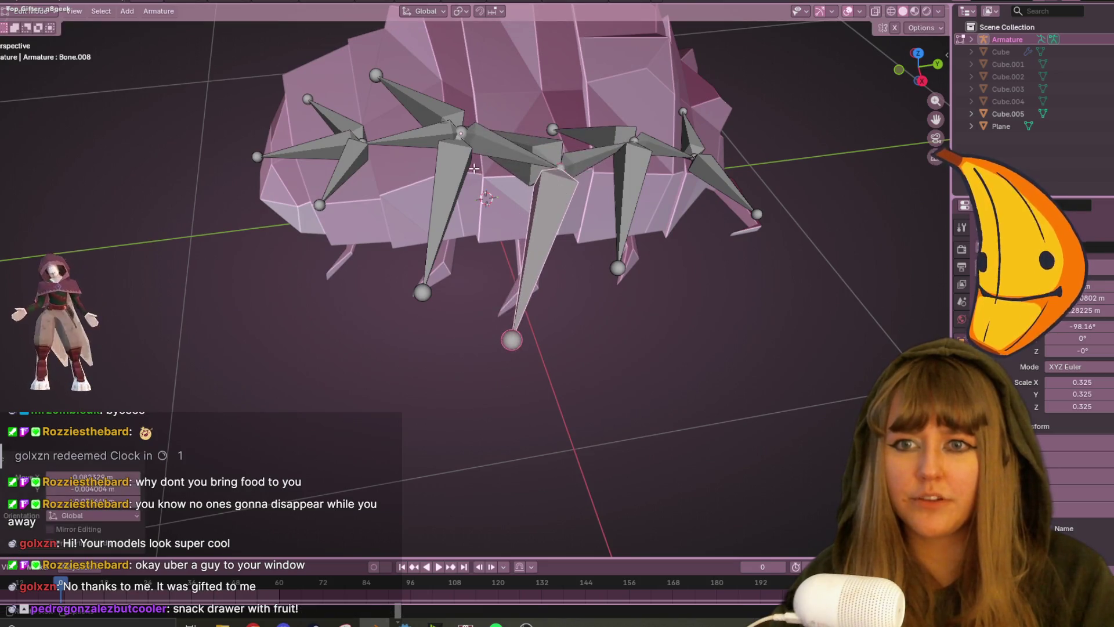
{"action": "left_click", "coordinate": [474, 253]}
Extrude a new bone from the leg top and delete the extra leg bone.
{"action": "key", "text": "e"}
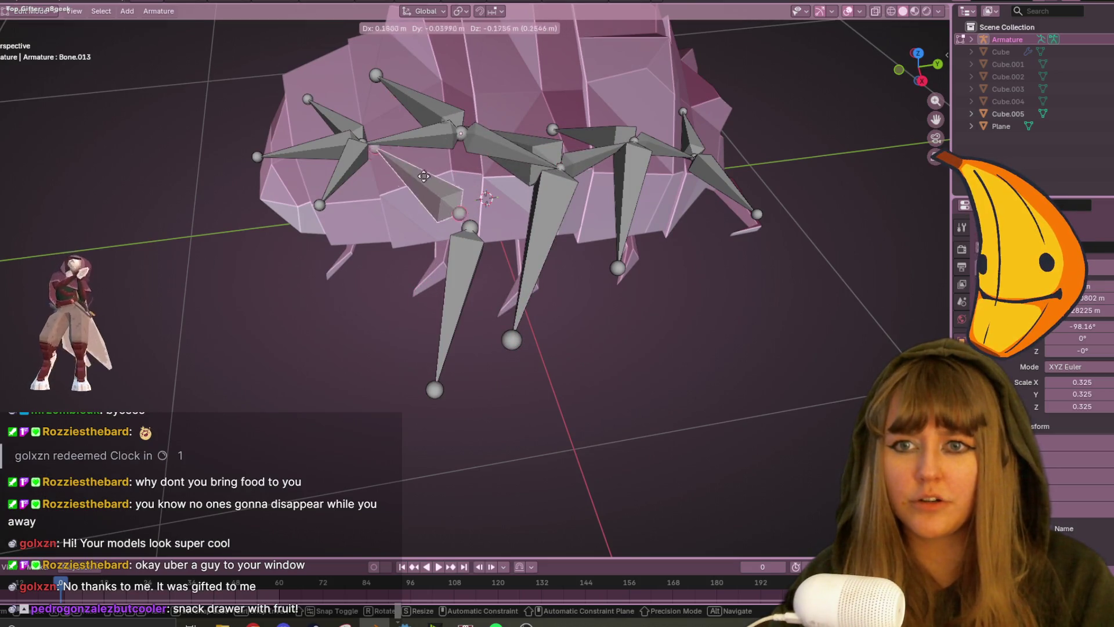
{"action": "left_click", "coordinate": [425, 186]}
{"action": "left_click", "coordinate": [433, 116]}
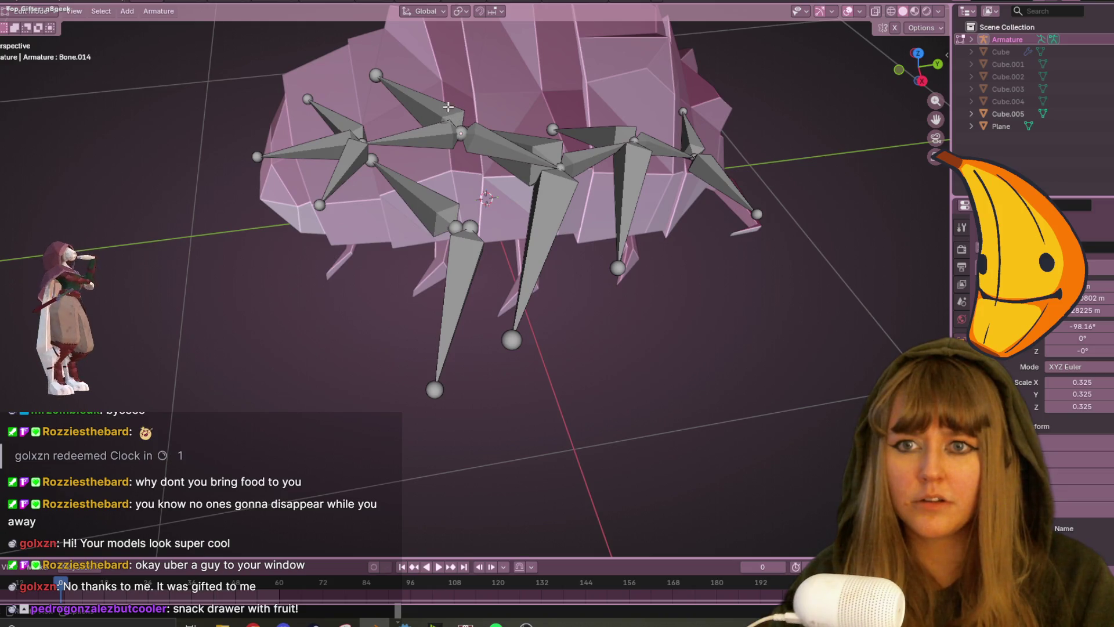
{"action": "left_click", "coordinate": [457, 246]}
{"action": "key", "text": "x"}
{"action": "left_click", "coordinate": [456, 246]}
Keep the upper-middle bone after all, deselect, and orbit to a front view.
{"action": "left_click", "coordinate": [445, 107]}
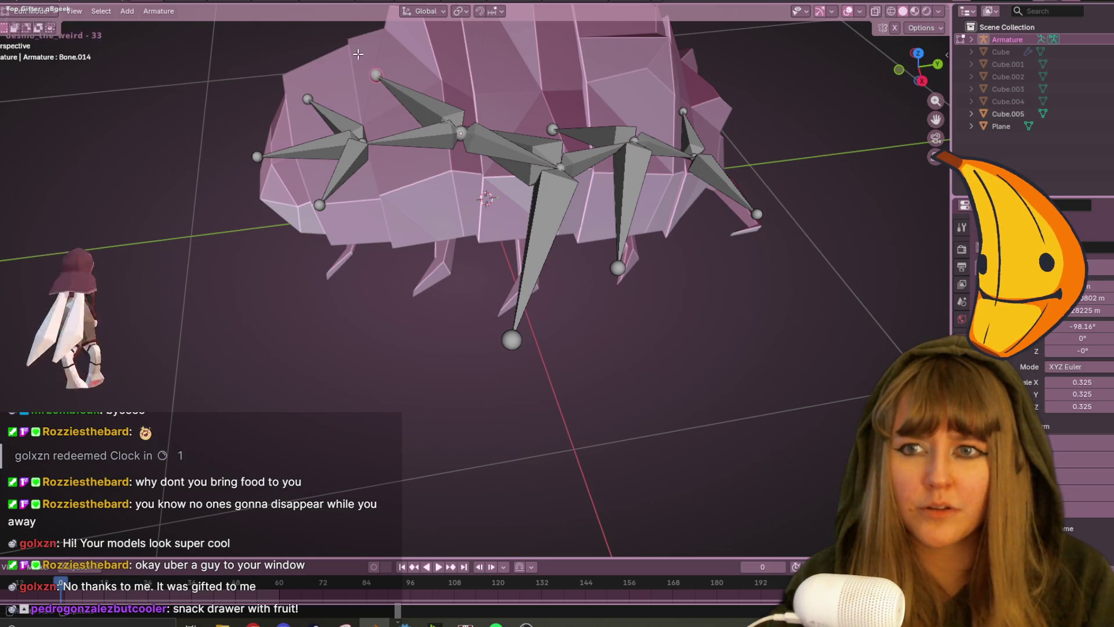
{"action": "key", "text": "x"}
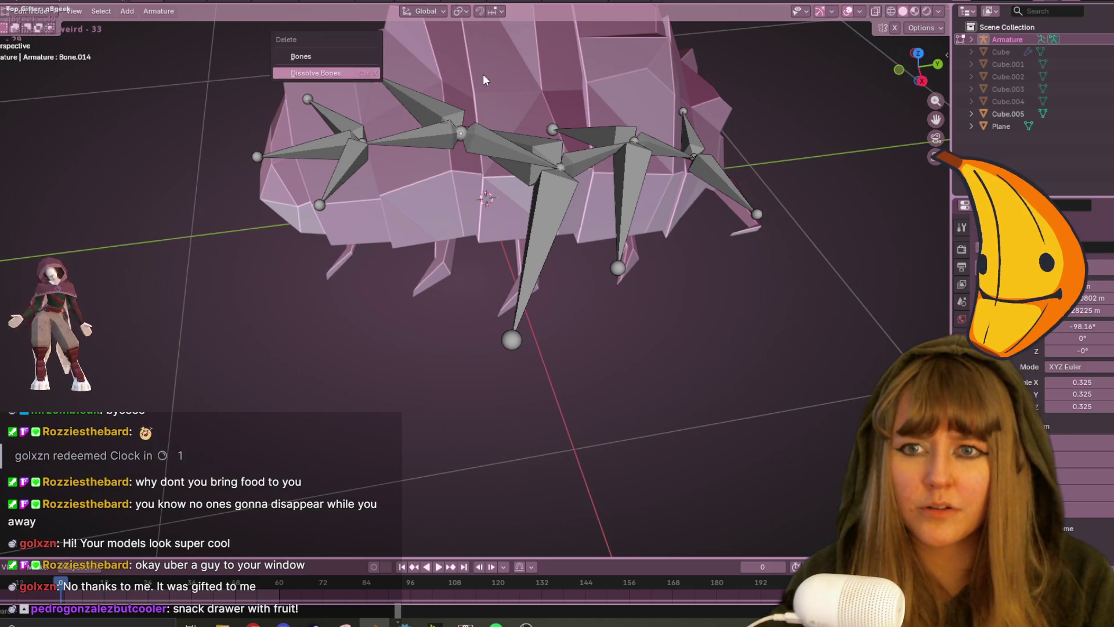
{"action": "key", "text": "Escape"}
{"action": "middle_click_drag", "start_coordinate": [485, 79], "coordinate": [503, 127]}
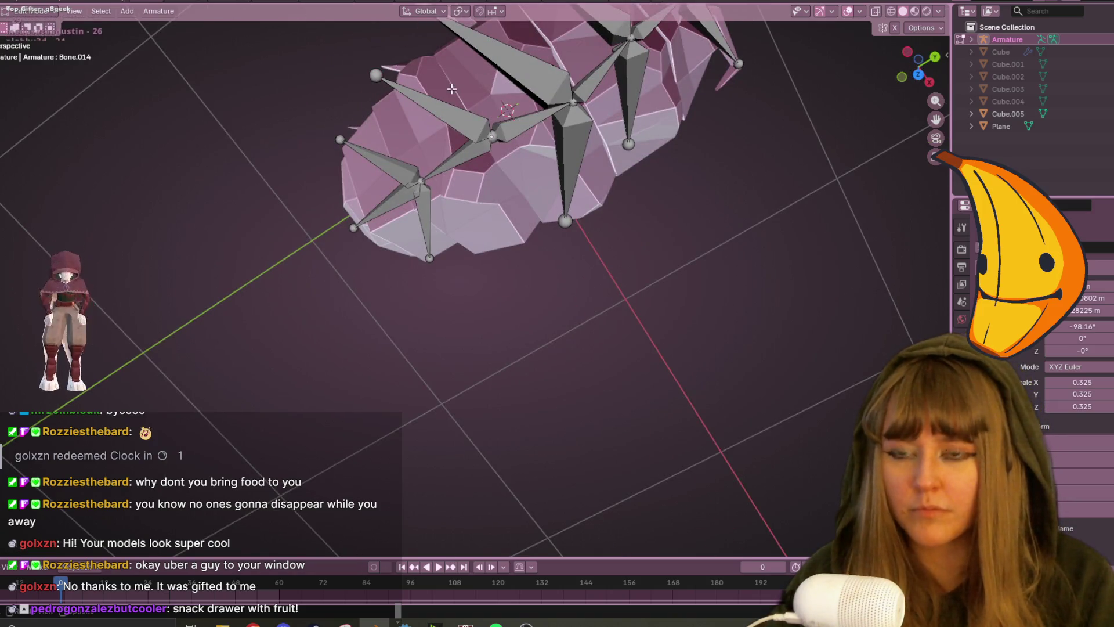
{"action": "left_click", "coordinate": [489, 140]}
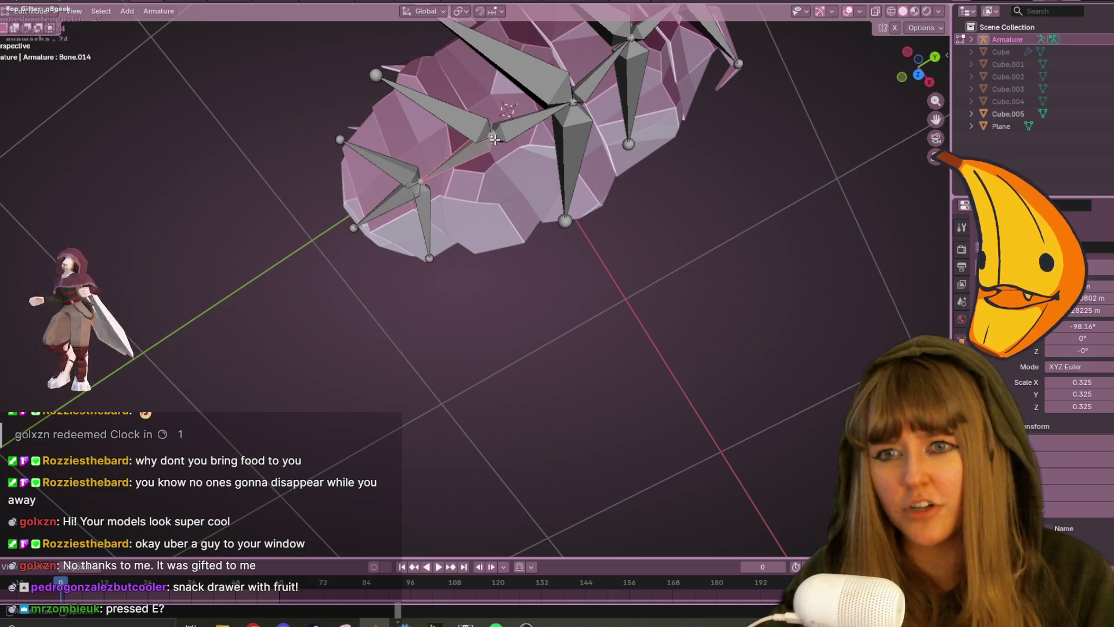
{"action": "left_click", "coordinate": [555, 248]}
{"action": "mouse_move", "coordinate": [615, 308]}
{"action": "middle_mouse_down"}
{"action": "mouse_move", "coordinate": [750, 165]}
{"action": "mouse_move", "coordinate": [785, 162]}
{"action": "middle_mouse_up"}
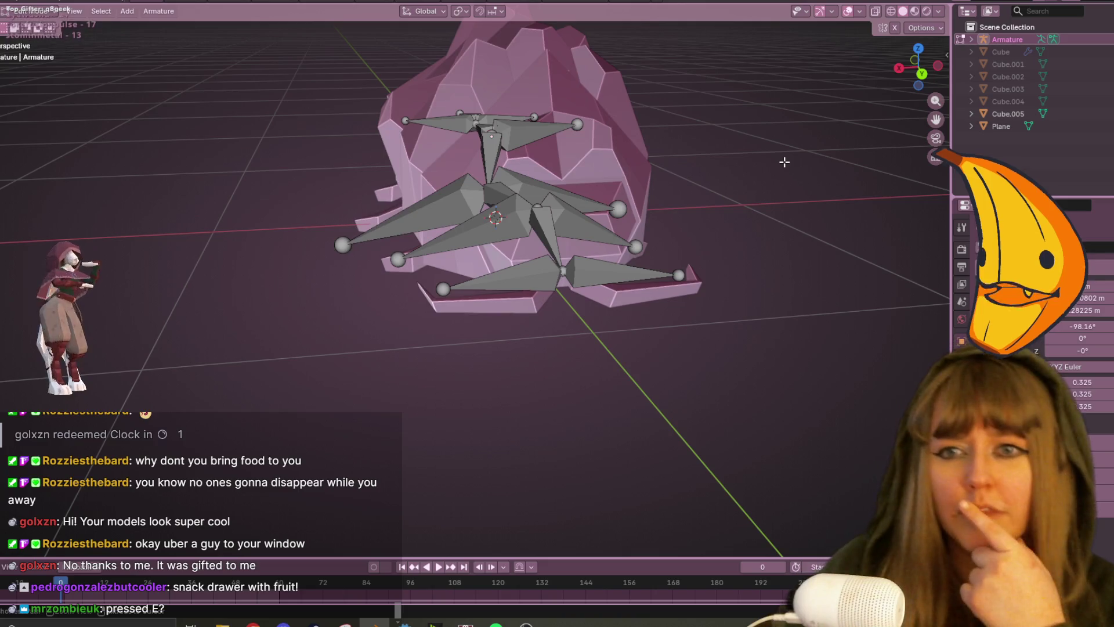
Undo the last two bone changes and return to the top view.
{"action": "key", "text": "ctrl+z"}
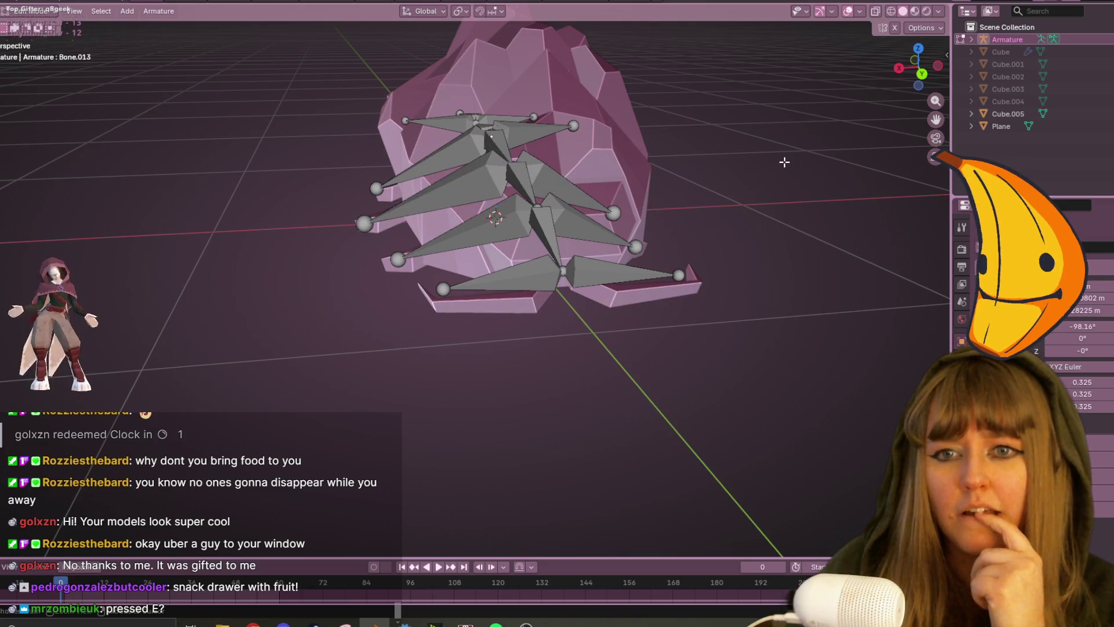
{"action": "key", "text": "ctrl+z"}
{"action": "key", "text": "ctrl+z"}
{"action": "key", "text": "ctrl+z"}
{"action": "key", "text": "ctrl+z"}
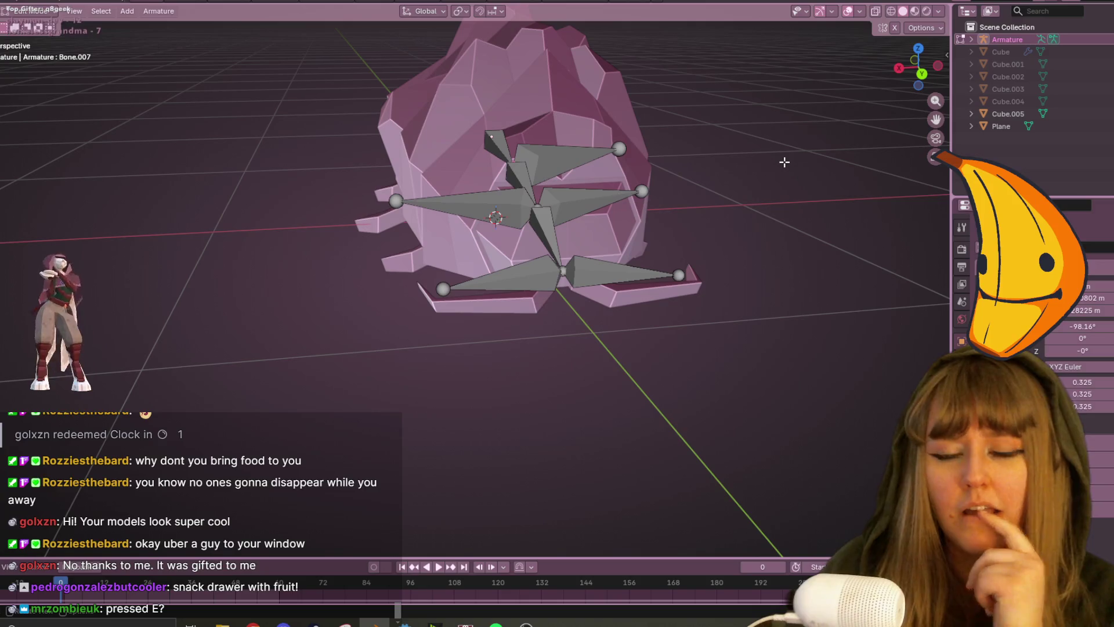
{"action": "mouse_move", "coordinate": [765, 162]}
{"action": "middle_mouse_down"}
{"action": "mouse_move", "coordinate": [726, 174]}
{"action": "mouse_move", "coordinate": [708, 246]}
{"action": "mouse_move", "coordinate": [683, 233]}
{"action": "middle_mouse_up"}
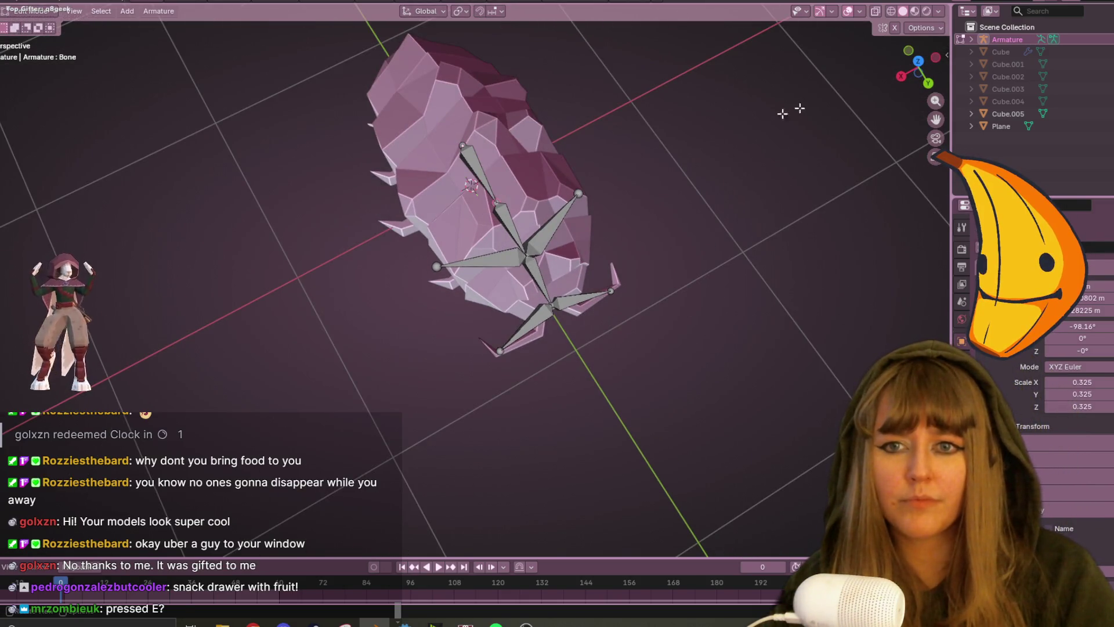
{"action": "left_click", "coordinate": [918, 61]}
{"action": "scroll", "coordinate": [676, 219], "scroll_direction": "up", "scroll_amount": 4}
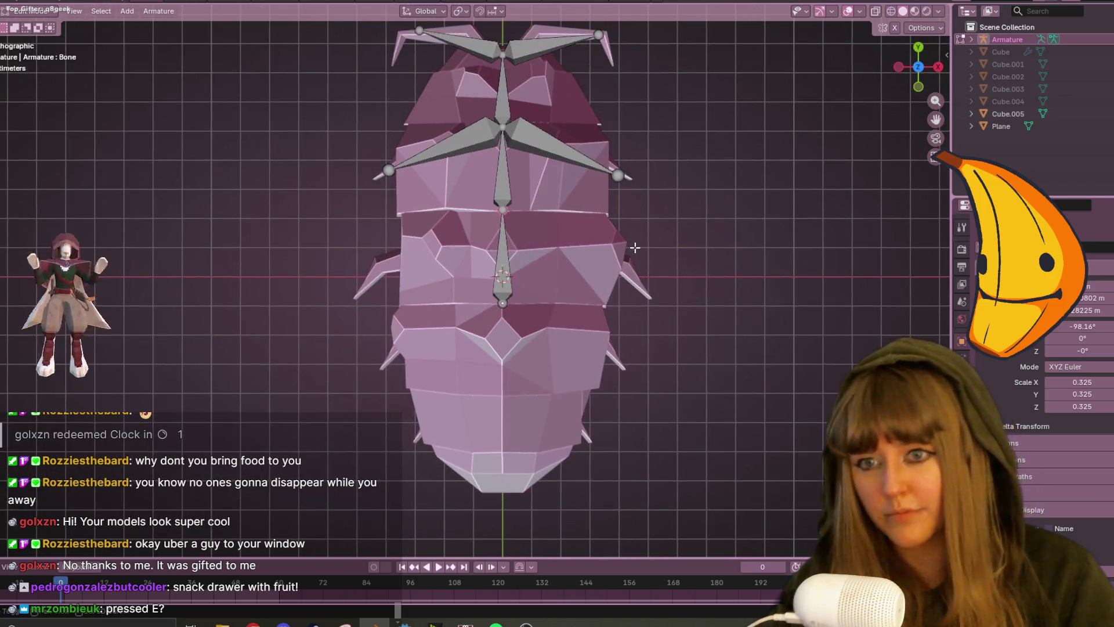
Extrude a left and a right leg bone from the spine joint.
{"action": "key", "text": "e"}
{"action": "left_click", "coordinate": [500, 218]}
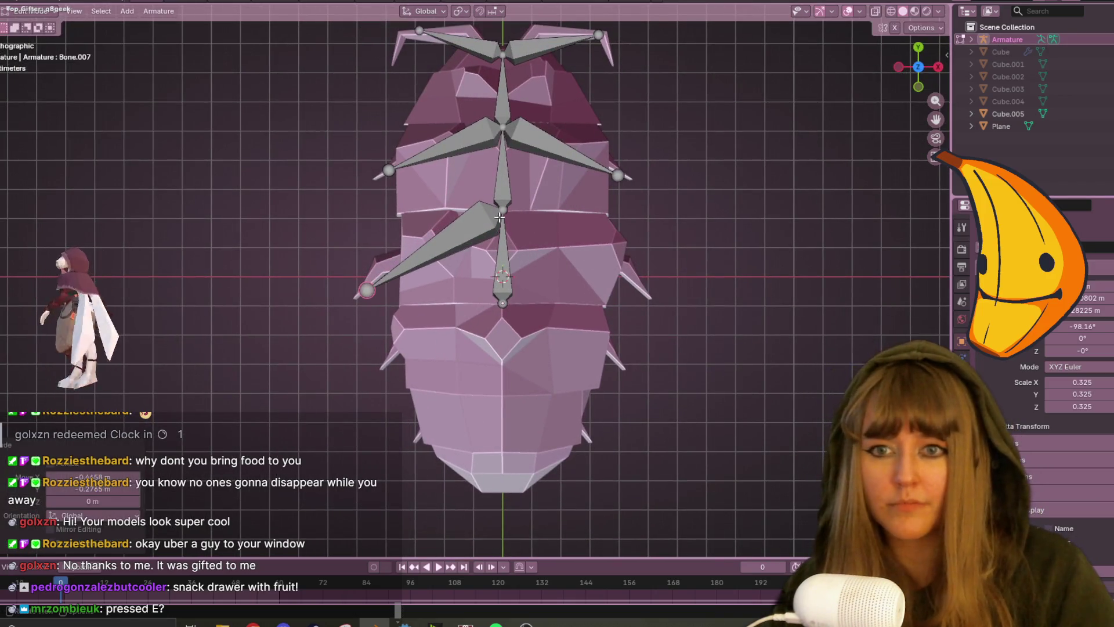
{"action": "left_click", "coordinate": [502, 210]}
{"action": "key", "text": "e"}
{"action": "left_click", "coordinate": [651, 300]}
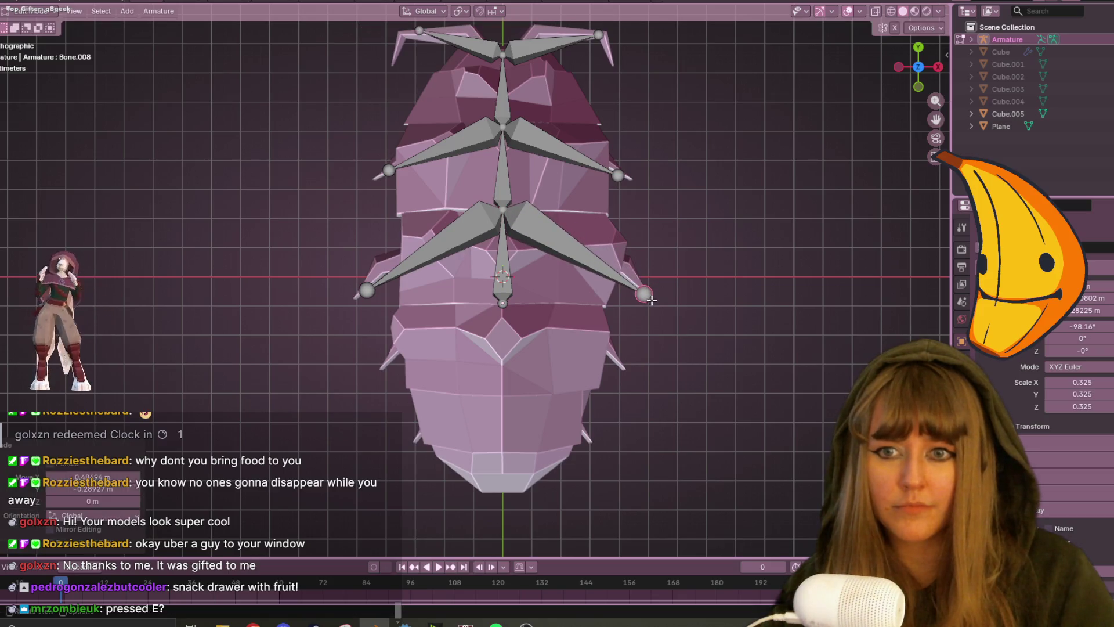
In side view, rotate and move the new leg bone down to the foot.
{"action": "left_click", "coordinate": [935, 68]}
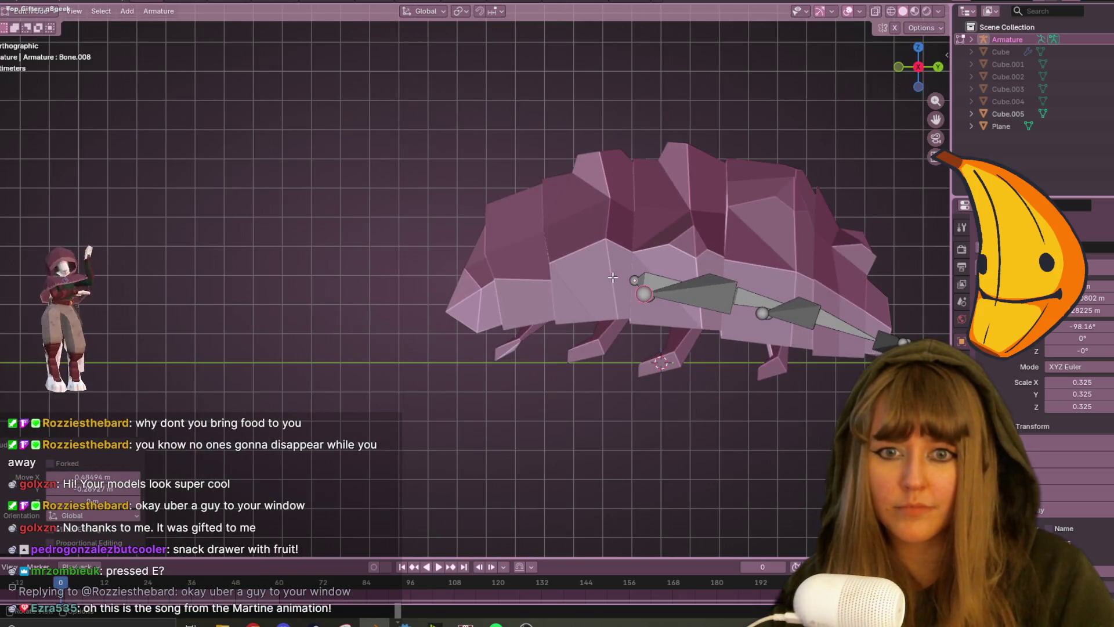
{"action": "left_click", "coordinate": [669, 318]}
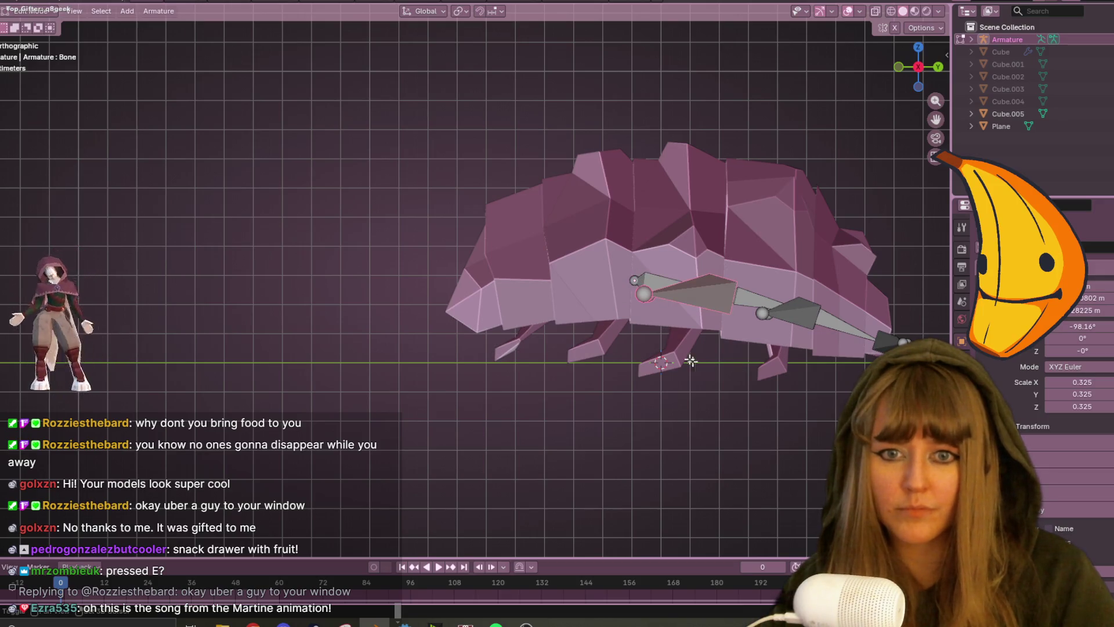
{"action": "middle_click_drag", "start_coordinate": [697, 367], "coordinate": [585, 287], "text": "shift"}
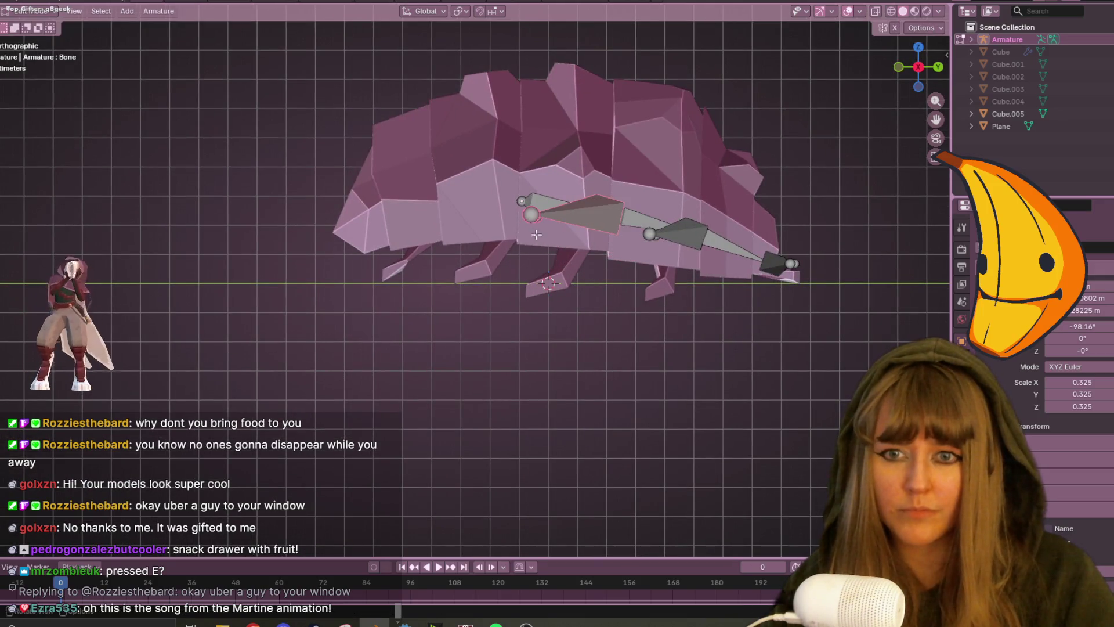
{"action": "key", "text": "r"}
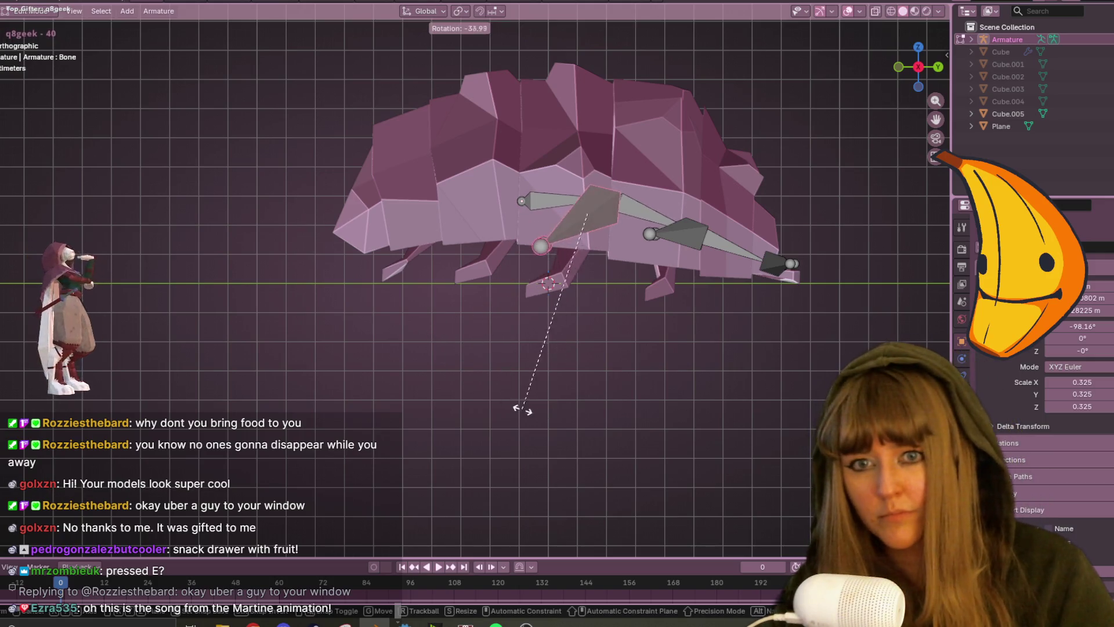
{"action": "left_click", "coordinate": [567, 406]}
{"action": "key", "text": "g"}
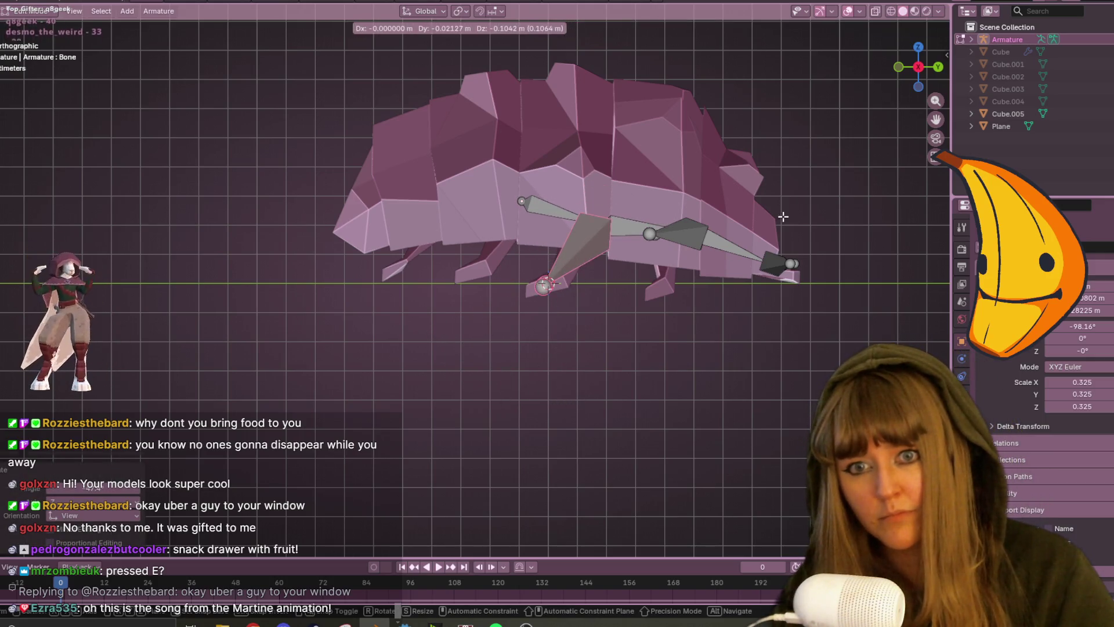
{"action": "left_click", "coordinate": [782, 214]}
{"action": "left_click", "coordinate": [526, 202]}
{"action": "key", "text": "g"}
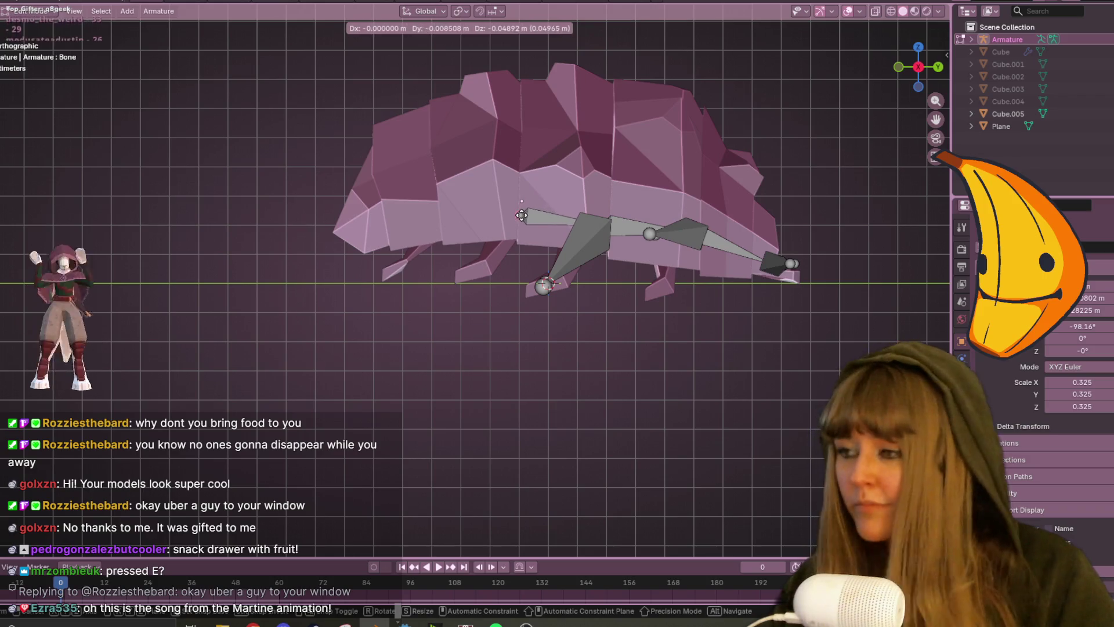
{"action": "left_click", "coordinate": [522, 216]}
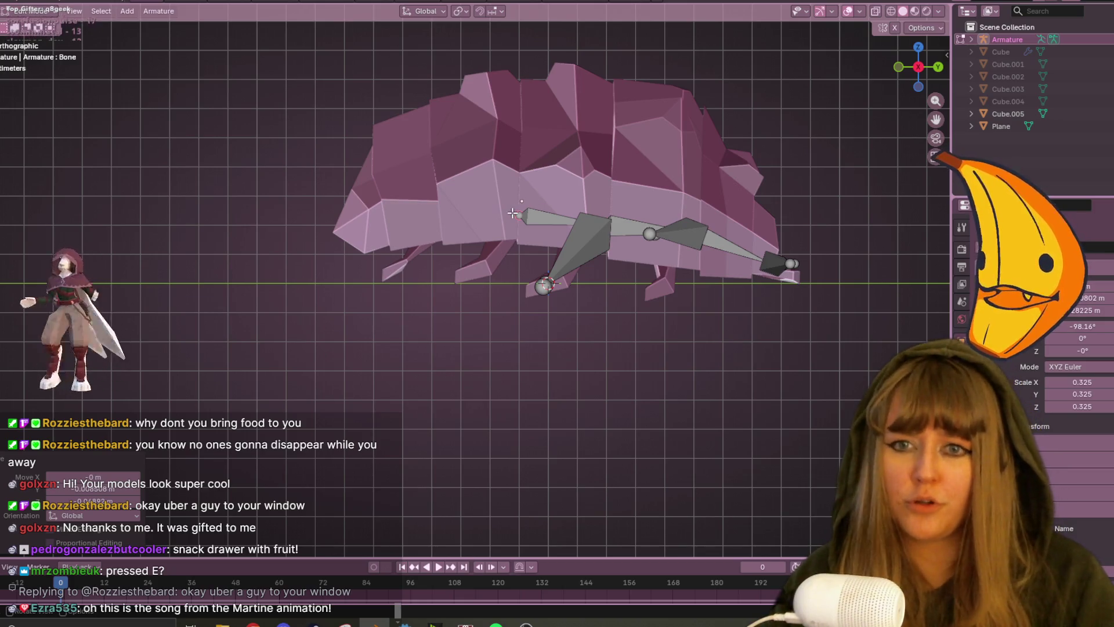
Scale the top bone longer so it stretches along the shell's back.
{"action": "left_click", "coordinate": [507, 202]}
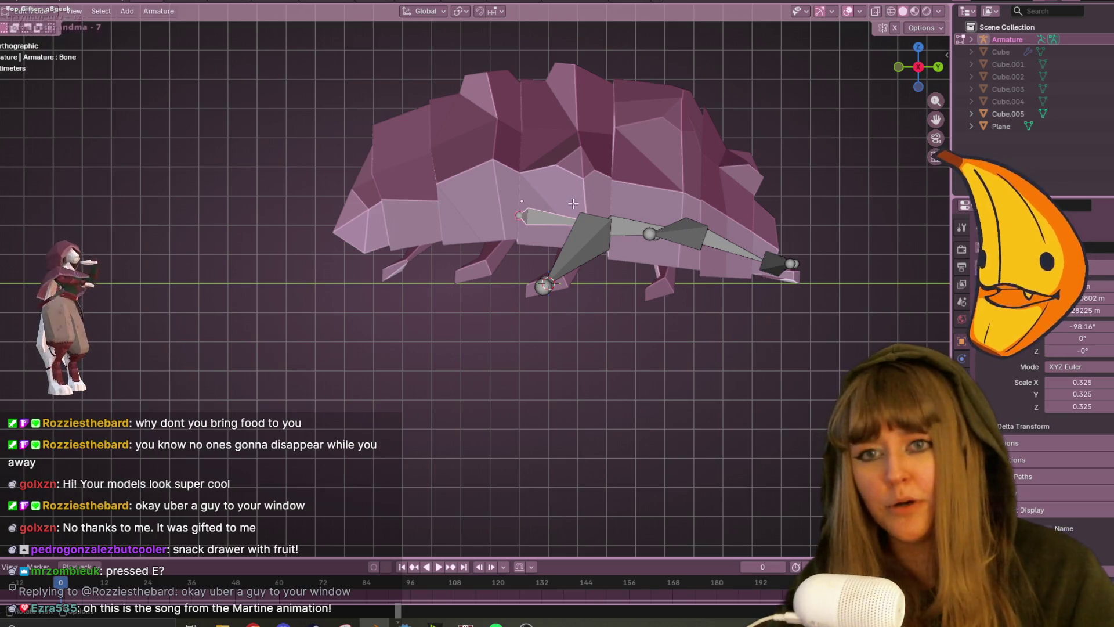
{"action": "middle_click_drag", "start_coordinate": [645, 153], "coordinate": [657, 162], "text": "shift"}
{"action": "key", "text": "shift+d"}
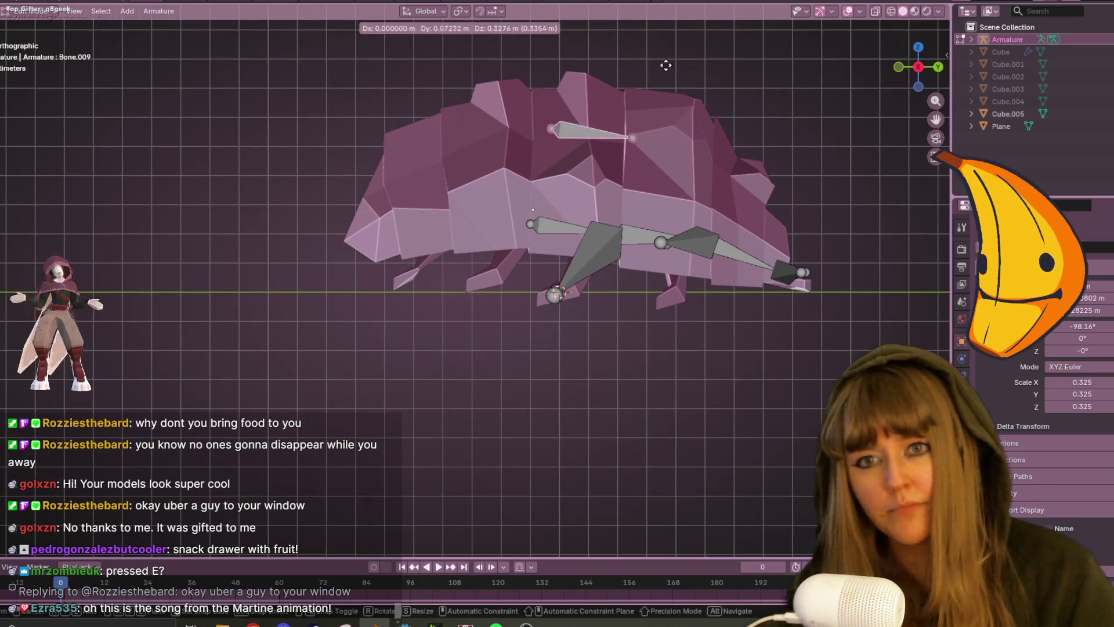
{"action": "key", "text": "Escape"}
{"action": "key", "text": "ctrl+z"}
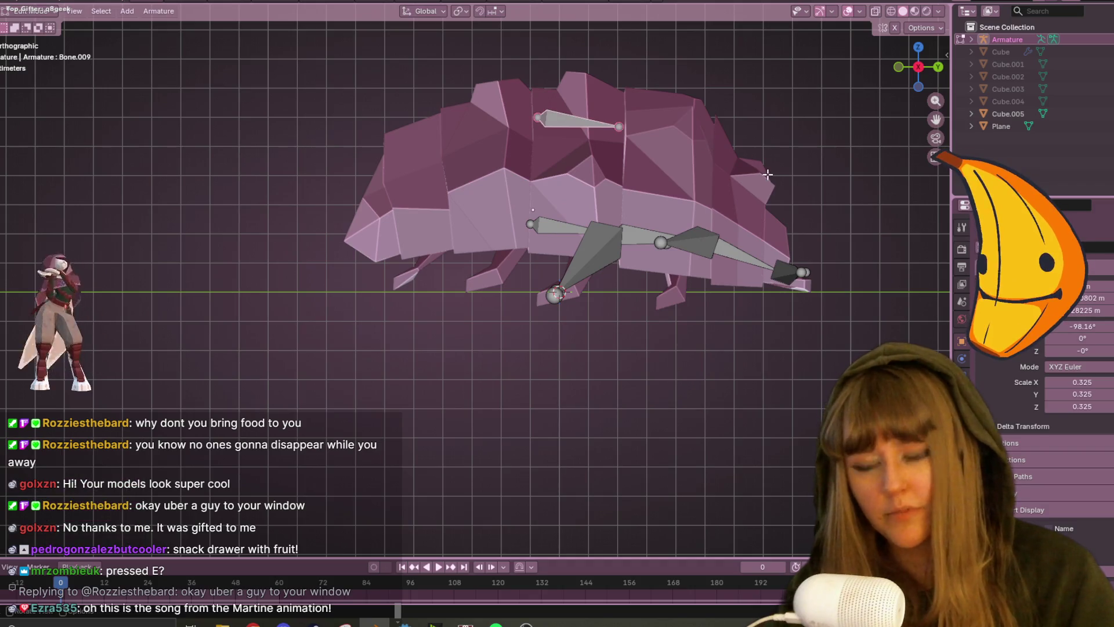
{"action": "key", "text": "s"}
{"action": "left_click", "coordinate": [807, 174]}
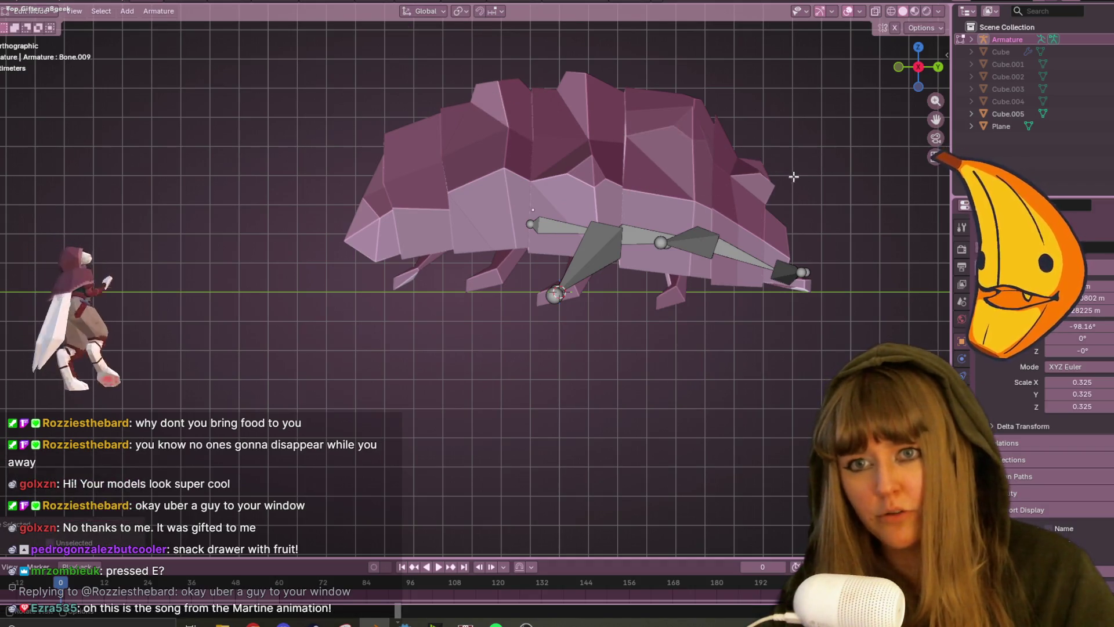
{"action": "key", "text": "s"}
{"action": "key", "text": "Escape"}
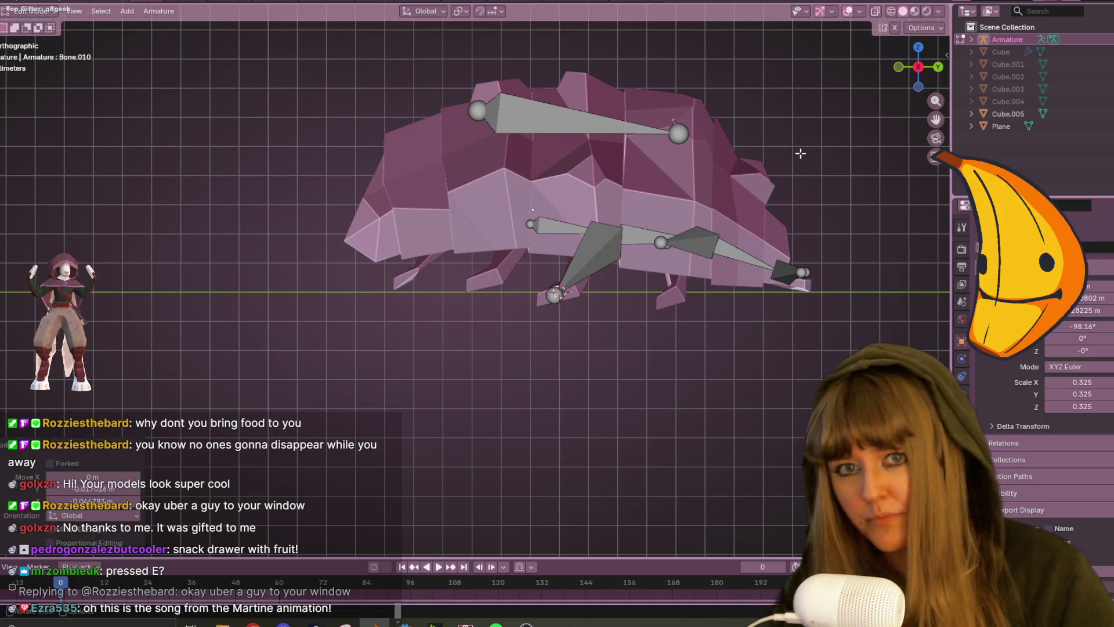
Position the top bone along the back and separate it into its own armature.
{"action": "key", "text": "g"}
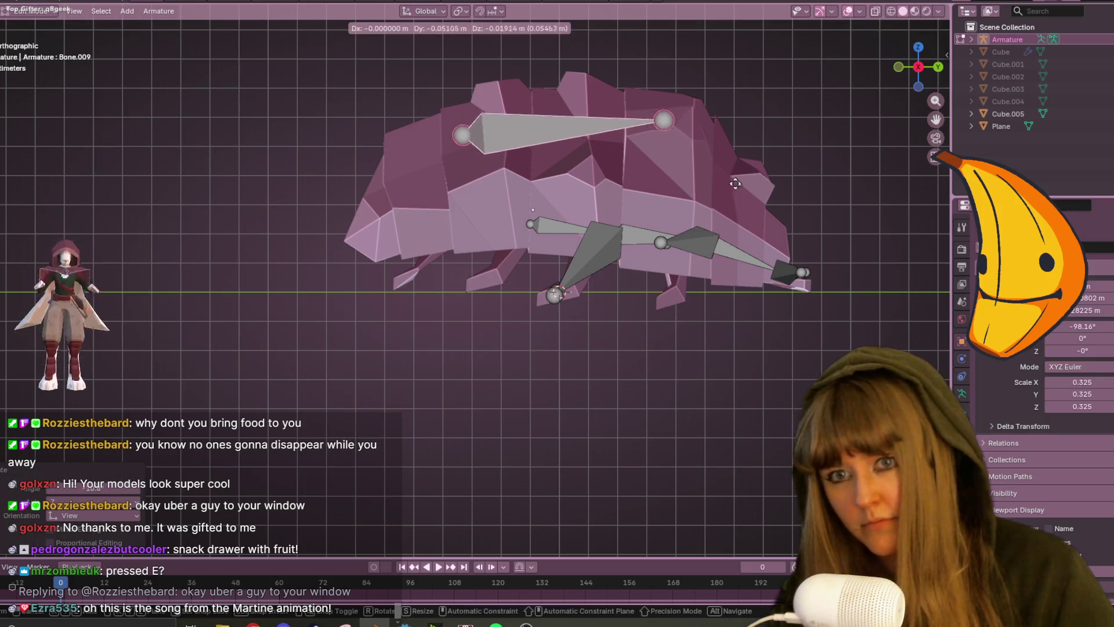
{"action": "left_click", "coordinate": [736, 161]}
{"action": "scroll", "coordinate": [684, 108], "scroll_direction": "down", "scroll_amount": 1}
{"action": "scroll", "coordinate": [638, 116], "scroll_direction": "down", "scroll_amount": 1}
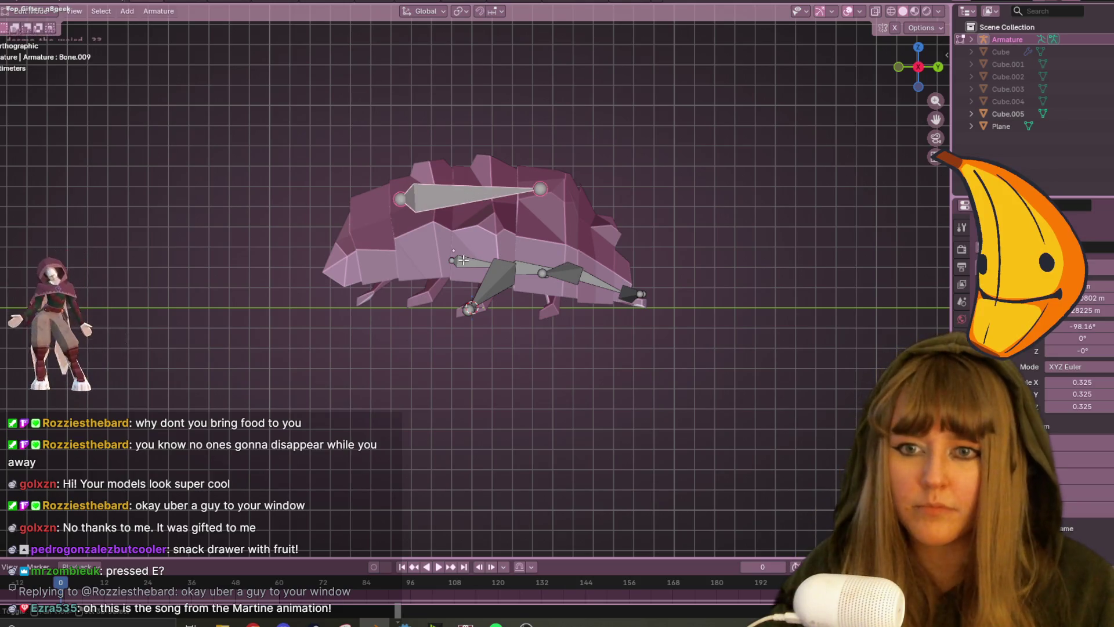
{"action": "key", "text": "p"}
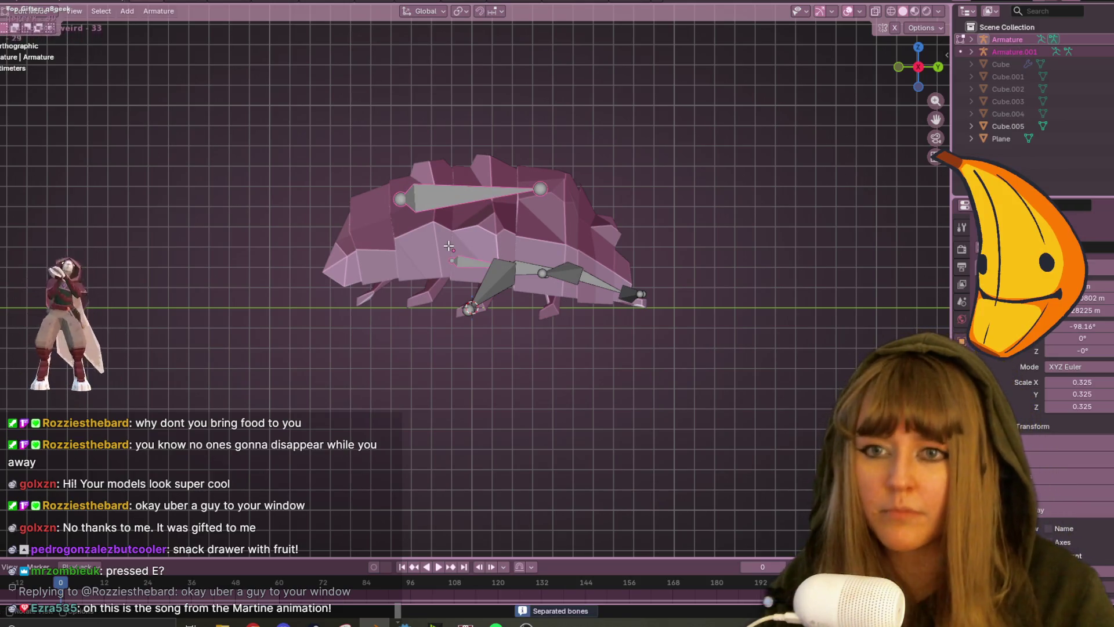
{"action": "scroll", "coordinate": [501, 195], "scroll_direction": "up", "scroll_amount": 3}
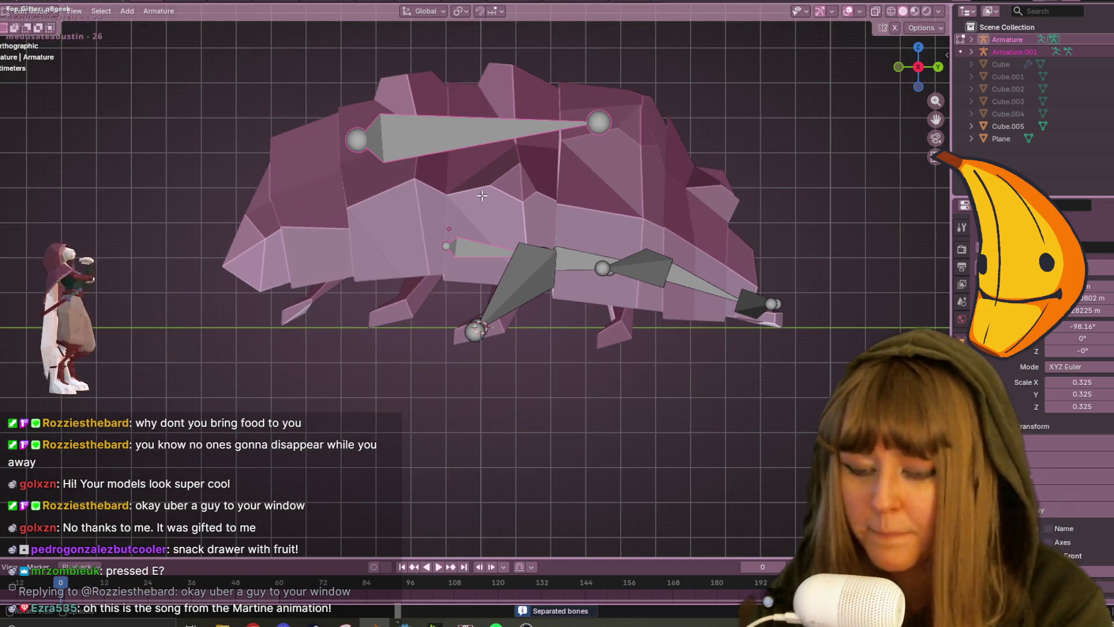
In Object Mode, join the back-bone armature into the main Armature with Ctrl+J.
{"action": "key", "text": "ctrl+p"}
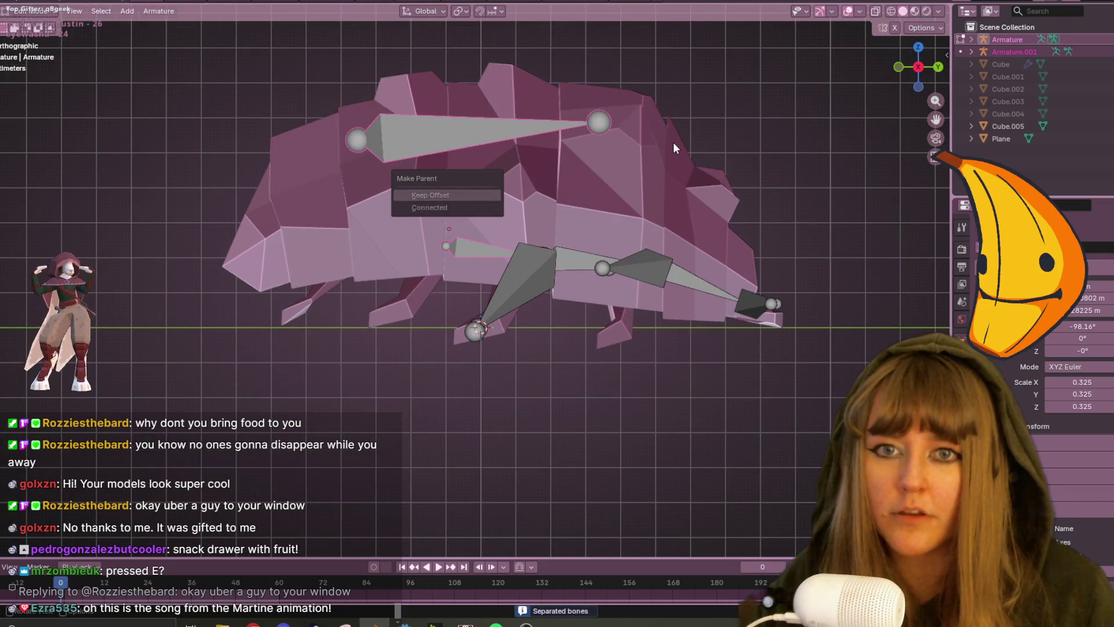
{"action": "left_click", "coordinate": [673, 146]}
{"action": "left_click", "coordinate": [479, 127], "text": "shift"}
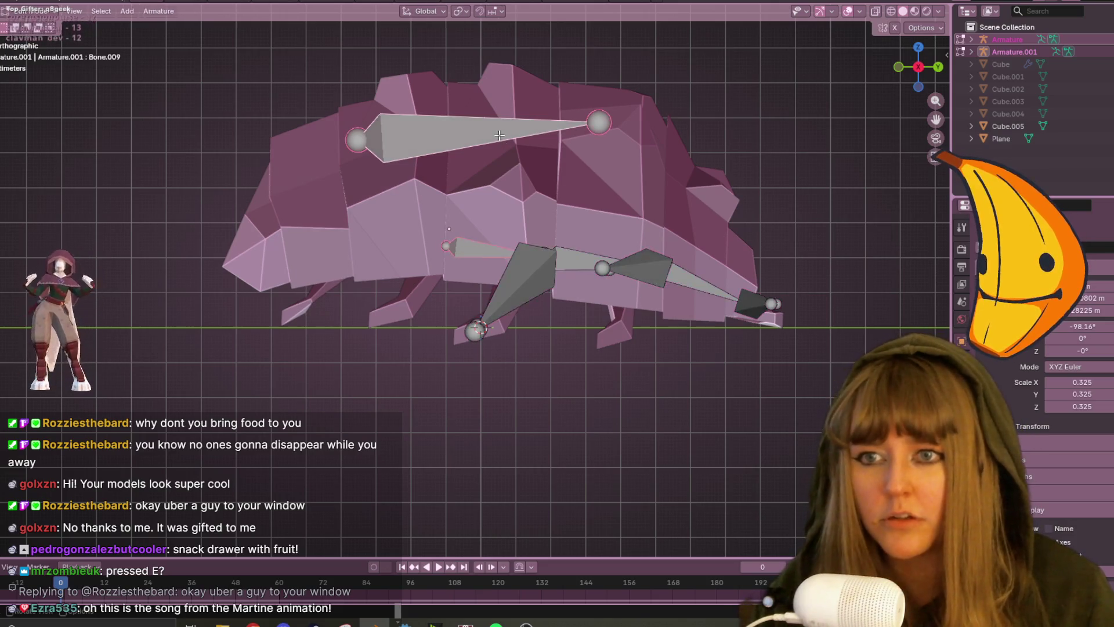
{"action": "left_click", "coordinate": [54, 12]}
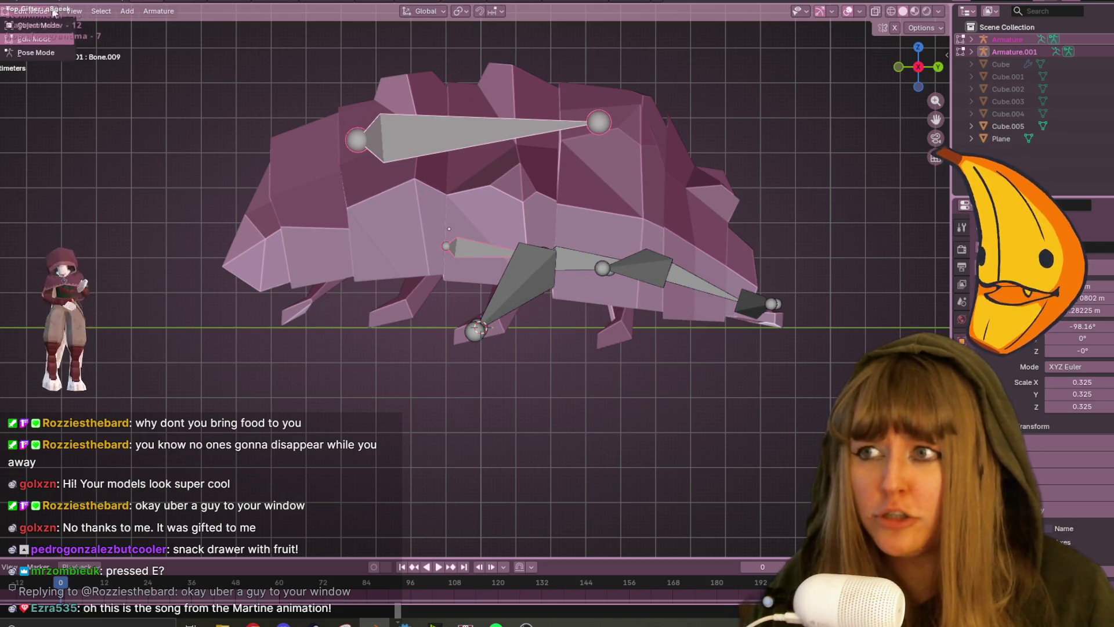
{"action": "left_click", "coordinate": [36, 25]}
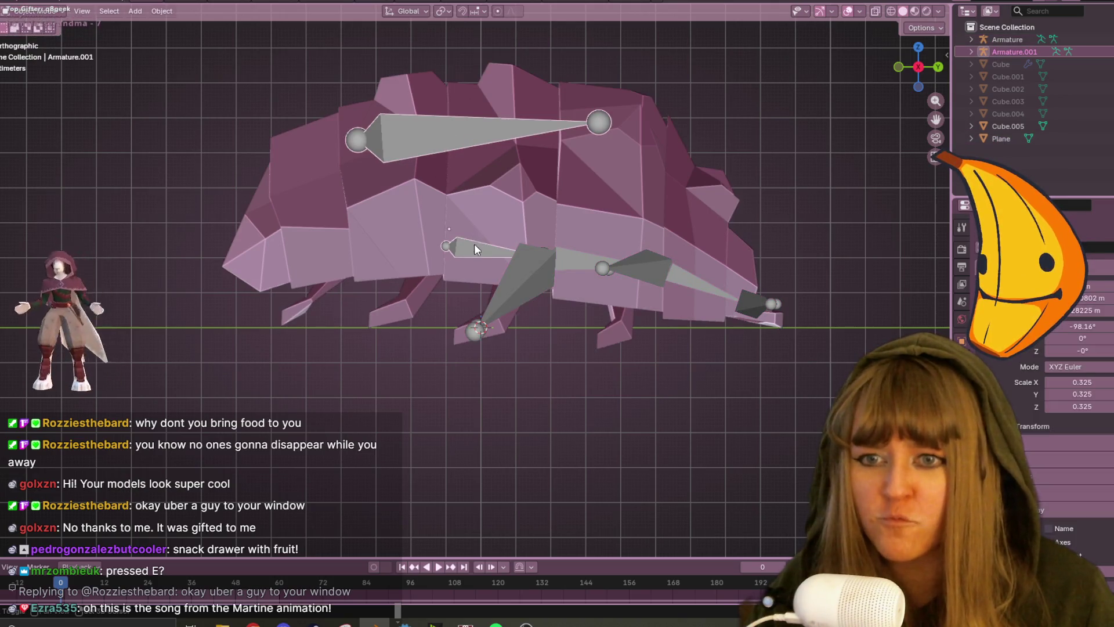
{"action": "left_click", "coordinate": [551, 263], "text": "shift"}
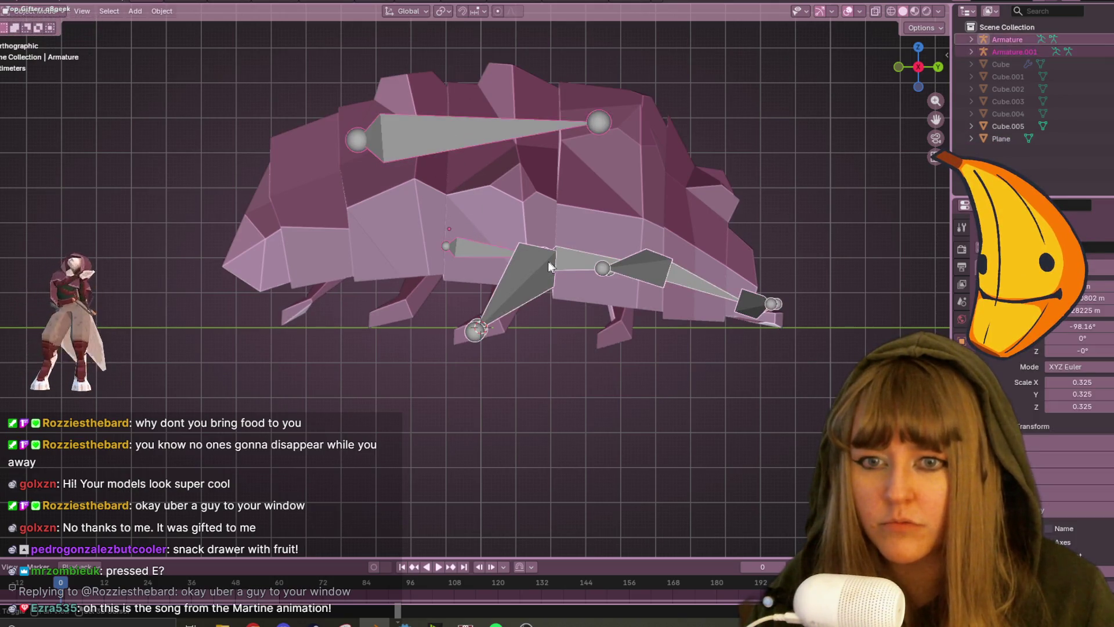
{"action": "key", "text": "ctrl+j"}
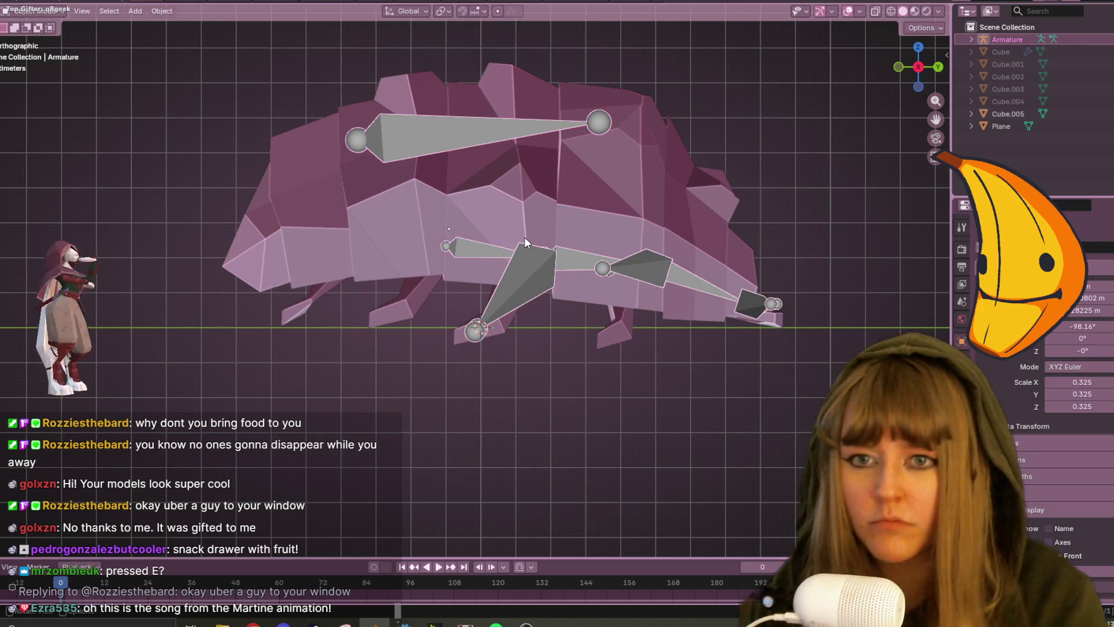
In Edit Mode, parent the back bone to the spine bone with Keep Offset.
{"action": "key", "text": "Tab"}
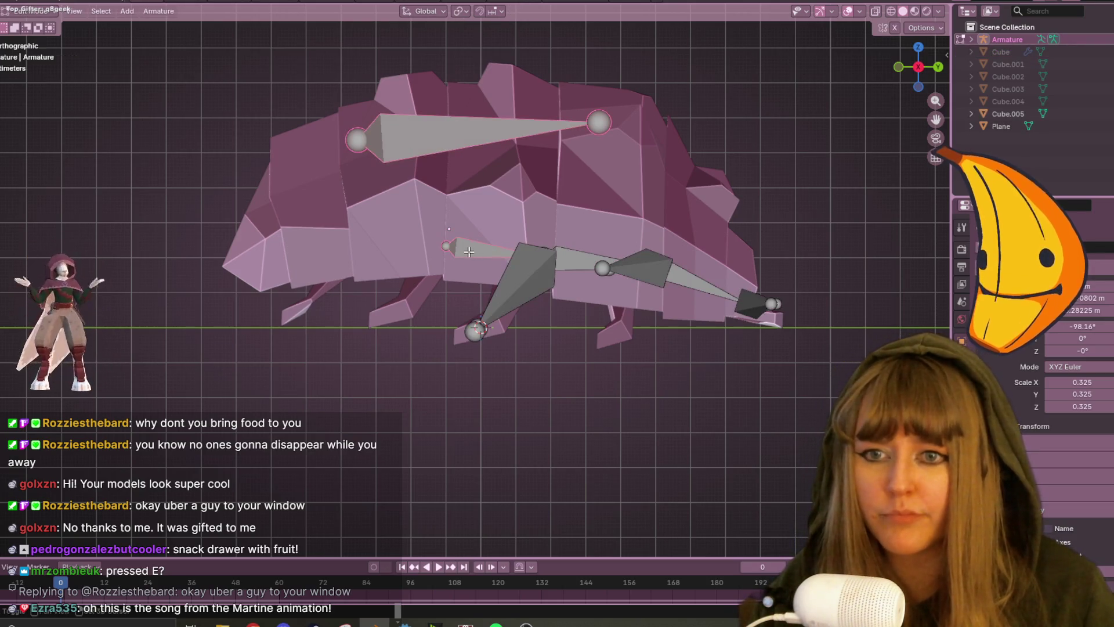
{"action": "key", "text": "ctrl+p"}
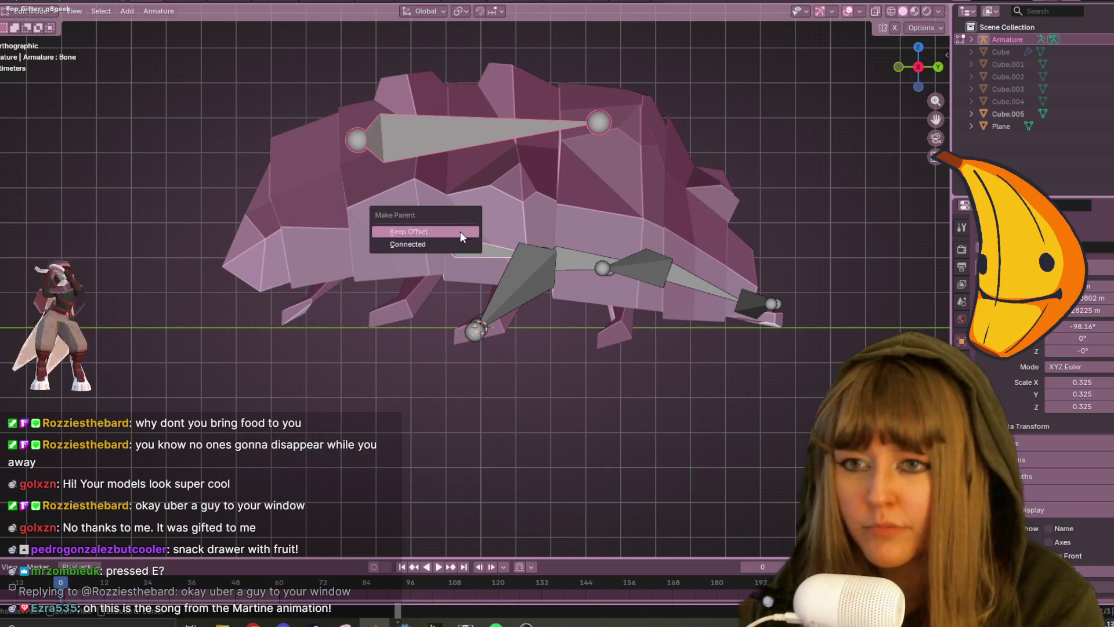
{"action": "left_click", "coordinate": [460, 231]}
Move another bone of the rig to a new position.
{"action": "middle_click_drag", "start_coordinate": [642, 240], "coordinate": [594, 264]}
{"action": "left_click", "coordinate": [600, 256]}
{"action": "key", "text": "g"}
{"action": "left_click", "coordinate": [580, 261]}
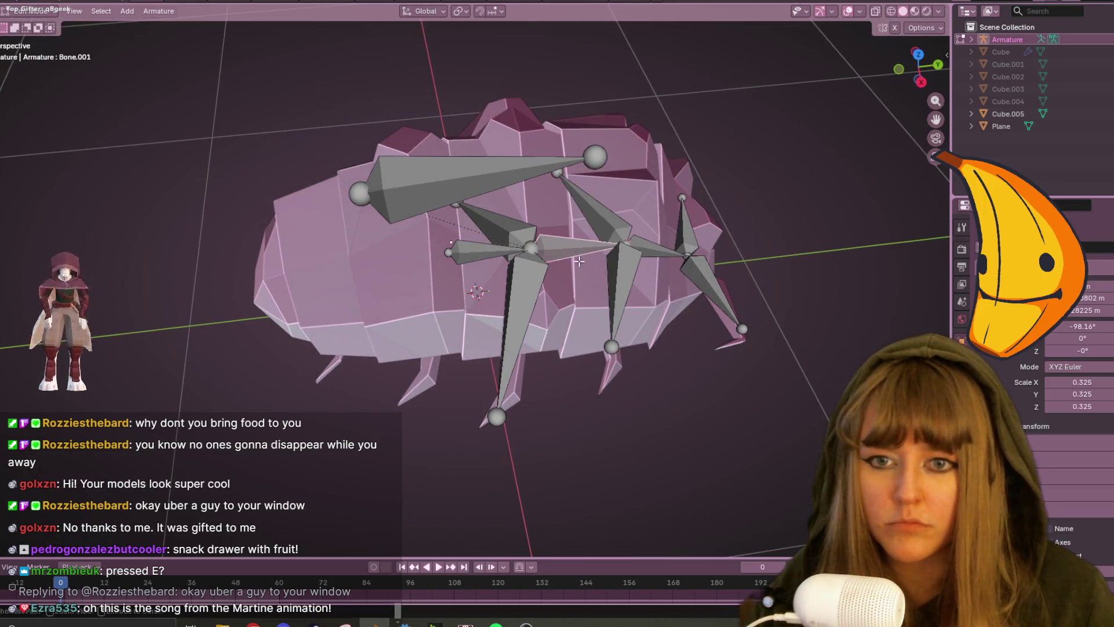
Parent the bones with Keep Offset and move the leg bone up and right.
{"action": "key", "text": "ctrl+p"}
{"action": "left_click", "coordinate": [552, 249]}
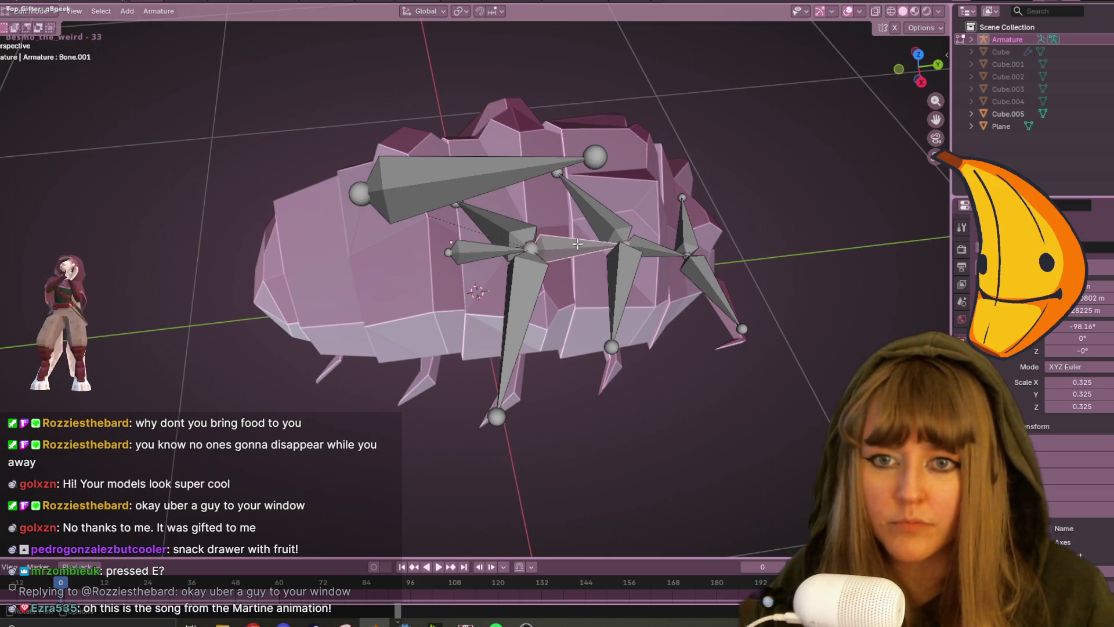
{"action": "key", "text": "ctrl+p"}
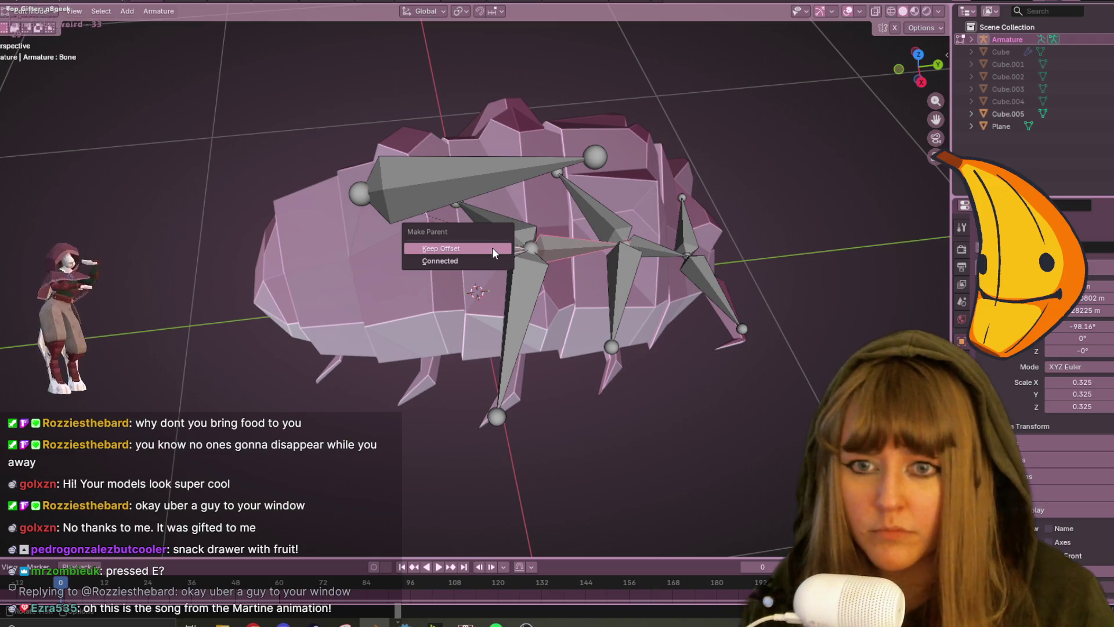
{"action": "left_click", "coordinate": [492, 255]}
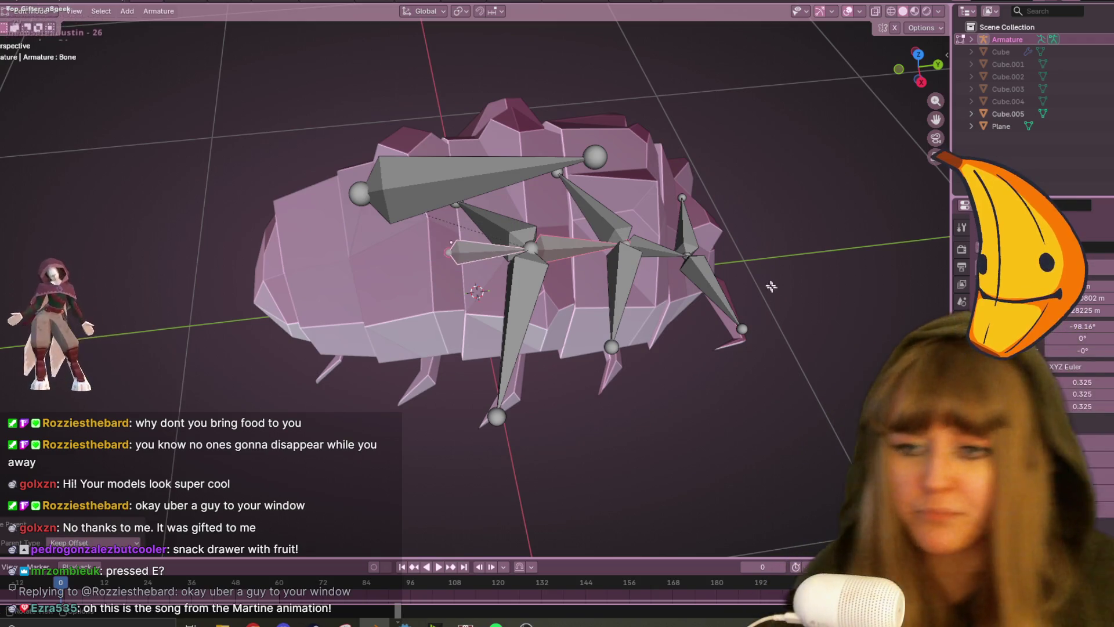
{"action": "left_click", "coordinate": [555, 248]}
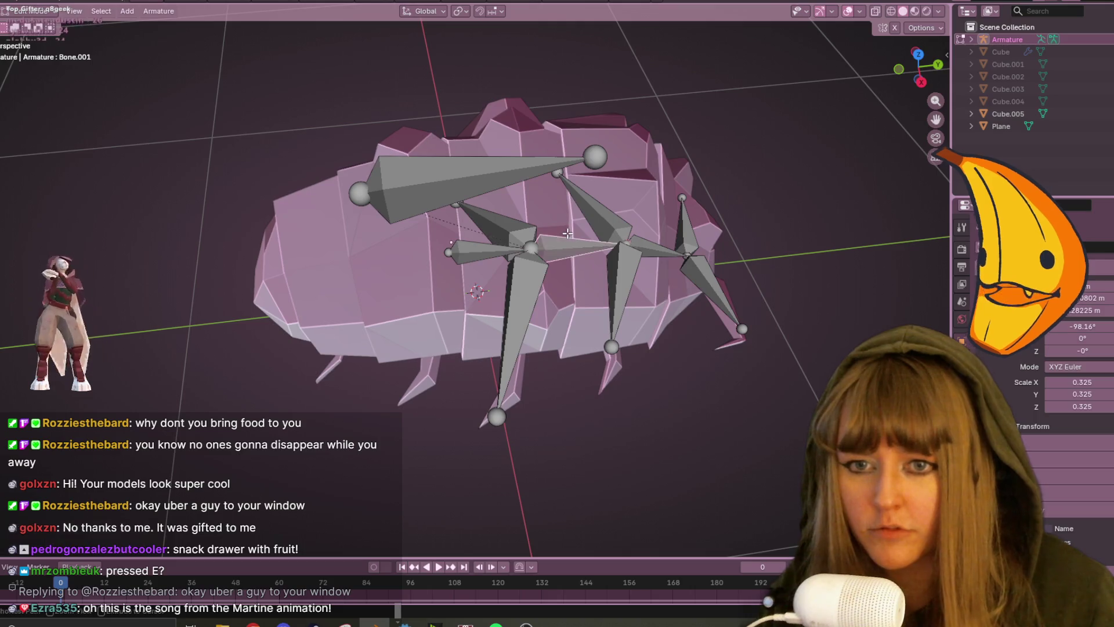
{"action": "key", "text": "g"}
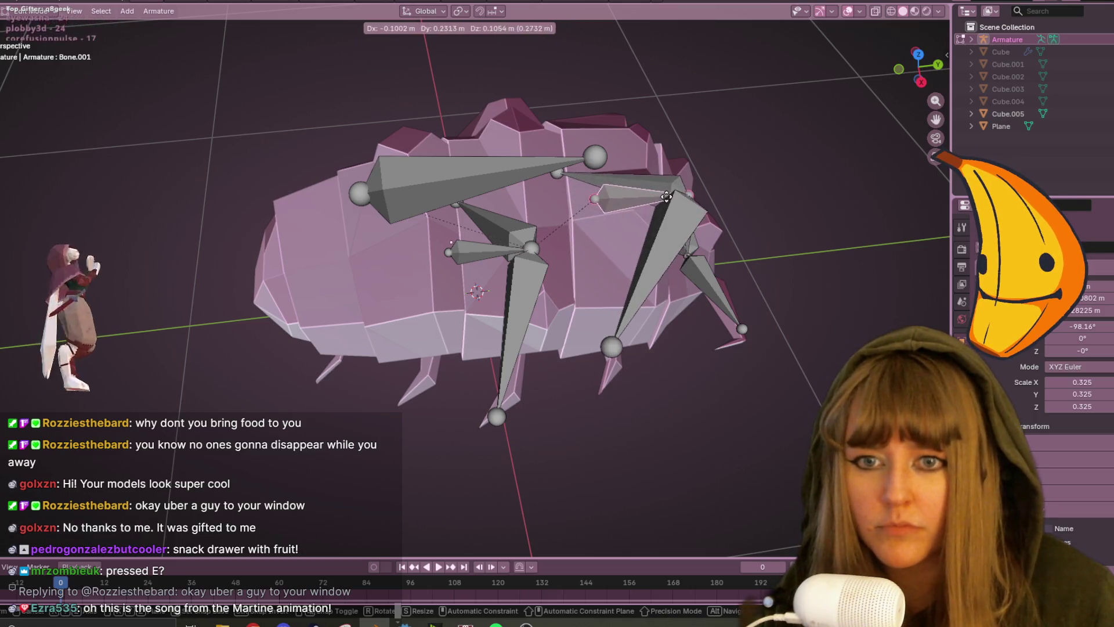
{"action": "left_click", "coordinate": [611, 210]}
In side view, extrude two tail bones from the spine's end.
{"action": "scroll", "coordinate": [447, 194], "scroll_direction": "down", "scroll_amount": 5}
{"action": "mouse_move", "coordinate": [447, 194]}
{"action": "middle_mouse_down"}
{"action": "mouse_move", "coordinate": [677, 110]}
{"action": "mouse_move", "coordinate": [639, 259]}
{"action": "middle_mouse_up"}
{"action": "key", "text": "KP_3"}
{"action": "scroll", "coordinate": [676, 110], "scroll_direction": "up", "scroll_amount": 3}
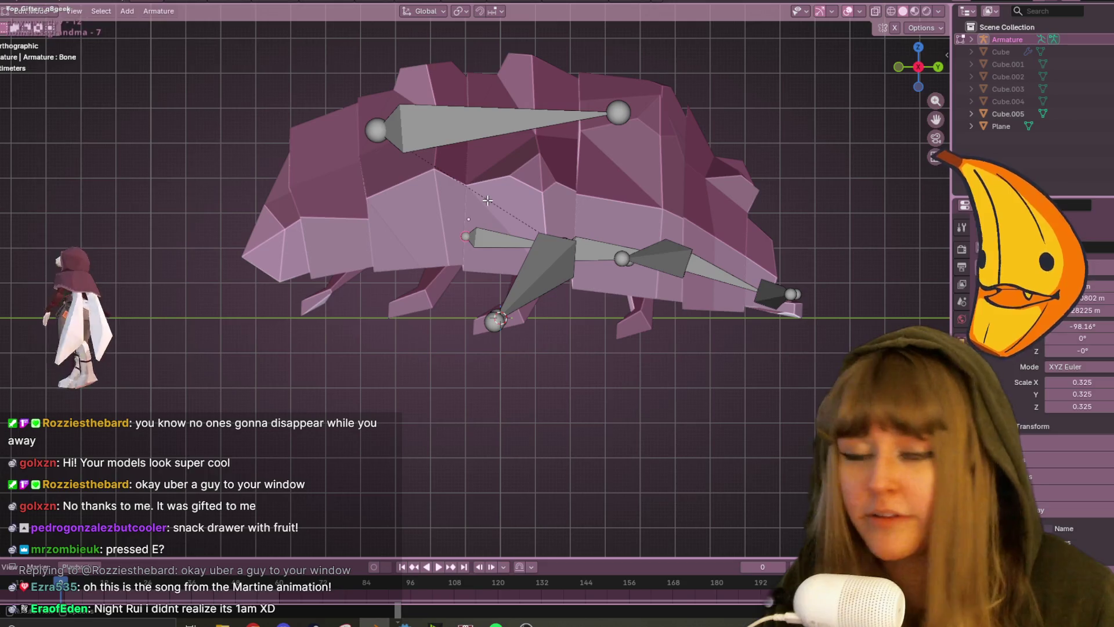
{"action": "key", "text": "e"}
{"action": "left_click", "coordinate": [378, 244]}
{"action": "key", "text": "e"}
{"action": "left_click", "coordinate": [239, 255]}
{"action": "middle_click_drag", "start_coordinate": [239, 255], "coordinate": [418, 157]}
{"action": "left_click", "coordinate": [419, 154]}
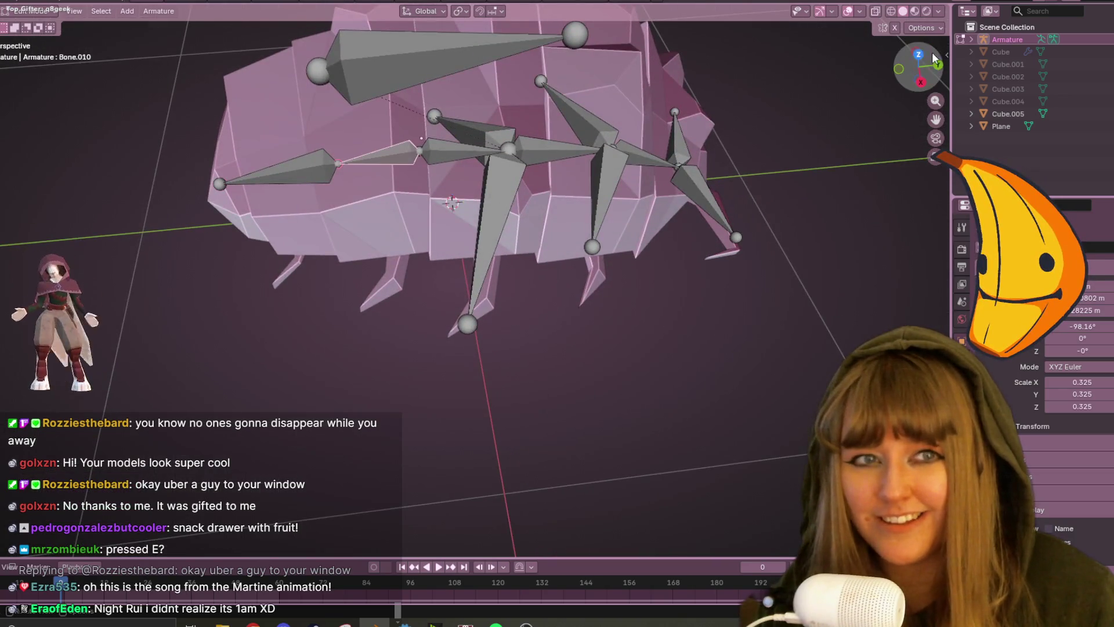
{"action": "left_click", "coordinate": [919, 55]}
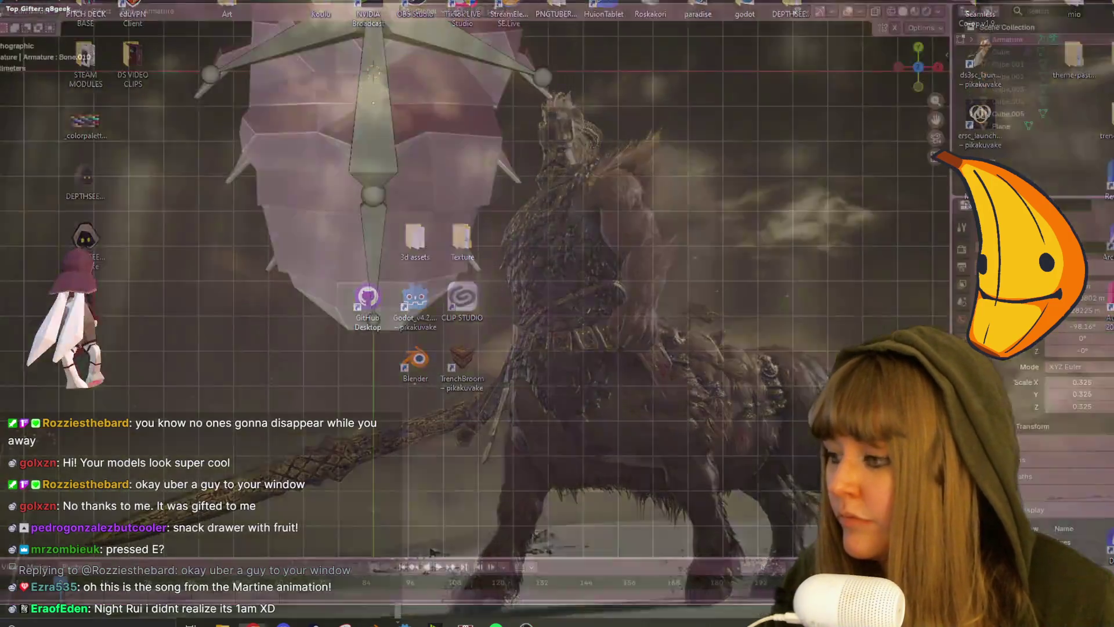
{"action": "key", "text": "alt+Tab"}
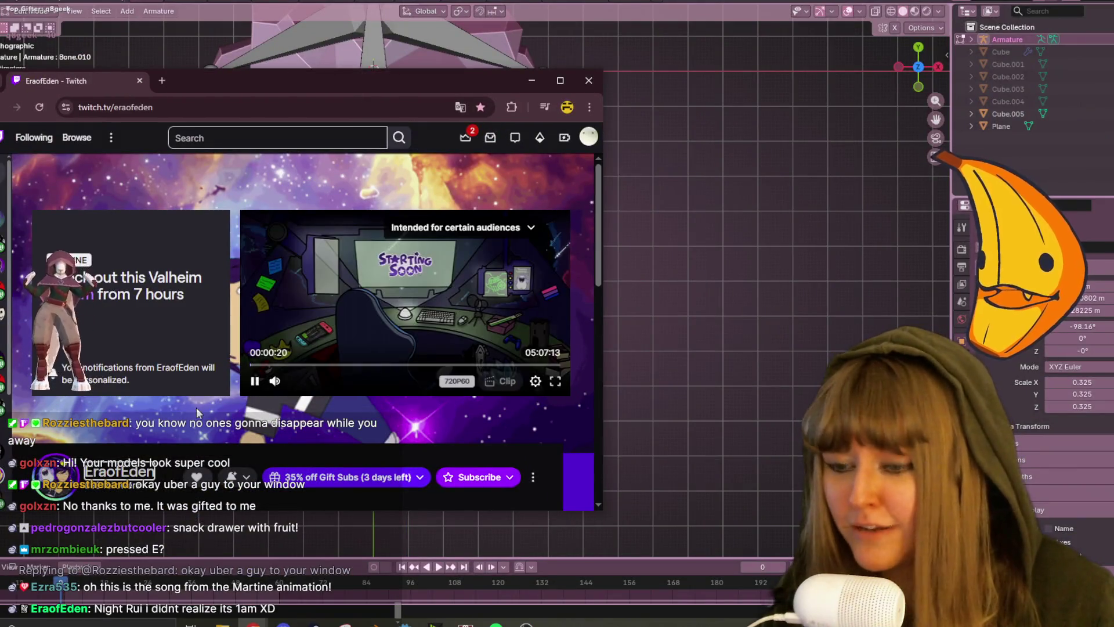
{"action": "left_click", "coordinate": [45, 103]}
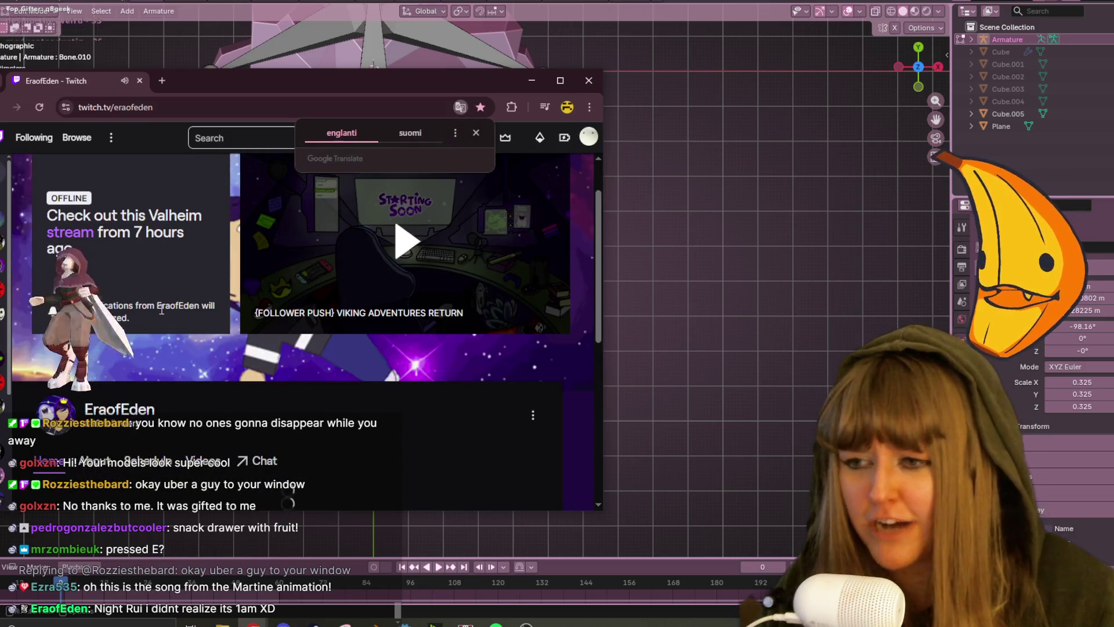
{"action": "left_click", "coordinate": [592, 84]}
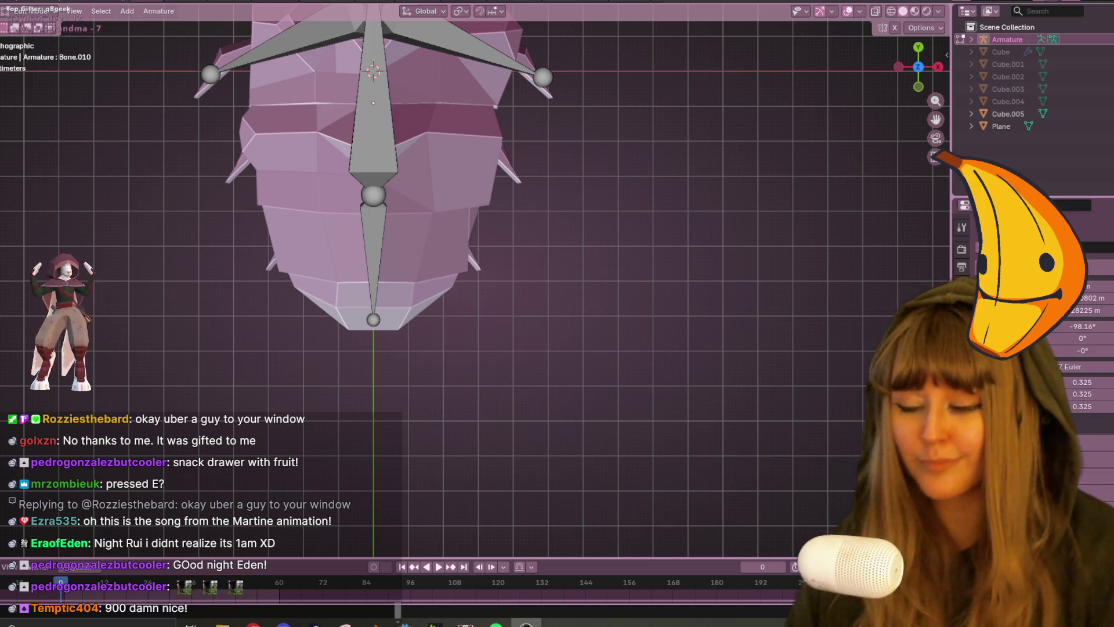
Extrude side bones down-right and left from the rear spine joints.
{"action": "mouse_move", "coordinate": [457, 282]}
{"action": "middle_mouse_down", "text": "shift"}
{"action": "mouse_move", "coordinate": [502, 320]}
{"action": "mouse_move", "coordinate": [491, 292]}
{"action": "middle_mouse_up", "text": "shift"}
{"action": "scroll", "coordinate": [502, 320], "scroll_direction": "up", "scroll_amount": 2}
{"action": "left_click", "coordinate": [402, 191]}
{"action": "key", "text": "e"}
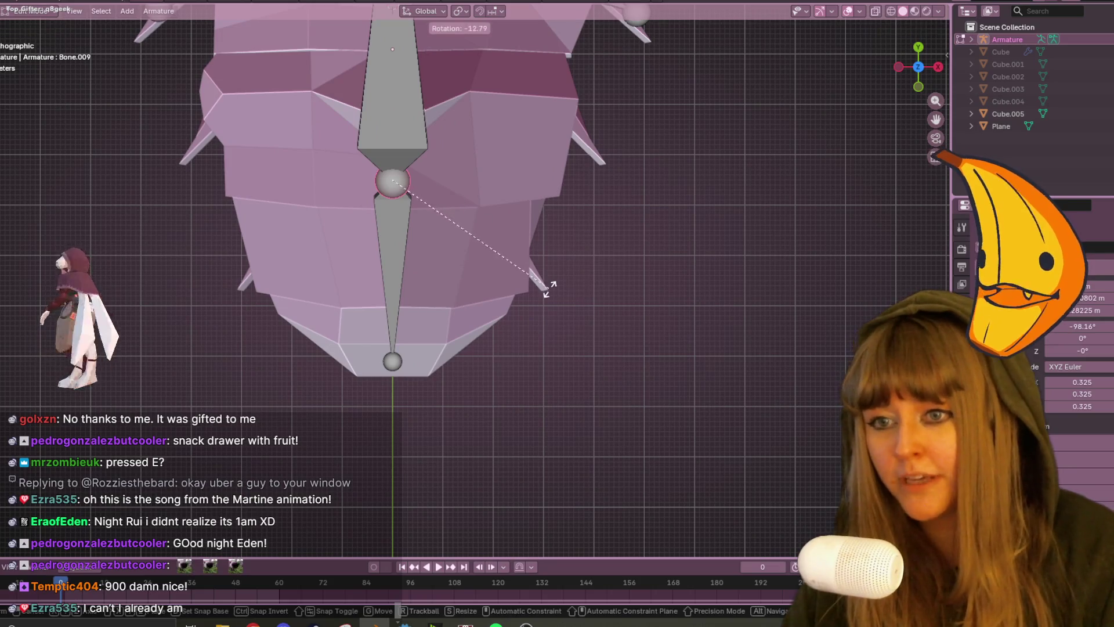
{"action": "left_click", "coordinate": [637, 374]}
{"action": "left_click", "coordinate": [392, 181]}
{"action": "key", "text": "e"}
{"action": "left_click", "coordinate": [239, 291]}
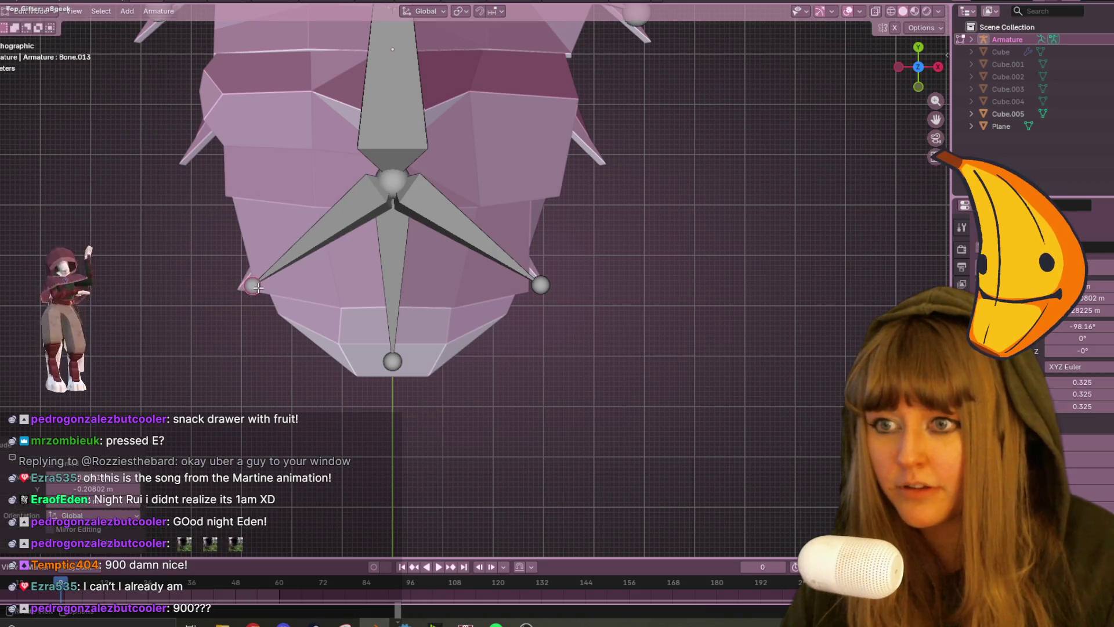
{"action": "scroll", "coordinate": [485, 326], "scroll_direction": "down", "scroll_amount": 3}
{"action": "mouse_move", "coordinate": [485, 244]}
{"action": "middle_mouse_down", "text": "shift"}
{"action": "mouse_move", "coordinate": [485, 326]}
{"action": "mouse_move", "coordinate": [566, 380]}
{"action": "middle_mouse_up", "text": "shift"}
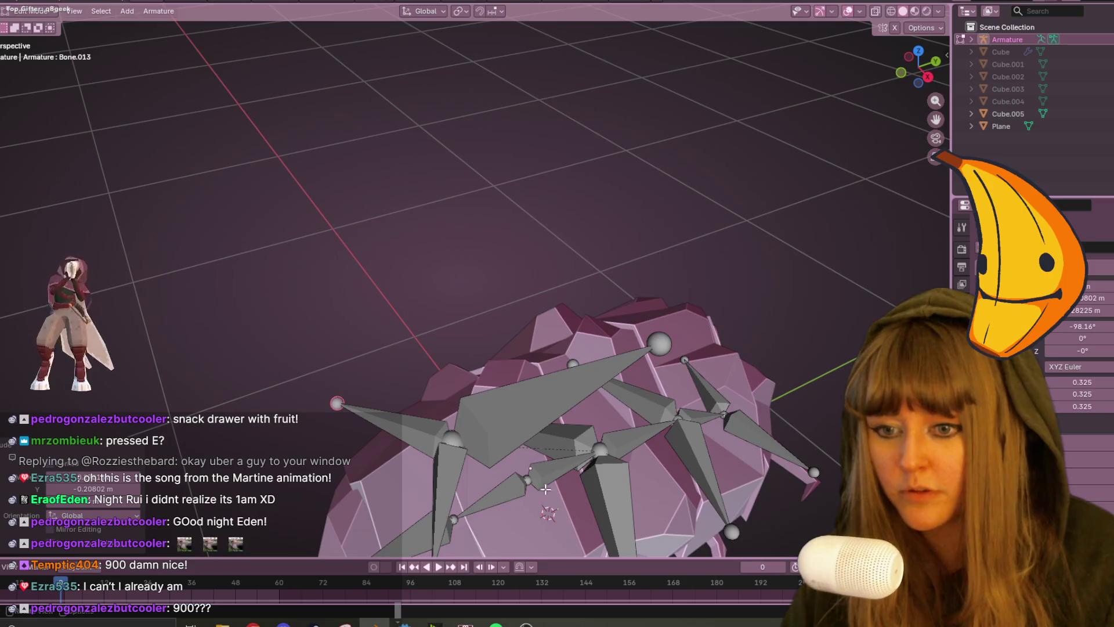
Extrude more side bones from the front spine joint, including a Shift+E mirrored pair.
{"action": "left_click", "coordinate": [527, 482]}
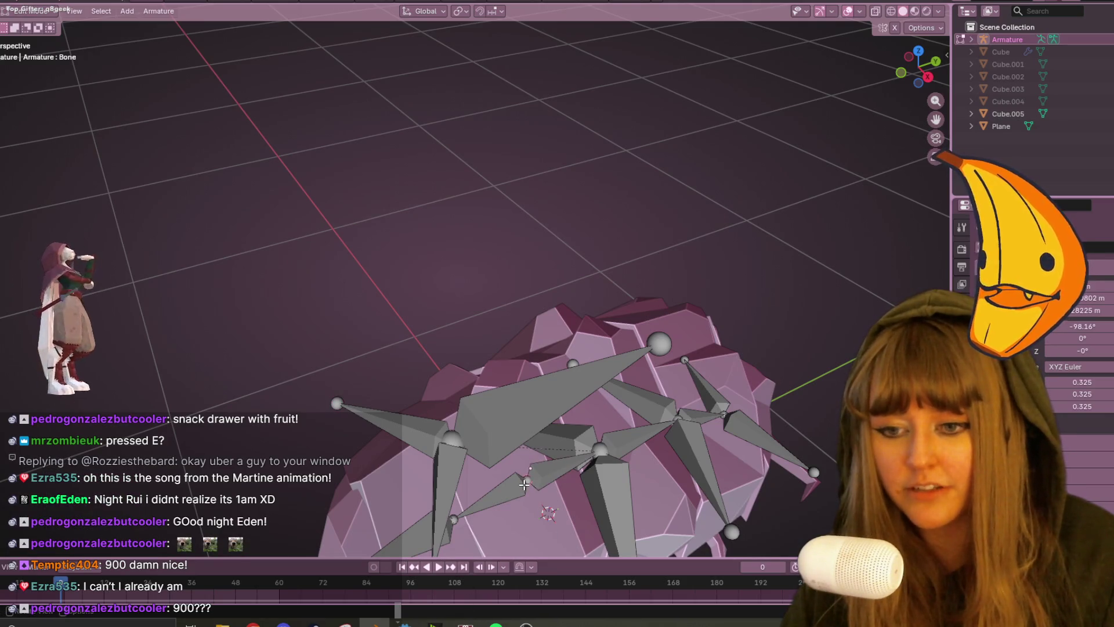
{"action": "left_click", "coordinate": [918, 51]}
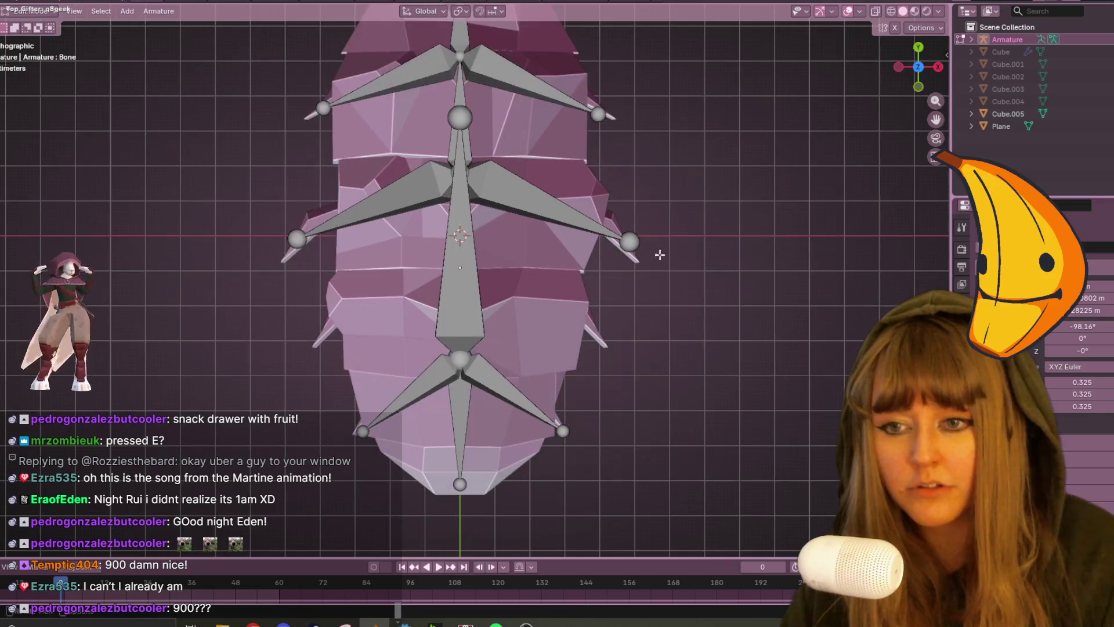
{"action": "key", "text": "e"}
{"action": "left_click", "coordinate": [795, 331]}
{"action": "mouse_move", "coordinate": [796, 330]}
{"action": "middle_mouse_down"}
{"action": "mouse_move", "coordinate": [477, 208]}
{"action": "mouse_move", "coordinate": [537, 306]}
{"action": "middle_mouse_up"}
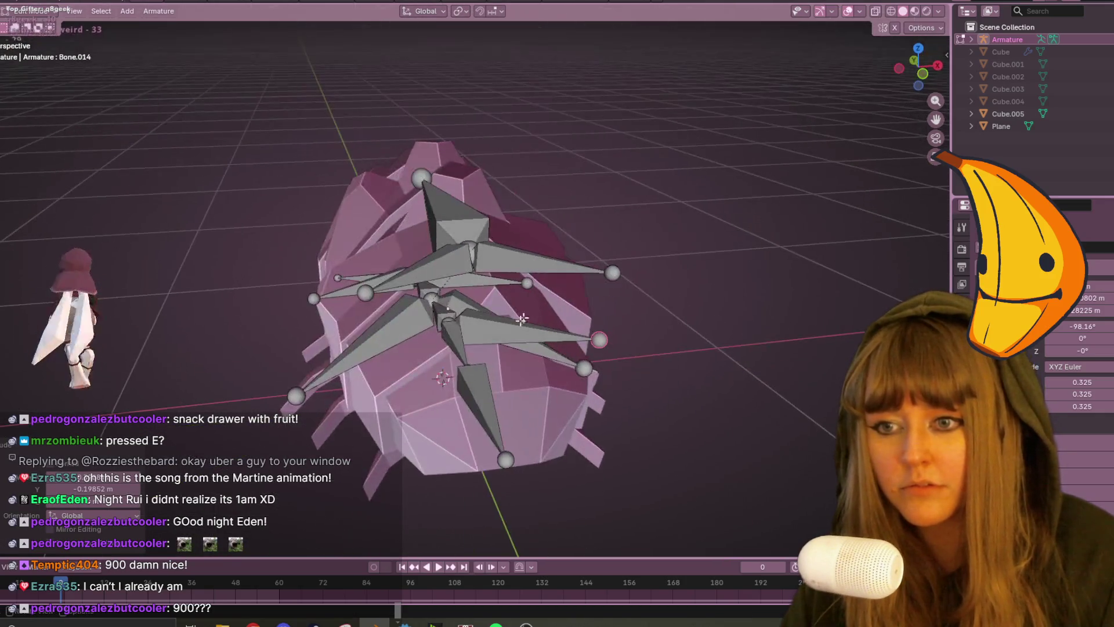
{"action": "key", "text": "KP_7"}
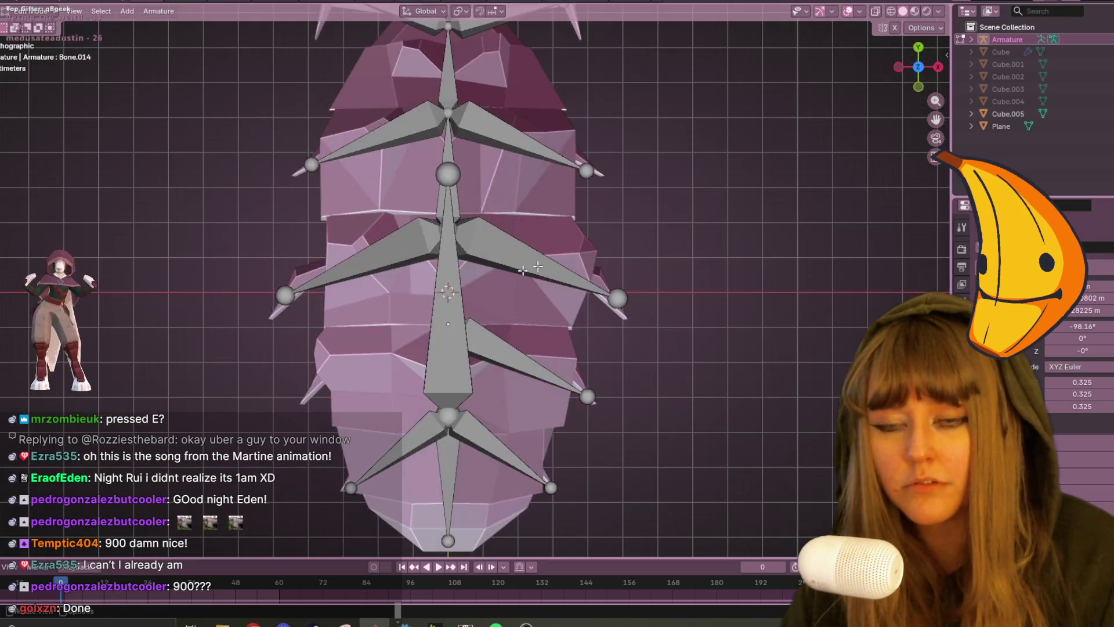
{"action": "key", "text": "shift+e"}
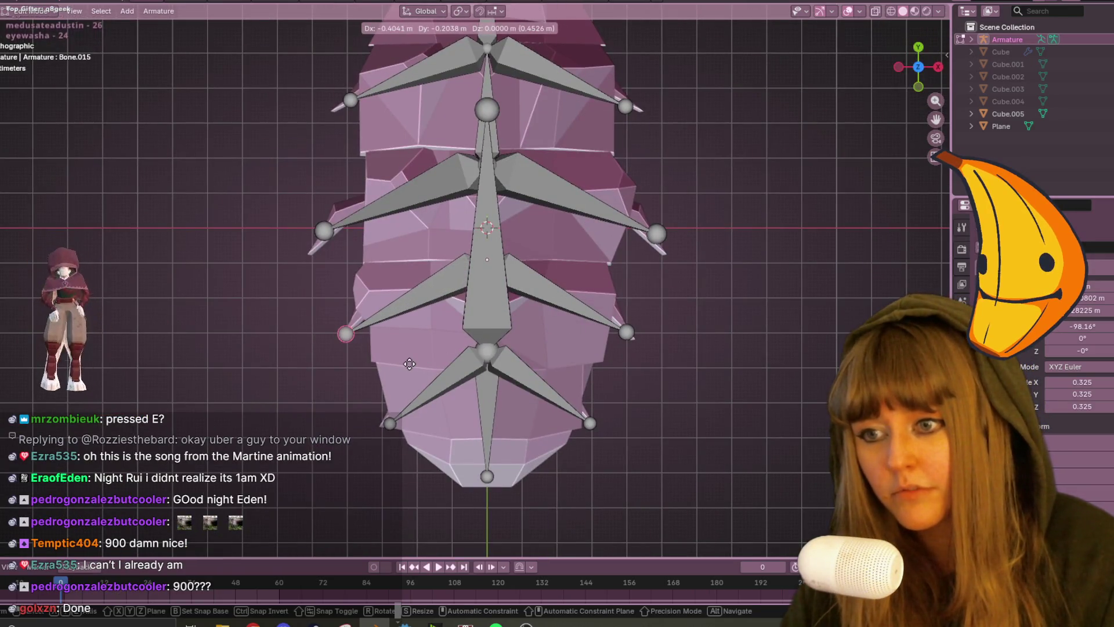
{"action": "left_click", "coordinate": [592, 360]}
{"action": "mouse_move", "coordinate": [759, 360]}
{"action": "middle_mouse_down"}
{"action": "mouse_move", "coordinate": [446, 224]}
{"action": "mouse_move", "coordinate": [257, 204]}
{"action": "mouse_move", "coordinate": [316, 186]}
{"action": "mouse_move", "coordinate": [497, 187]}
{"action": "mouse_move", "coordinate": [667, 243]}
{"action": "mouse_move", "coordinate": [768, 262]}
{"action": "mouse_move", "coordinate": [736, 311]}
{"action": "mouse_move", "coordinate": [791, 318]}
{"action": "mouse_move", "coordinate": [680, 247]}
{"action": "mouse_move", "coordinate": [667, 290]}
{"action": "mouse_move", "coordinate": [609, 302]}
{"action": "mouse_move", "coordinate": [695, 325]}
{"action": "middle_mouse_up"}
{"action": "key", "text": "KP_1"}
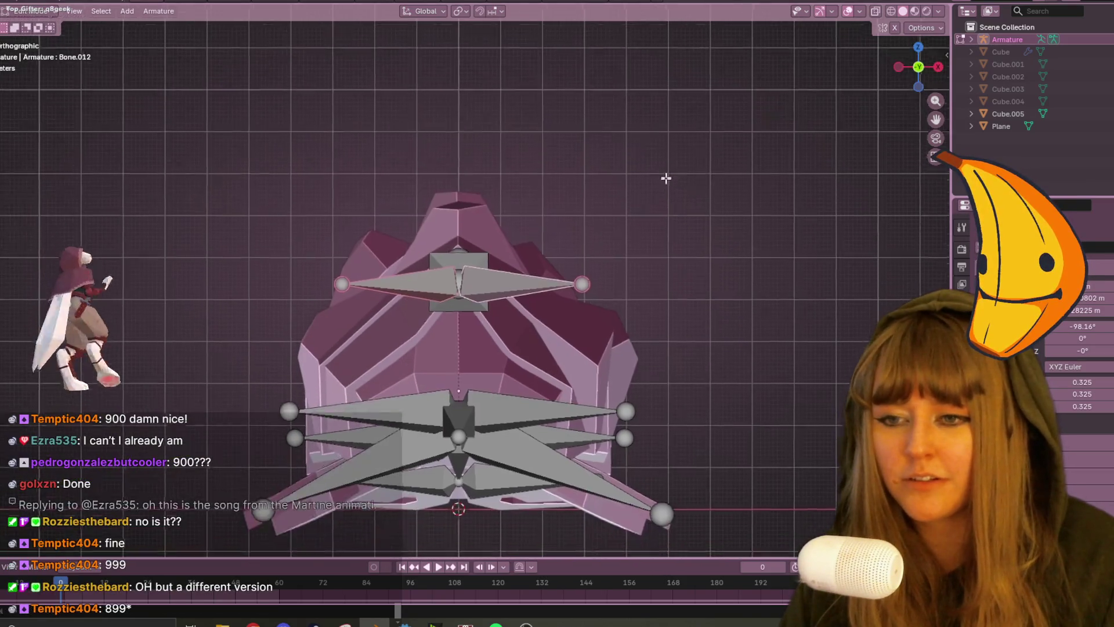
Reposition the top bone, then nudge the selected bone in right ortho side view.
{"action": "scroll", "coordinate": [667, 181], "scroll_direction": "down", "scroll_amount": 2}
{"action": "key", "text": "g"}
{"action": "left_click", "coordinate": [551, 386]}
{"action": "mouse_move", "coordinate": [552, 386]}
{"action": "middle_mouse_down"}
{"action": "mouse_move", "coordinate": [580, 360]}
{"action": "mouse_move", "coordinate": [560, 346]}
{"action": "mouse_move", "coordinate": [778, 198]}
{"action": "middle_mouse_up"}
{"action": "key", "text": "KP_3"}
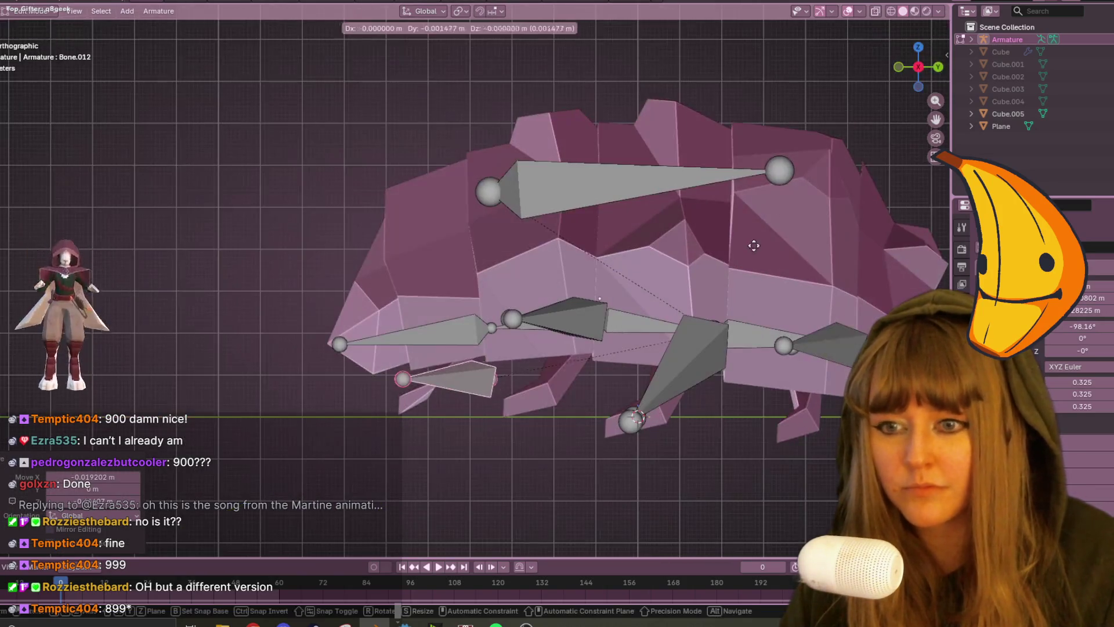
{"action": "key", "text": "g"}
{"action": "left_click", "coordinate": [756, 194]}
Rotate leg bone Bone.012 in several passes so it angles down into its leg.
{"action": "key", "text": "r"}
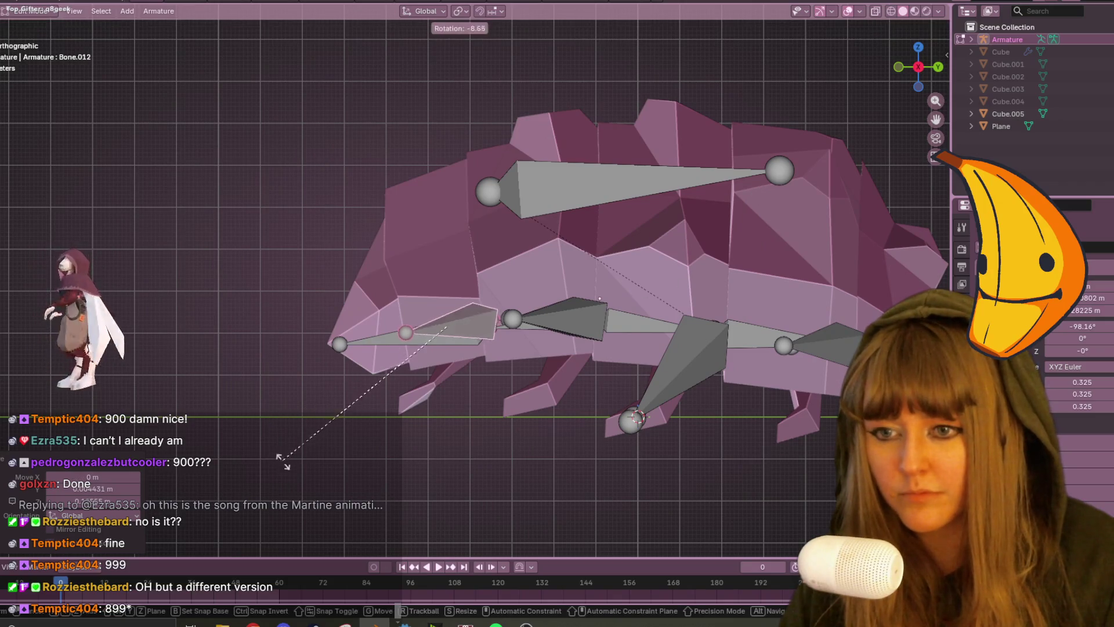
{"action": "left_click", "coordinate": [462, 410]}
{"action": "key", "text": "r"}
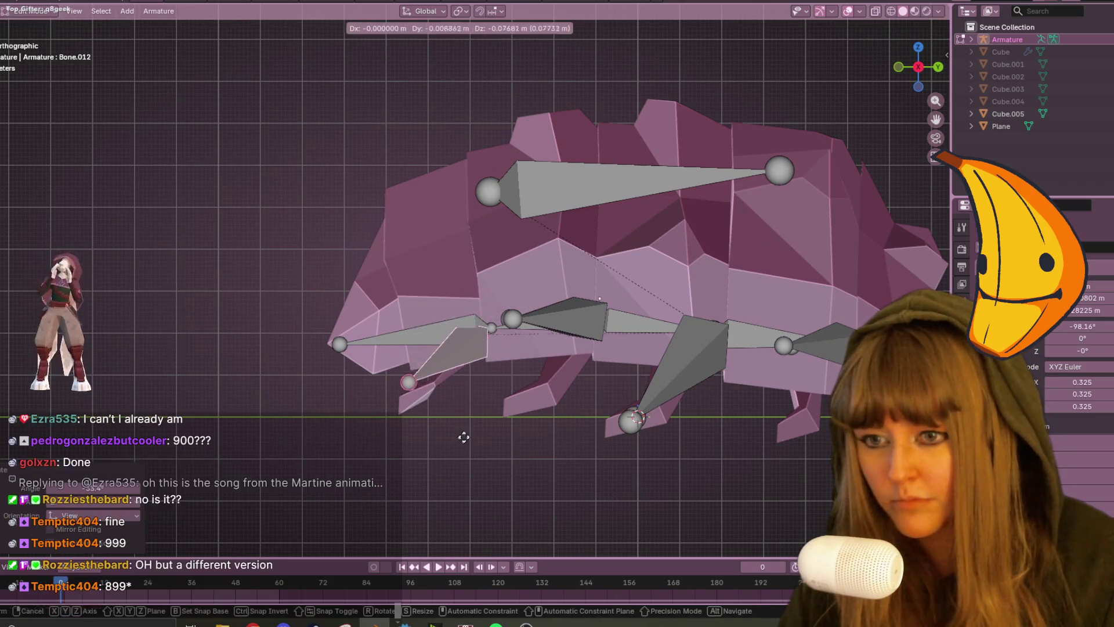
{"action": "left_click", "coordinate": [624, 371]}
{"action": "key", "text": "r"}
{"action": "left_click", "coordinate": [552, 450]}
Rotate and move front leg bone Bone.015 down into its leg, then check it in perspective.
{"action": "left_click", "coordinate": [561, 322]}
{"action": "left_click", "coordinate": [508, 305]}
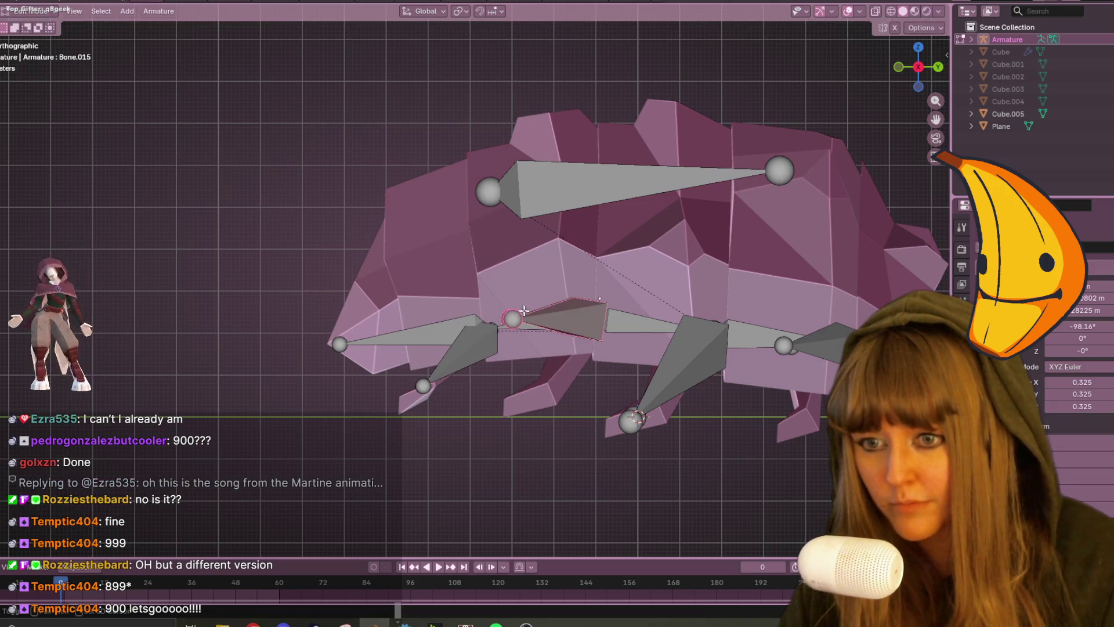
{"action": "key", "text": "r"}
{"action": "left_click", "coordinate": [558, 522]}
{"action": "key", "text": "g"}
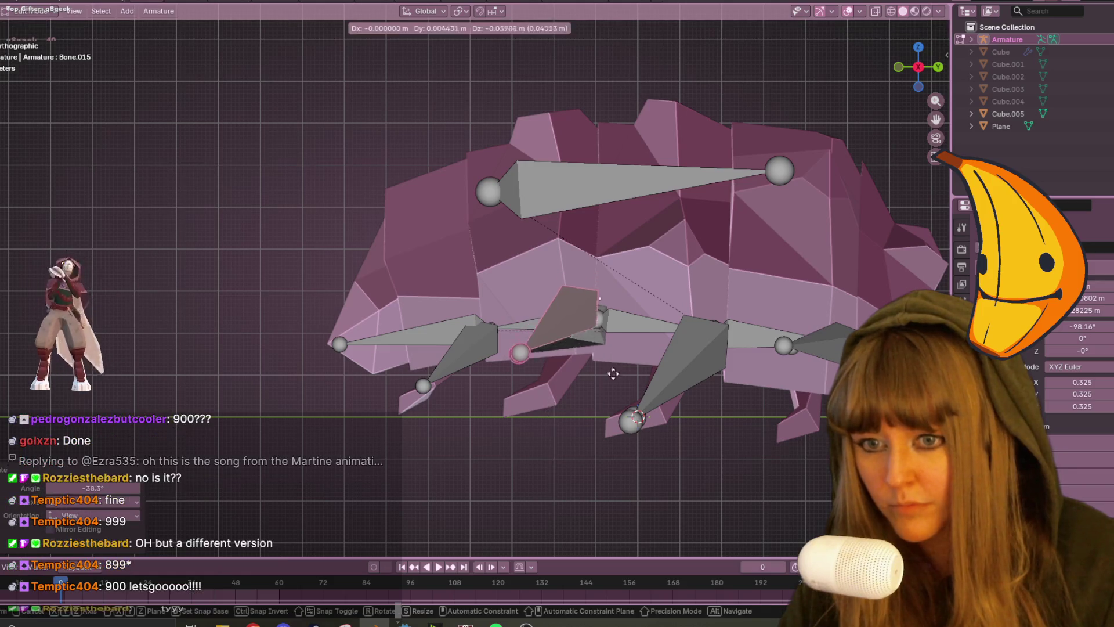
{"action": "left_click", "coordinate": [618, 413]}
{"action": "mouse_move", "coordinate": [618, 412]}
{"action": "middle_mouse_down"}
{"action": "mouse_move", "coordinate": [651, 399]}
{"action": "mouse_move", "coordinate": [571, 225]}
{"action": "mouse_move", "coordinate": [554, 119]}
{"action": "mouse_move", "coordinate": [551, 289]}
{"action": "middle_mouse_up"}
{"action": "scroll", "coordinate": [551, 289], "scroll_direction": "down", "scroll_amount": 3}
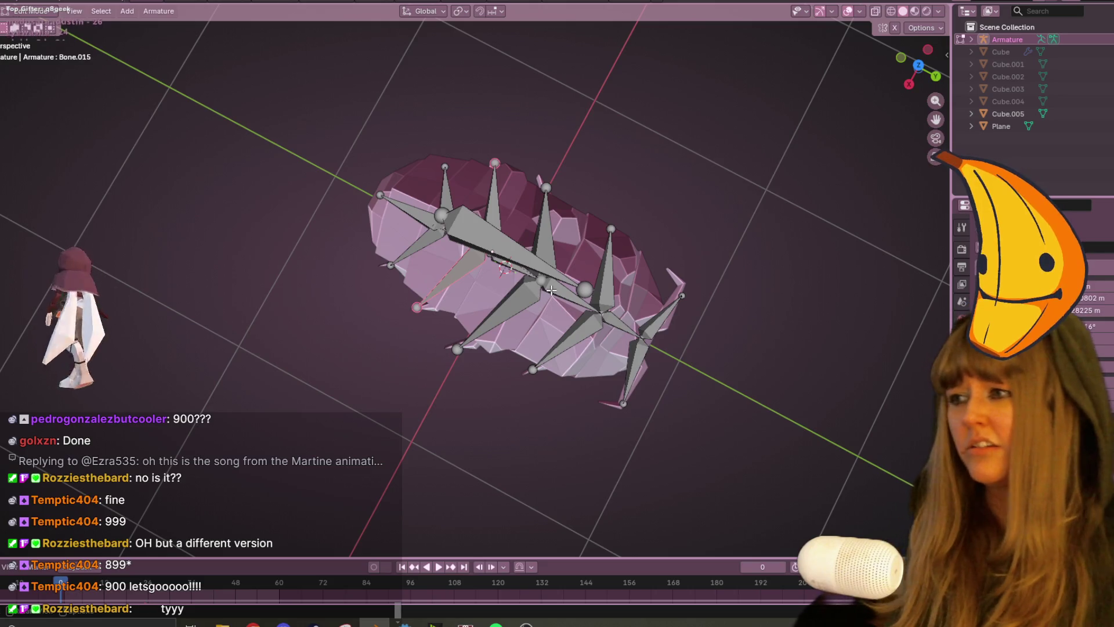
Deselect all bones and save the rig as RolyPoly.blend with Ctrl+S.
{"action": "left_click", "coordinate": [765, 379]}
{"action": "mouse_move", "coordinate": [765, 380]}
{"action": "middle_mouse_down"}
{"action": "mouse_move", "coordinate": [687, 191]}
{"action": "mouse_move", "coordinate": [636, 145]}
{"action": "mouse_move", "coordinate": [537, 192]}
{"action": "mouse_move", "coordinate": [481, 202]}
{"action": "mouse_move", "coordinate": [581, 302]}
{"action": "middle_mouse_up"}
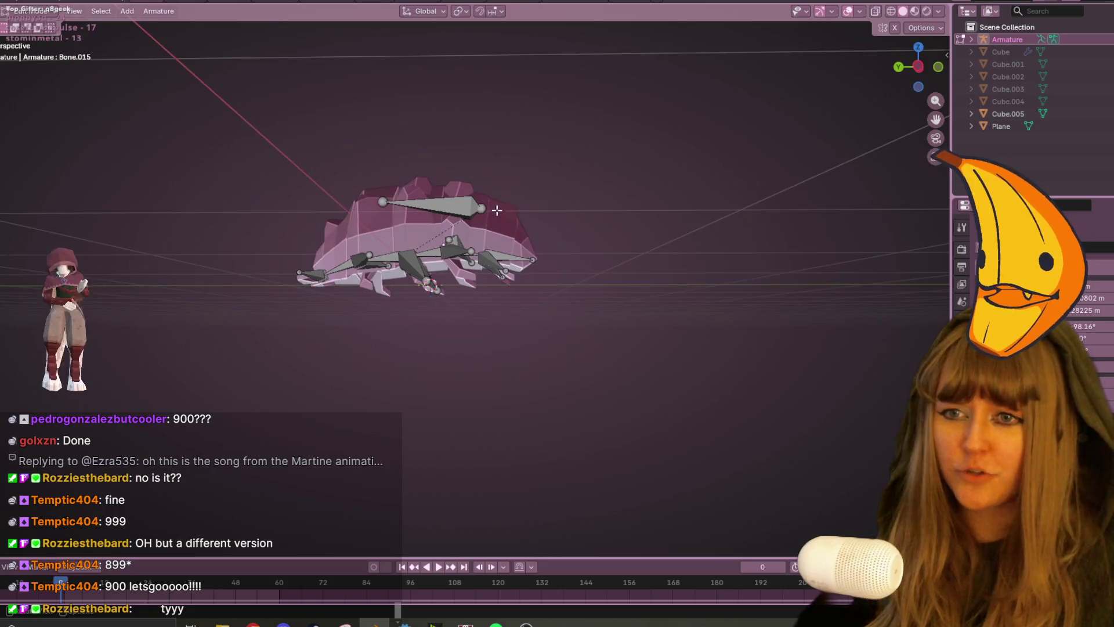
{"action": "key", "text": "ctrl+s"}
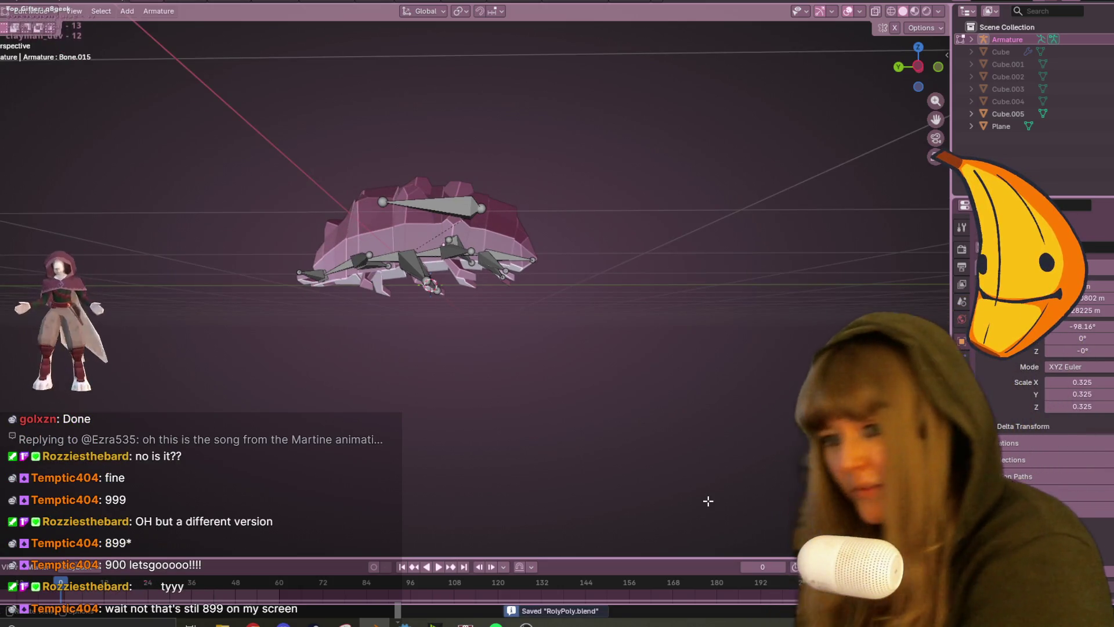
Orbit around the finished armature to inspect it, then dismiss the Windows calendar flyout.
{"action": "mouse_move", "coordinate": [708, 501]}
{"action": "middle_mouse_down"}
{"action": "mouse_move", "coordinate": [656, 478]}
{"action": "mouse_move", "coordinate": [619, 291]}
{"action": "middle_mouse_up"}
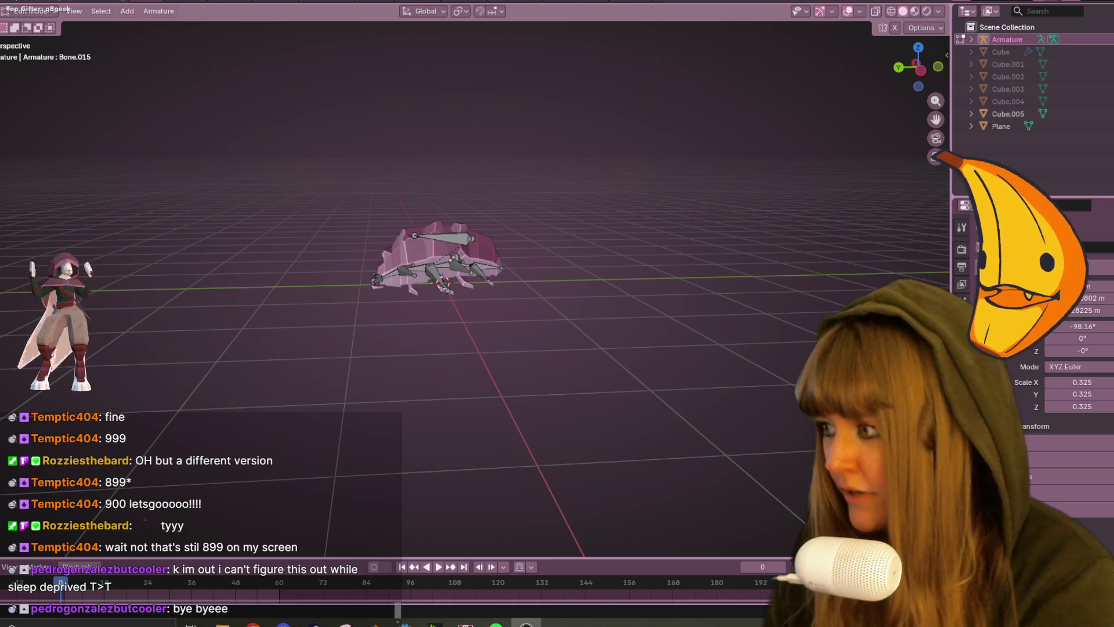
{"action": "middle_click_drag", "start_coordinate": [510, 197], "coordinate": [551, 174]}
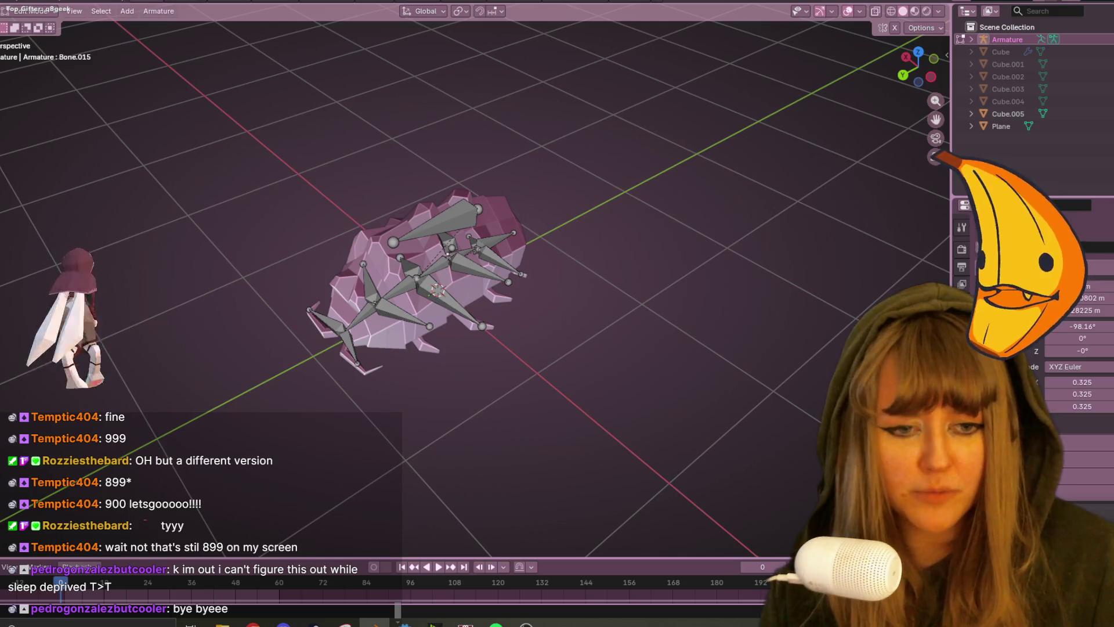
{"action": "mouse_move", "coordinate": [697, 406]}
{"action": "middle_mouse_down"}
{"action": "mouse_move", "coordinate": [738, 428]}
{"action": "mouse_move", "coordinate": [714, 325]}
{"action": "middle_mouse_up"}
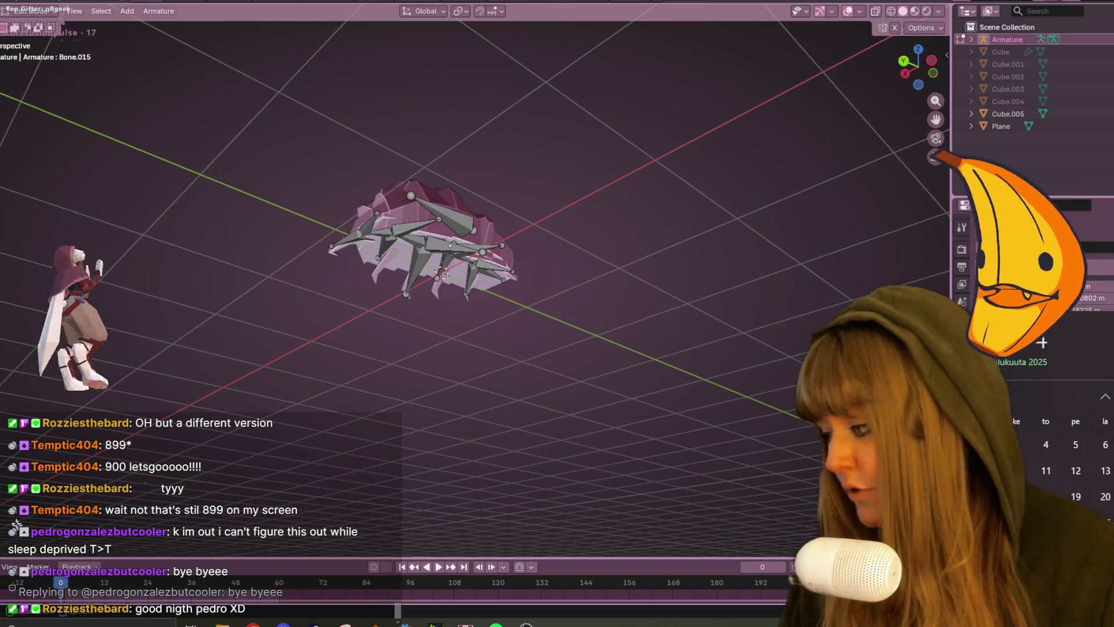
{"action": "left_click", "coordinate": [526, 624]}
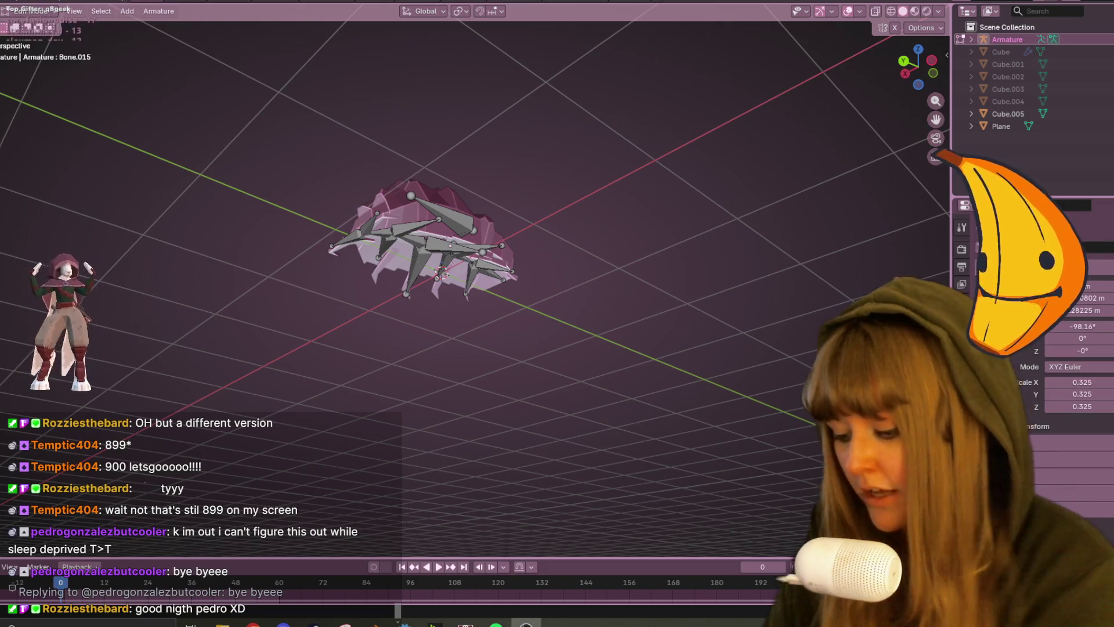